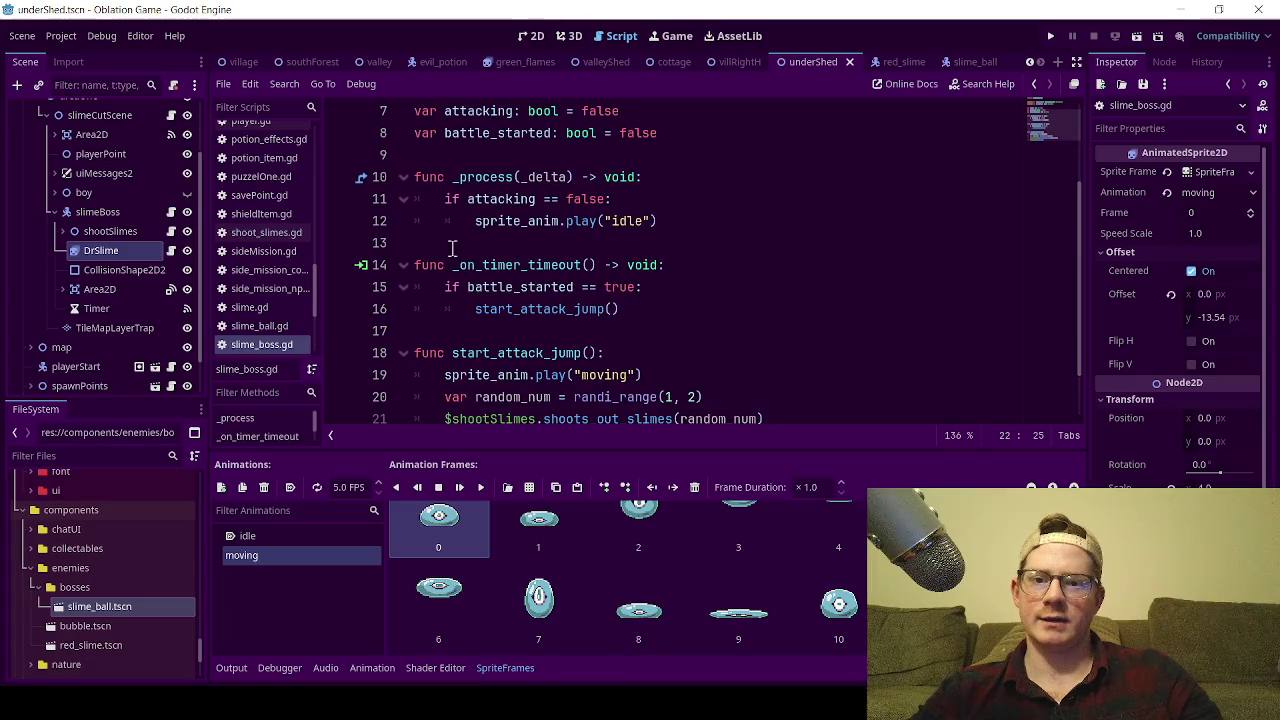
# Scroll through slime_boss.gd and mark the $DrSlime reference on line 22.
pyautogui.scroll(-1, 611, 327)
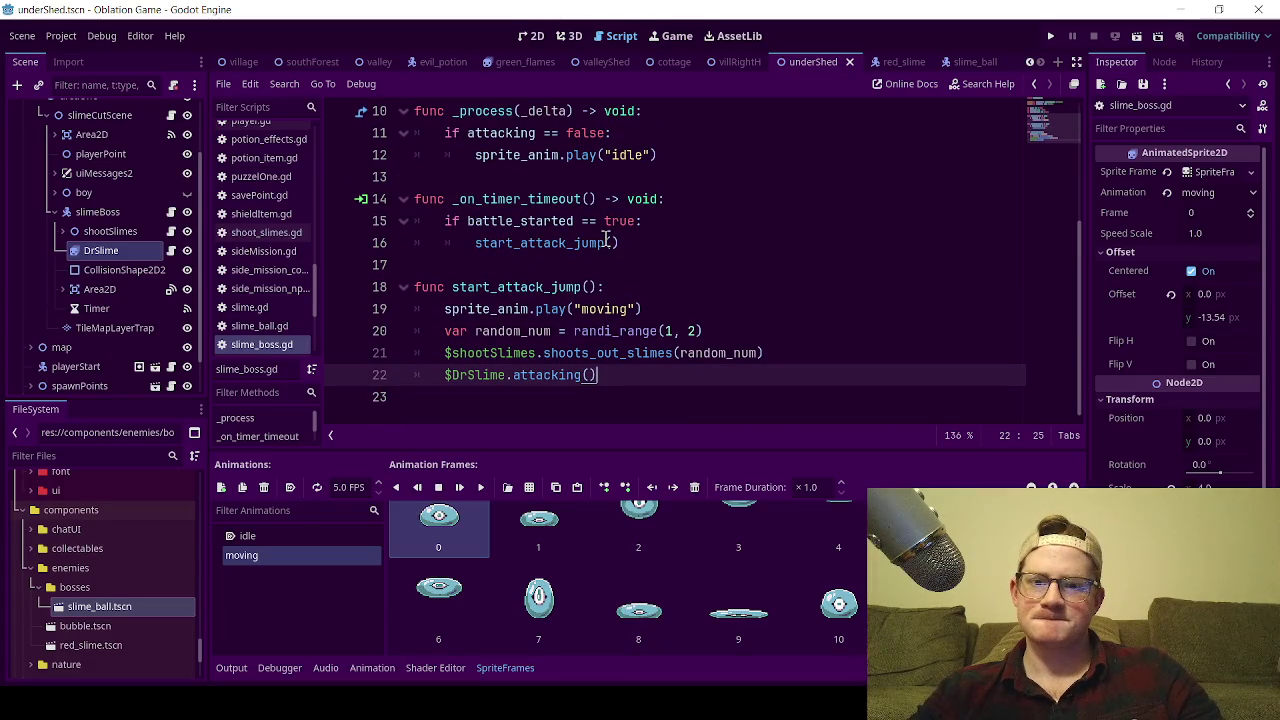
pyautogui.scroll(1, 527, 208)
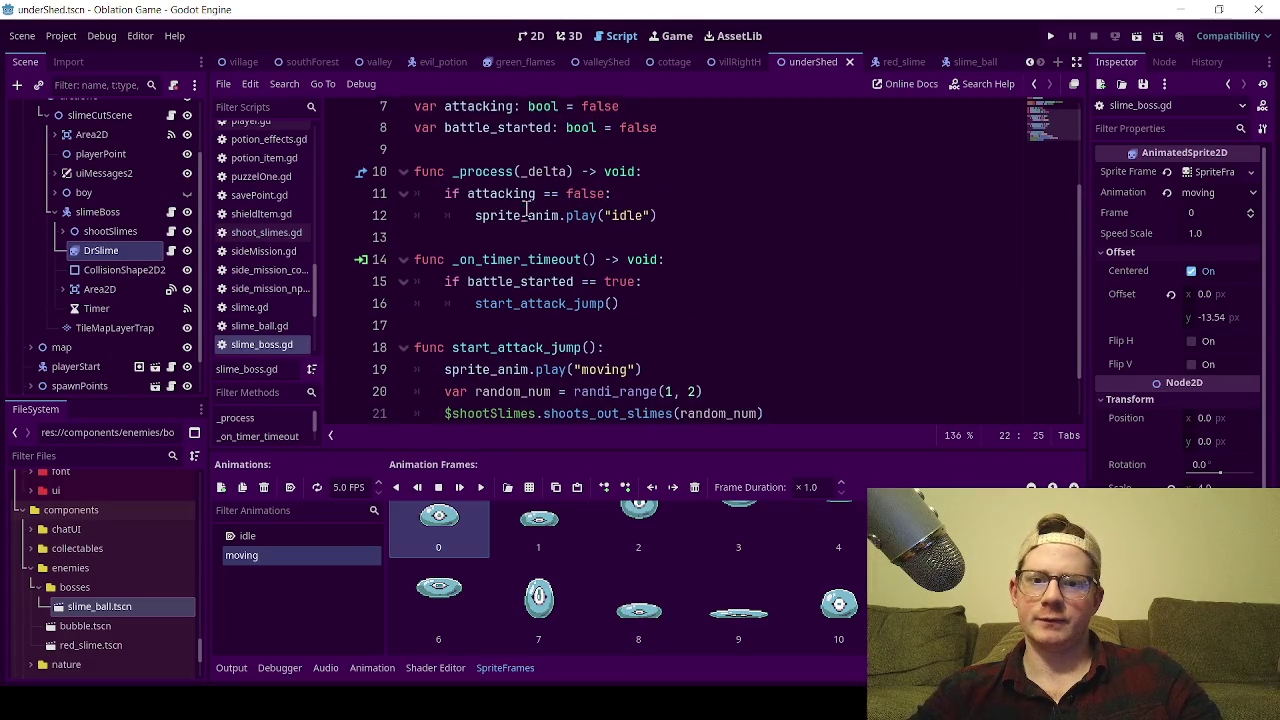
pyautogui.scroll(-1, 548, 218)
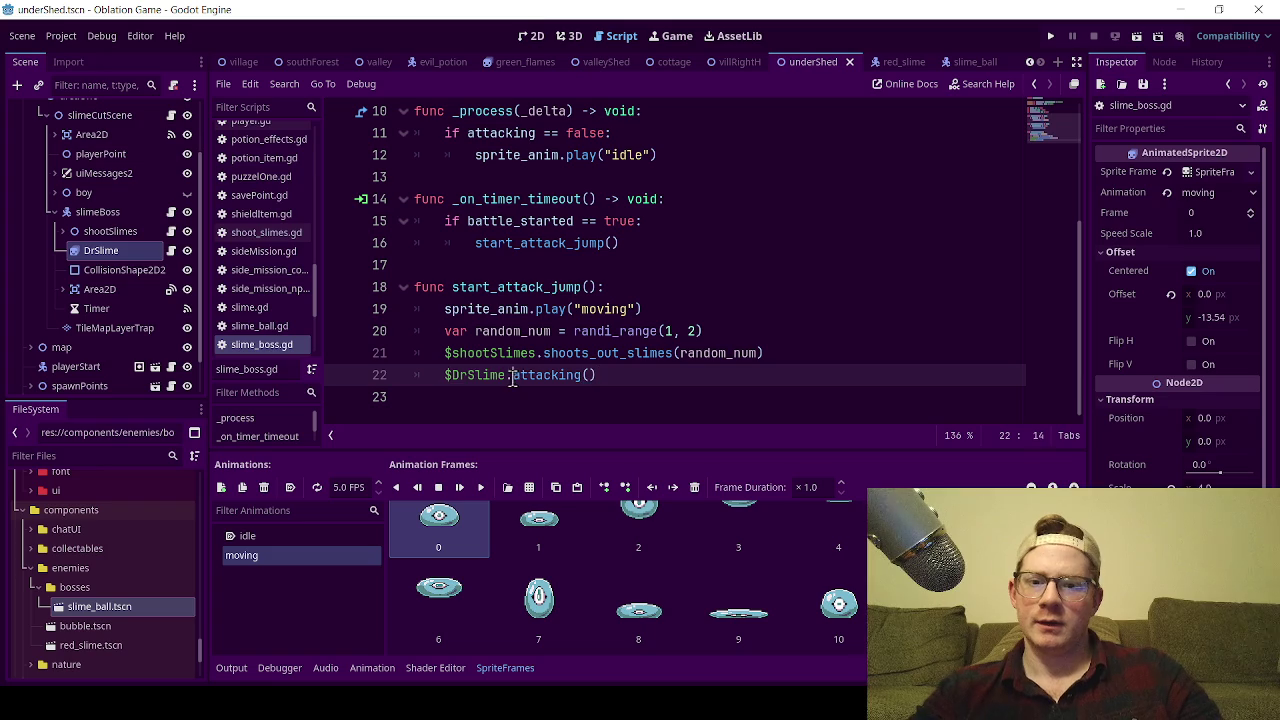
pyautogui.moveTo(512, 378); pyautogui.dragTo(445, 376)
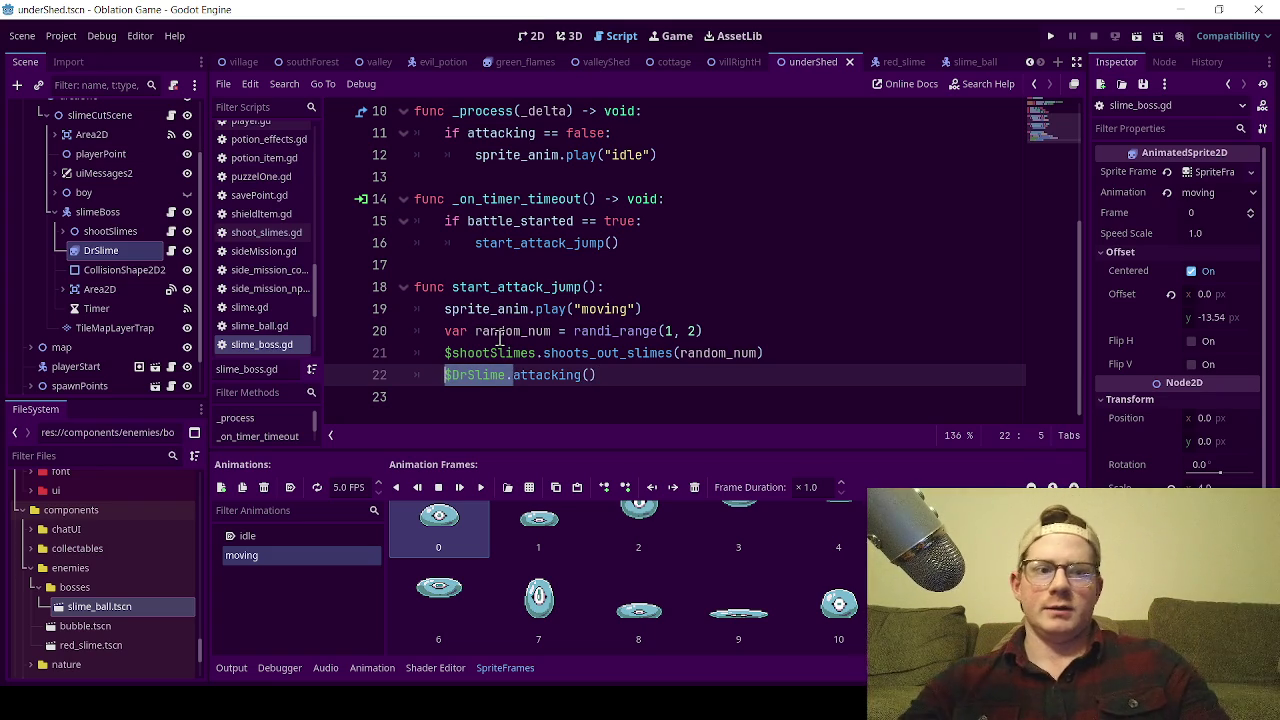
pyautogui.scroll(1, 543, 246)
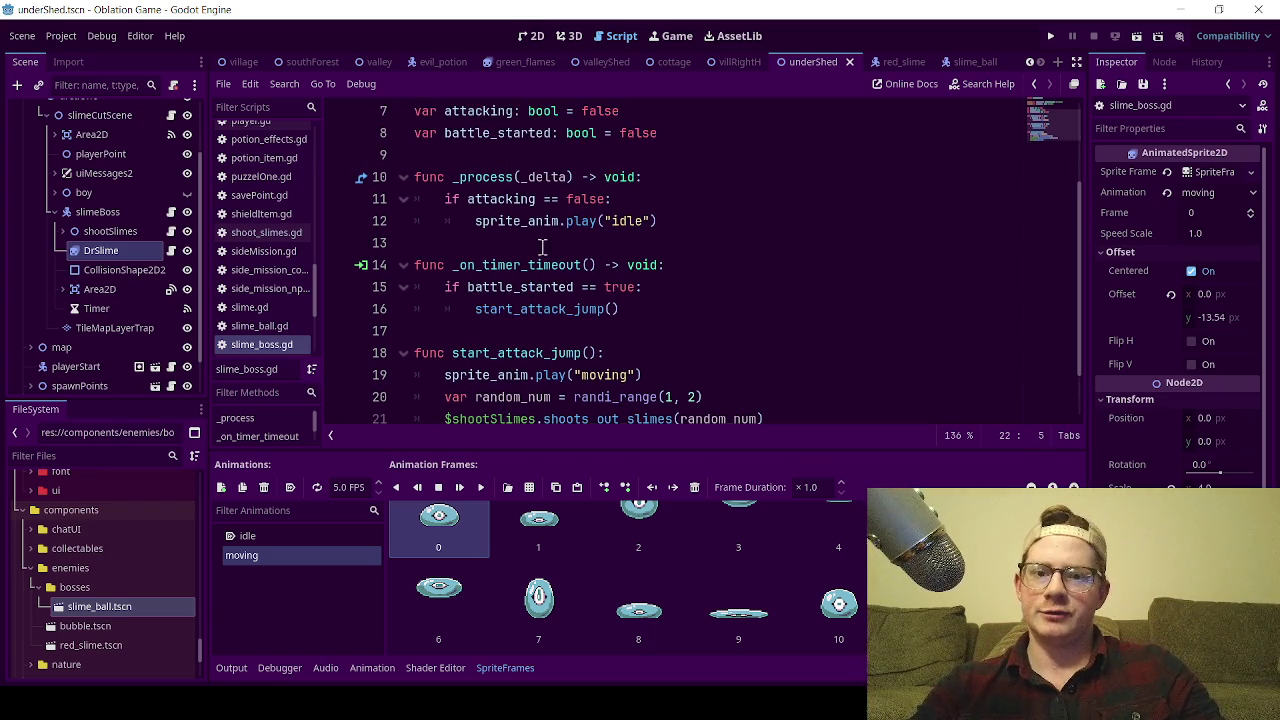
pyautogui.scroll(-1, 551, 242)
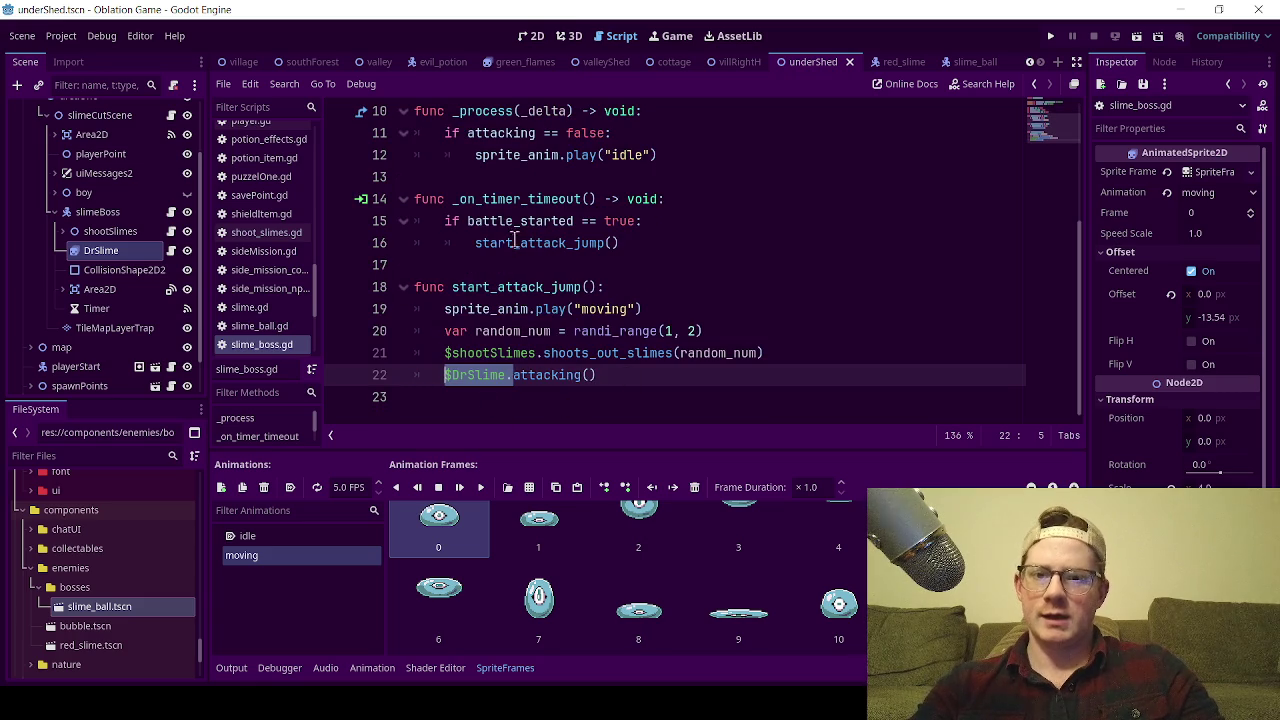
pyautogui.scroll(1, 520, 232)
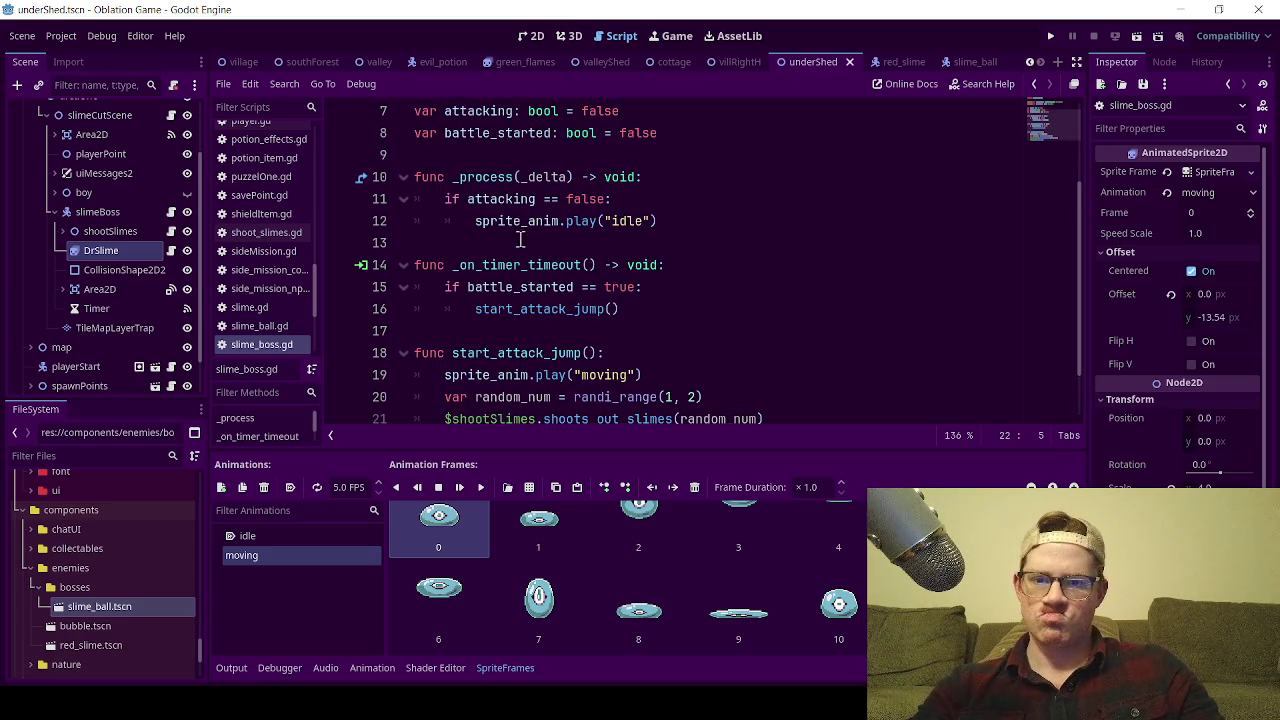
pyautogui.scroll(1, 518, 228)
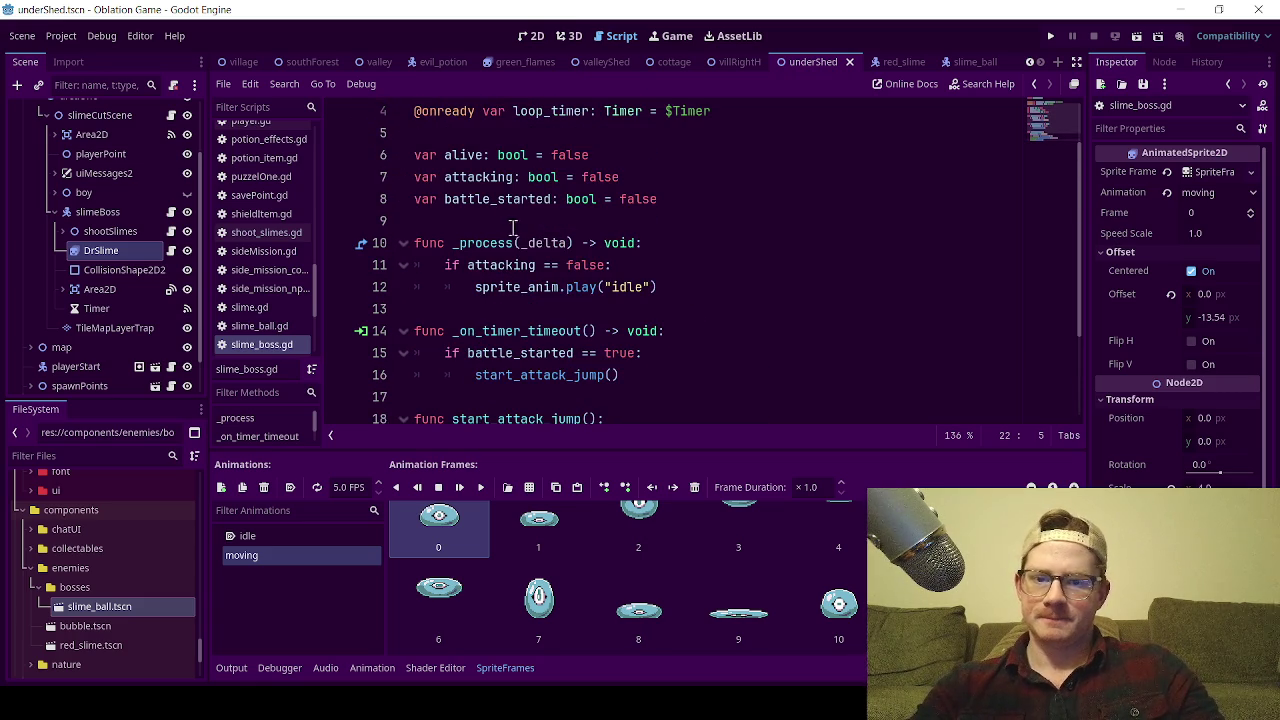
pyautogui.scroll(-1, 520, 280)
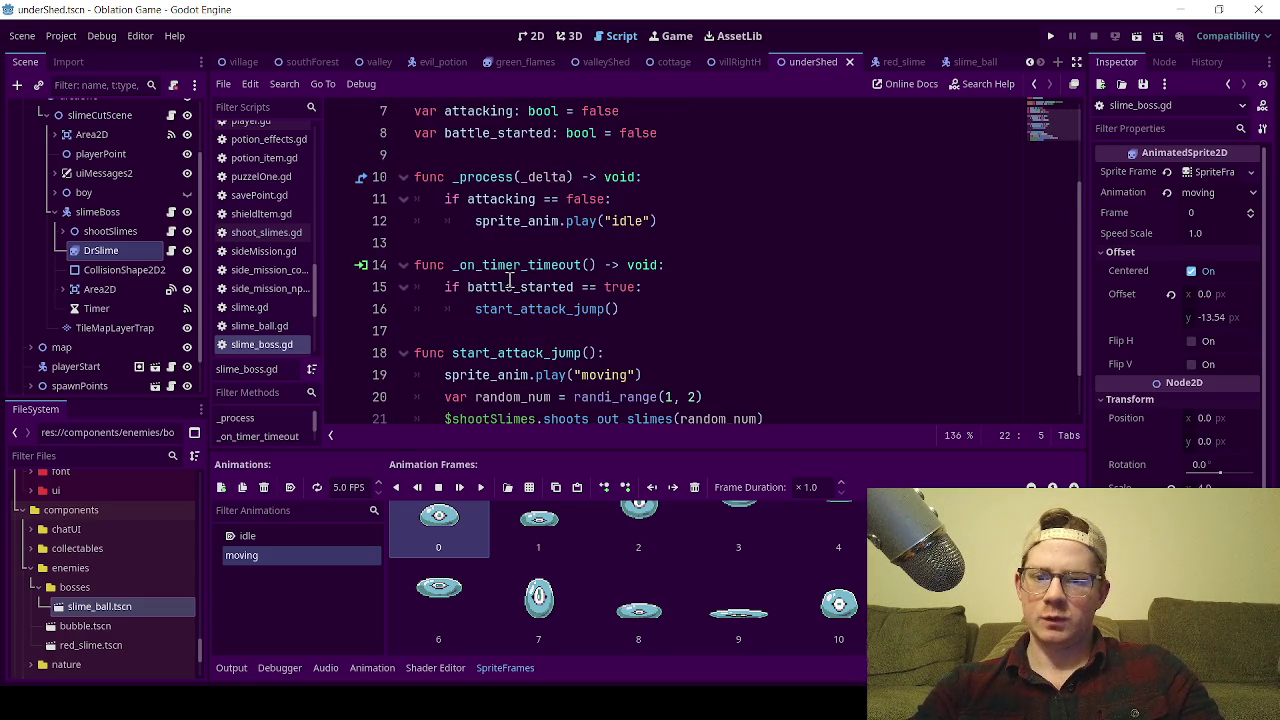
pyautogui.scroll(-1, 575, 287)
# Replace the idle-animation check inside _process with pass and save the script.
pyautogui.click(482, 218)
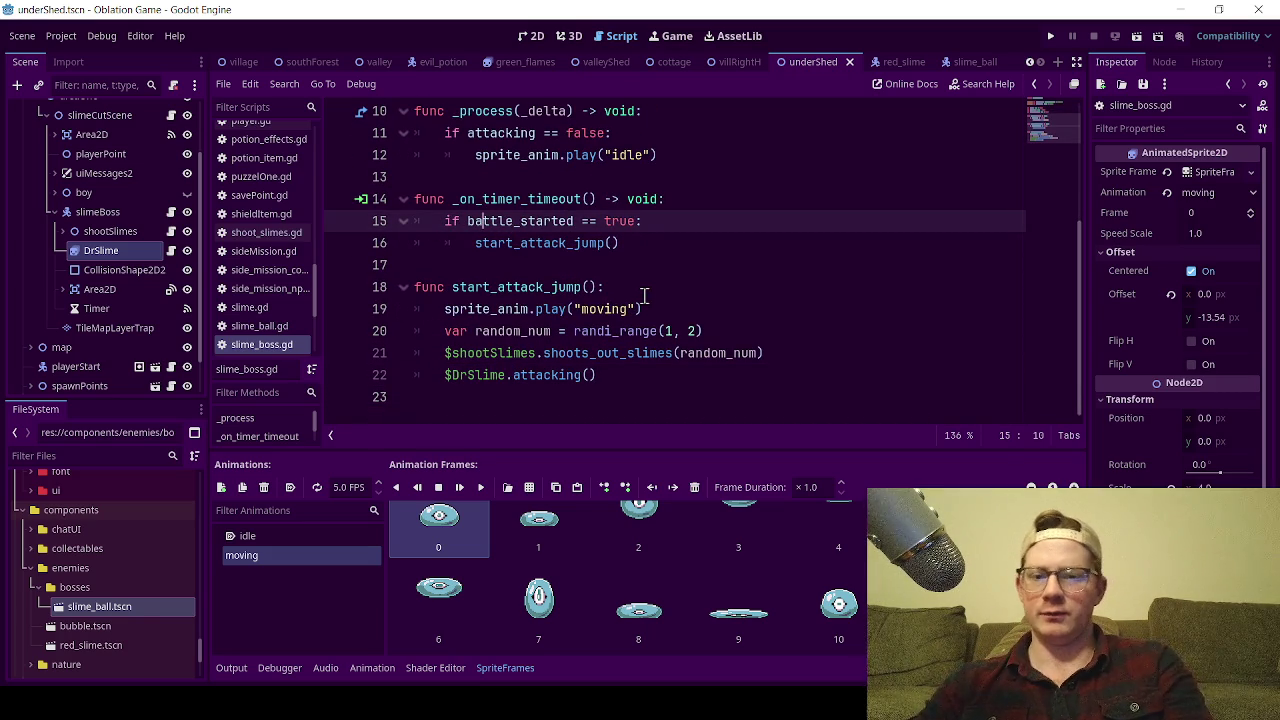
pyautogui.click(632, 242)
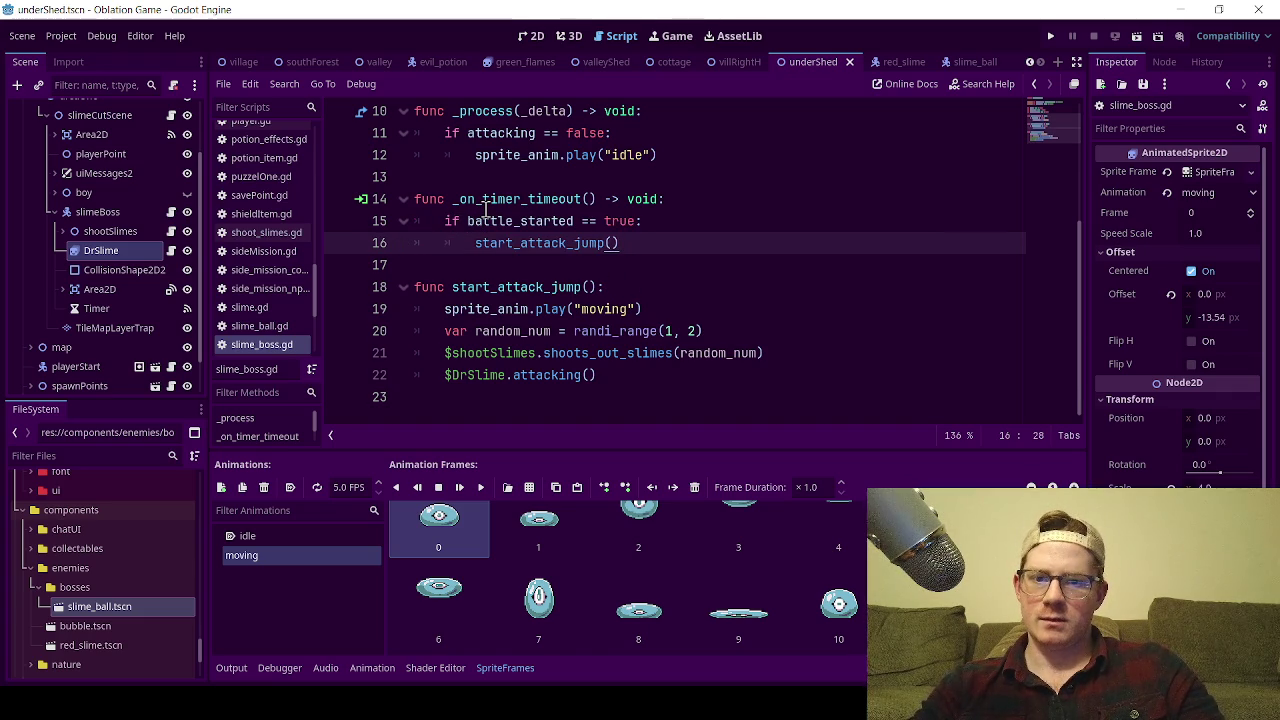
pyautogui.scroll(1, 492, 245)
pyautogui.moveTo(678, 214)
pyautogui.mouseDown()
pyautogui.moveTo(450, 220)
pyautogui.moveTo(442, 199)
pyautogui.mouseUp()
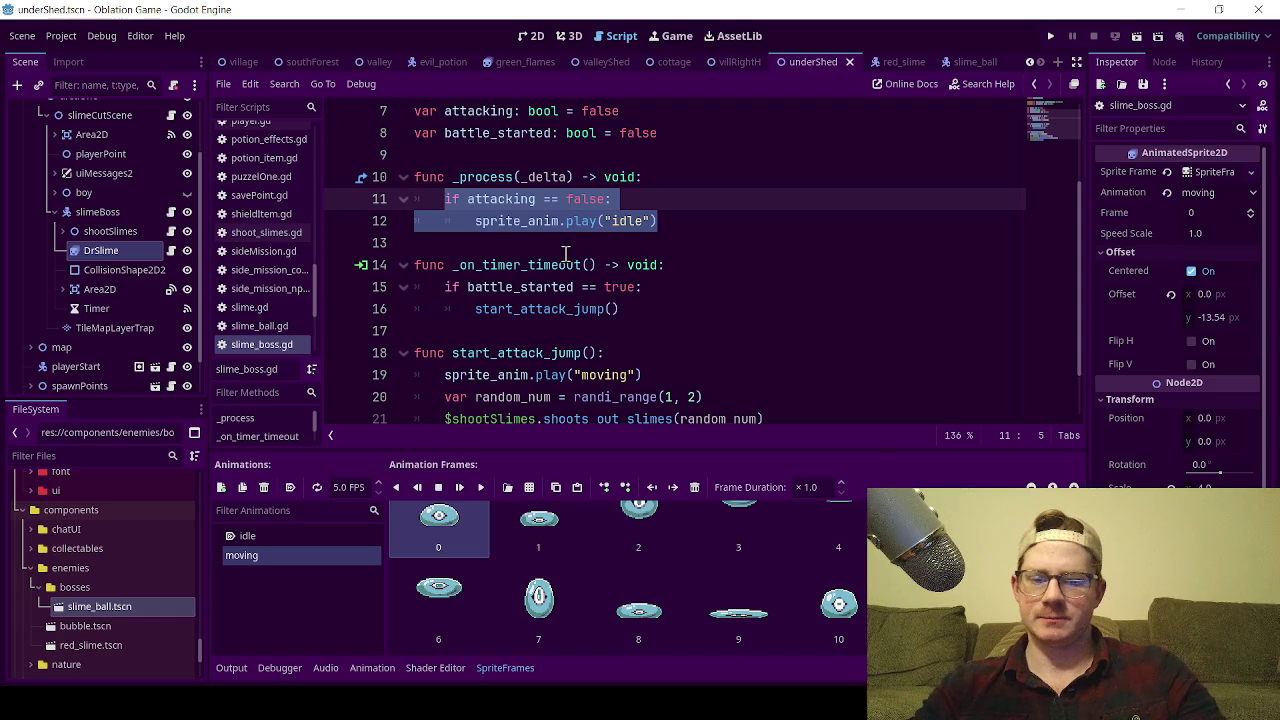
pyautogui.write('ps')
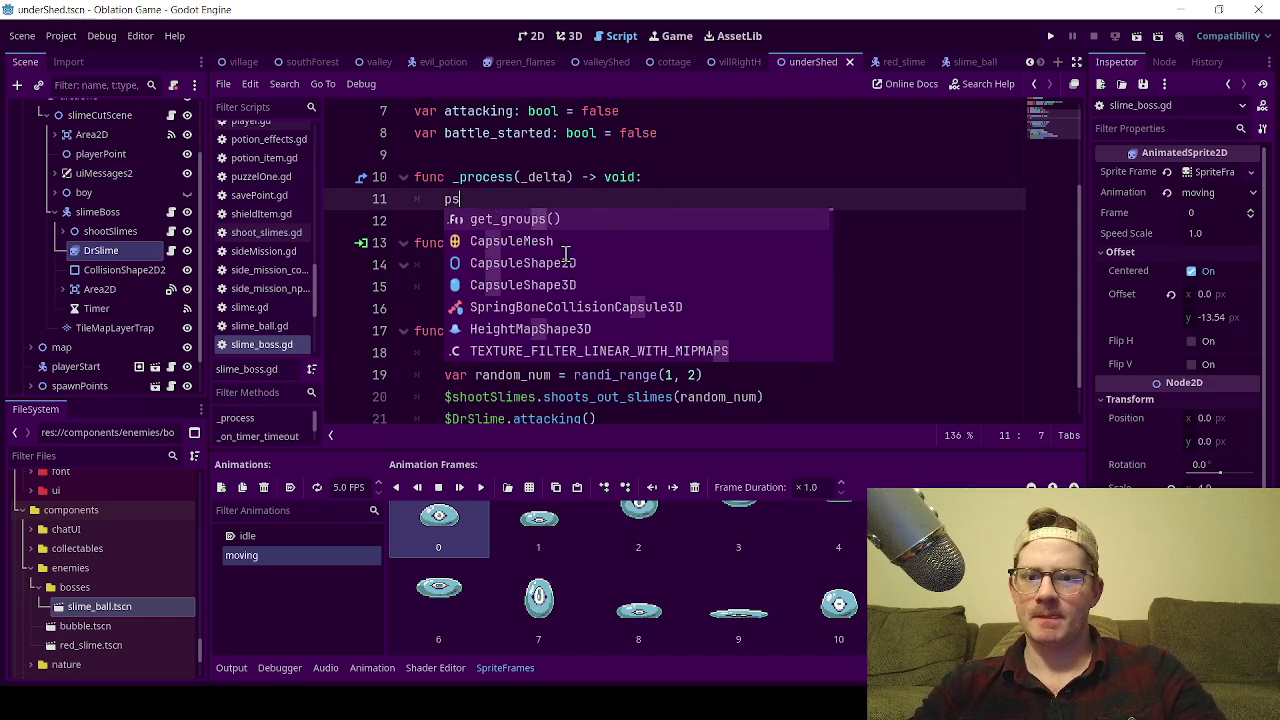
pyautogui.press('BackSpace')
pyautogui.write('ass')
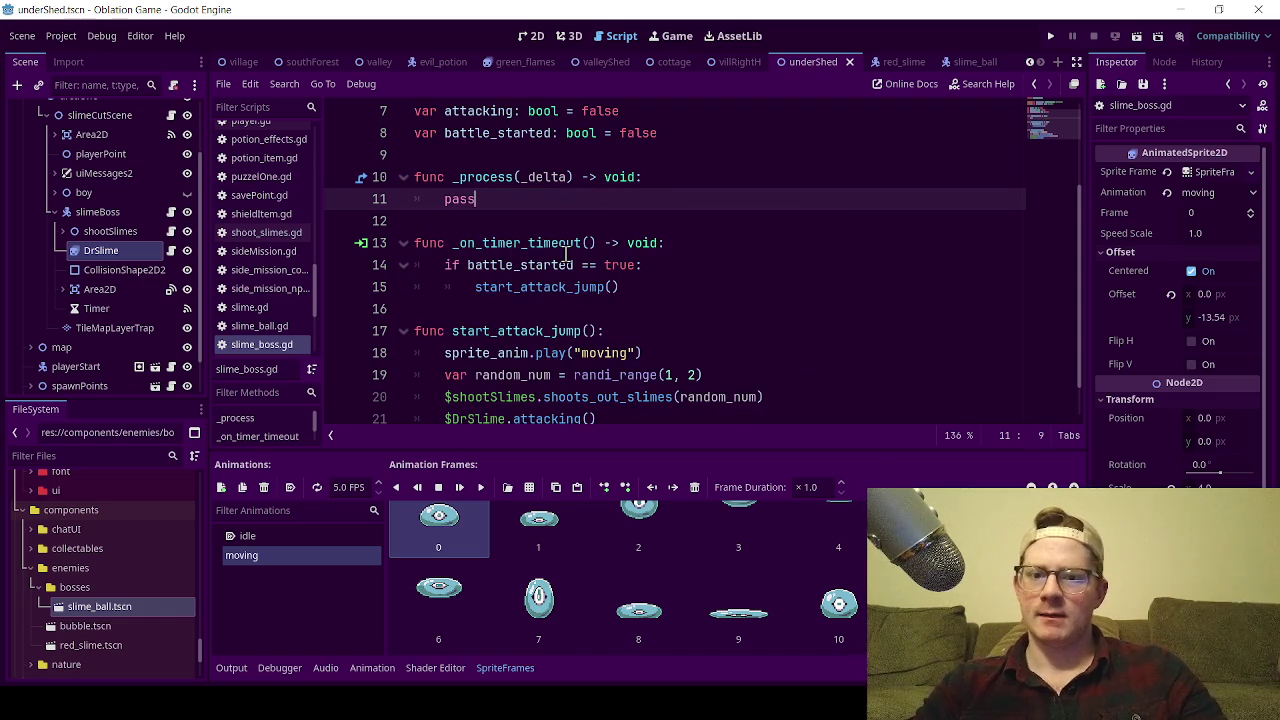
pyautogui.hotkey('ctrl', 's')
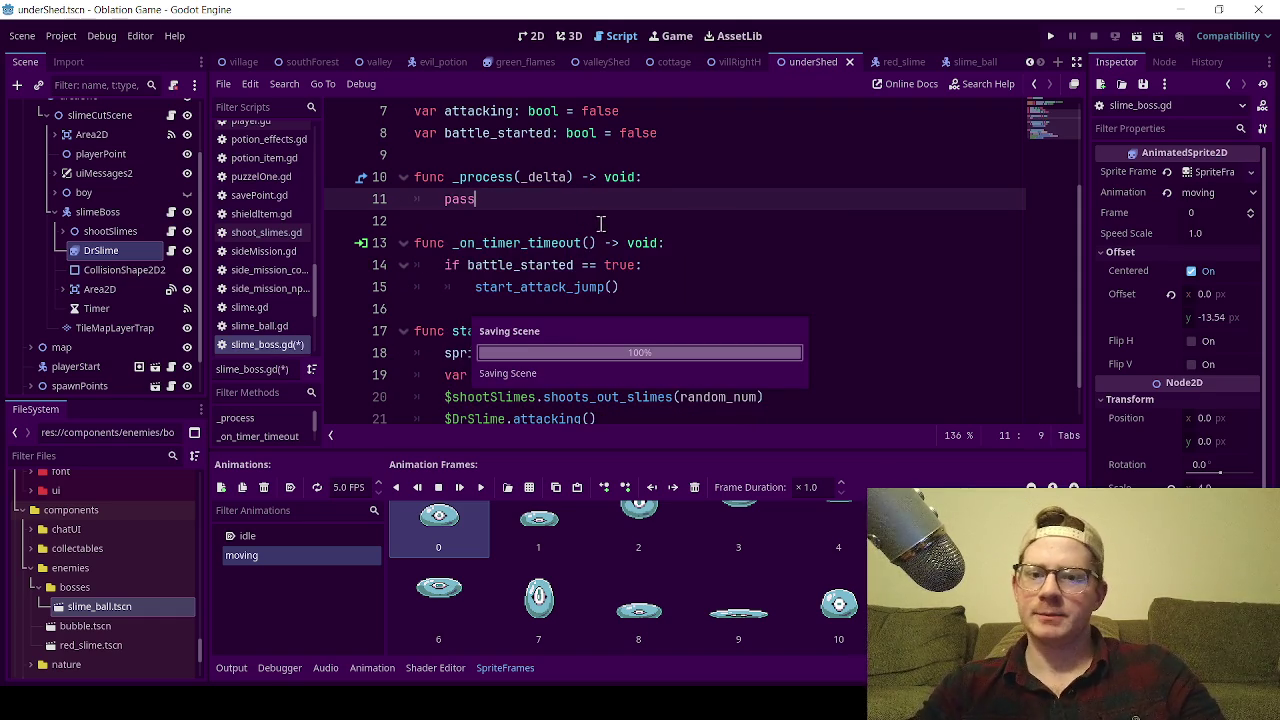
# Delete the battle_started condition so every timer timeout calls start_attack_jump(), then save.
pyautogui.scroll(-1, 512, 212)
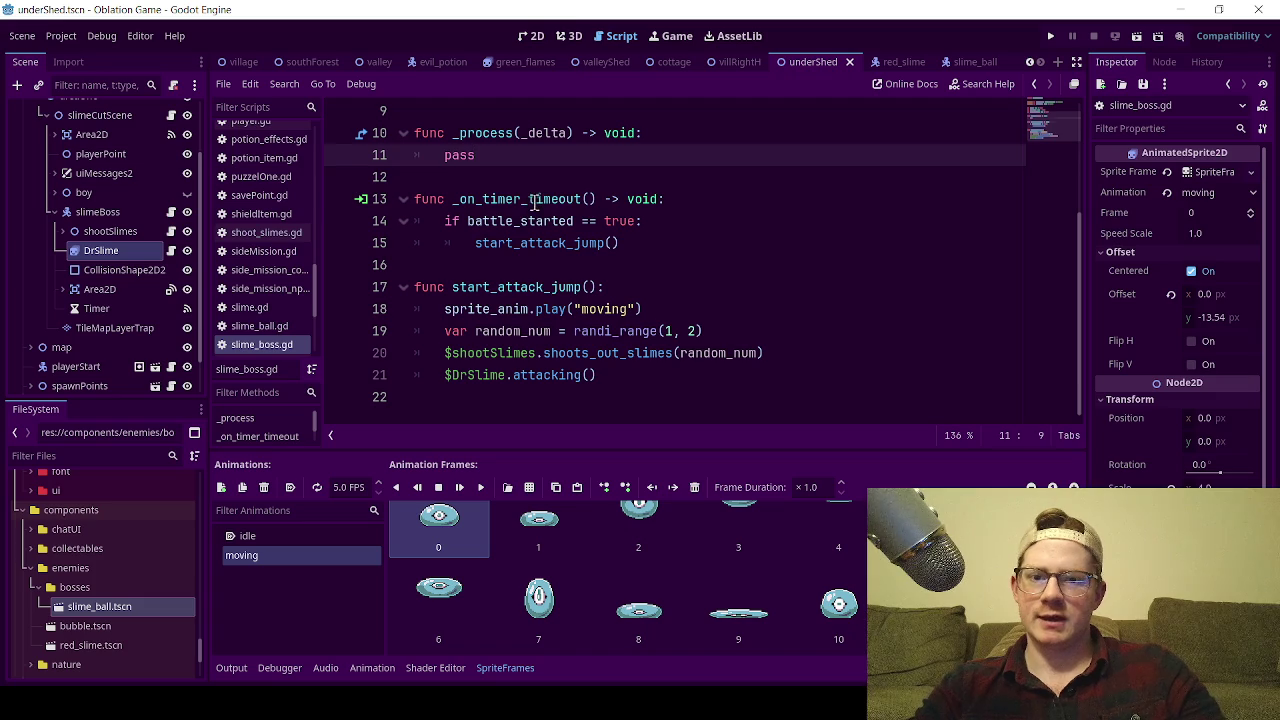
pyautogui.click(528, 199)
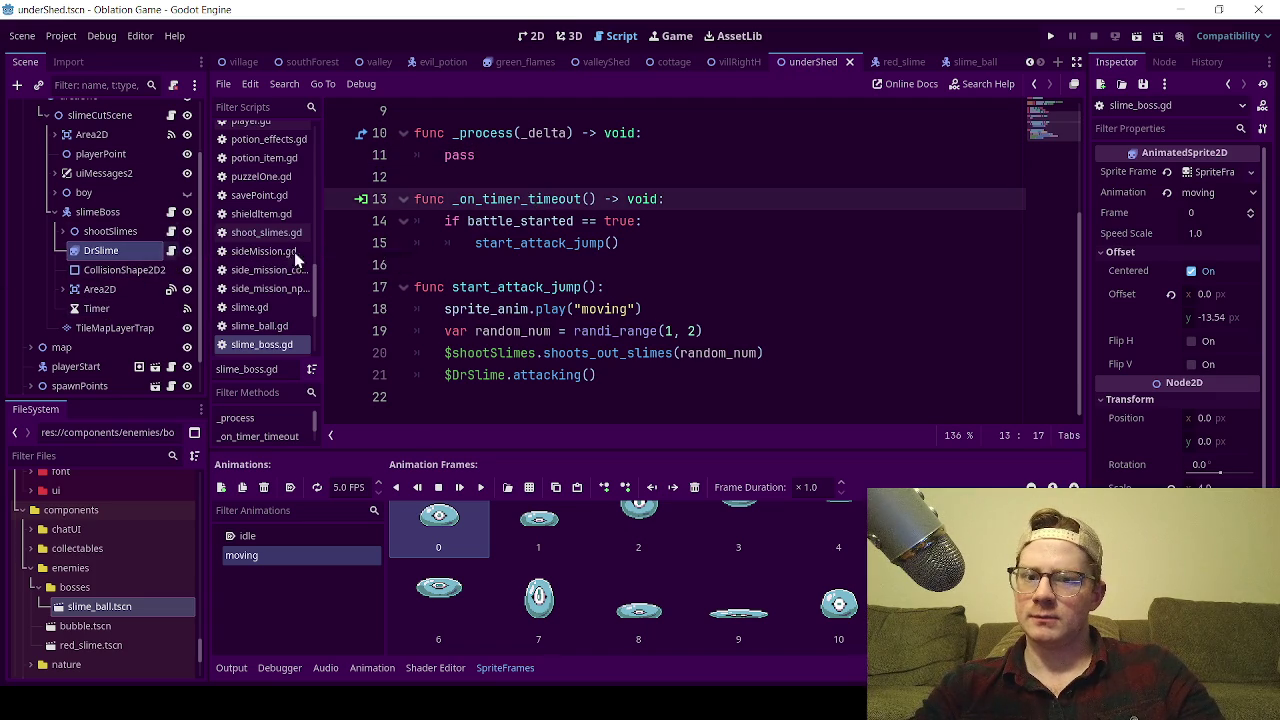
pyautogui.moveTo(643, 221); pyautogui.dragTo(405, 219)
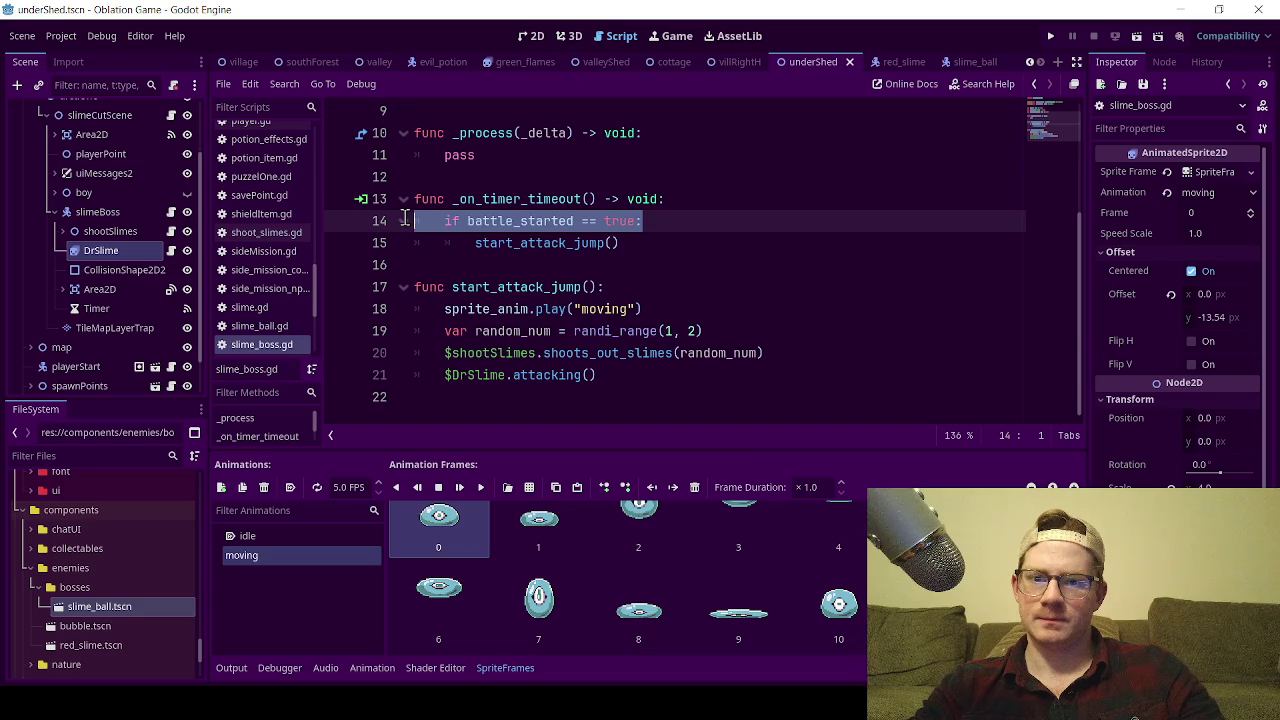
pyautogui.press('BackSpace')
pyautogui.press('BackSpace')
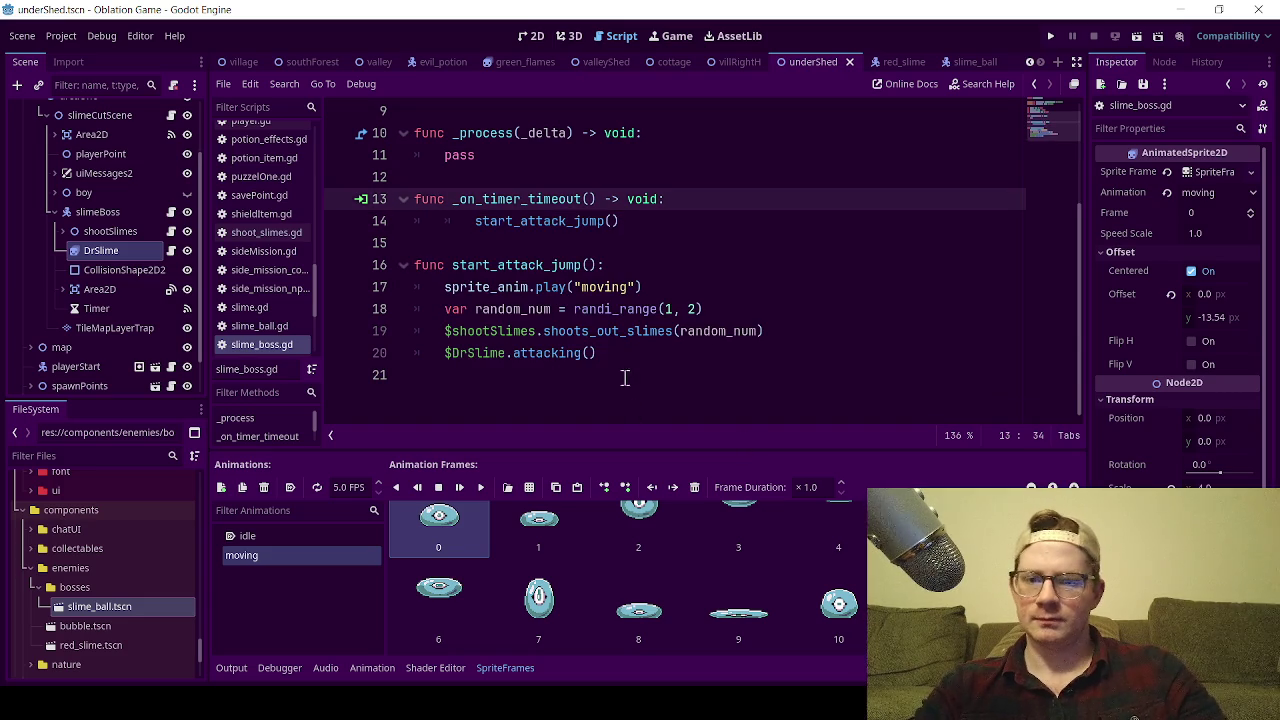
pyautogui.click(475, 221)
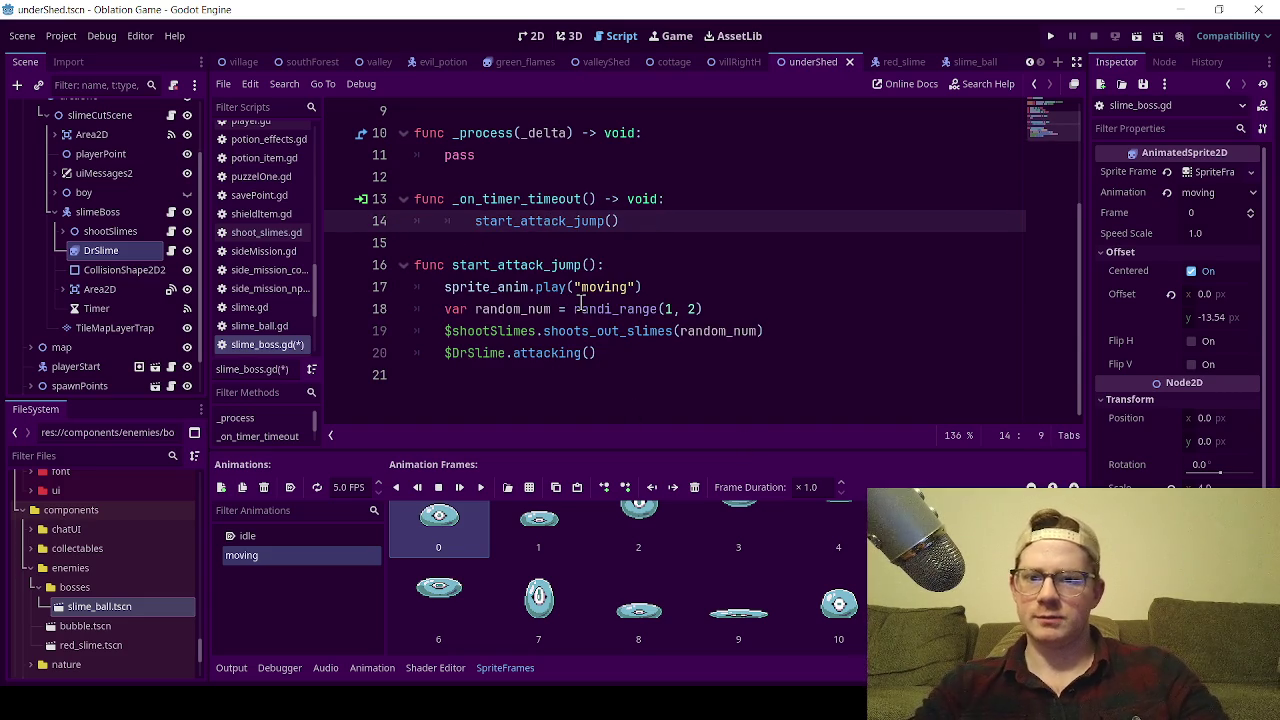
pyautogui.press('BackSpace')
pyautogui.hotkey('ctrl', 's')
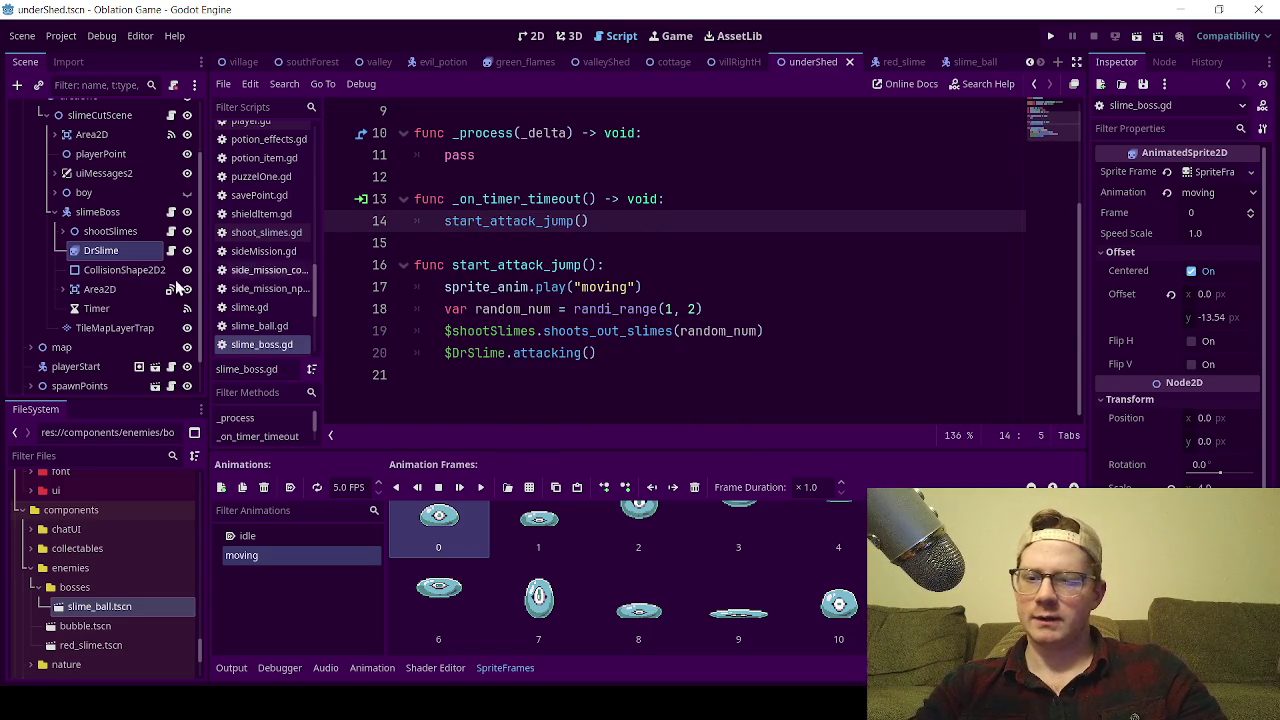
pyautogui.click(171, 251)
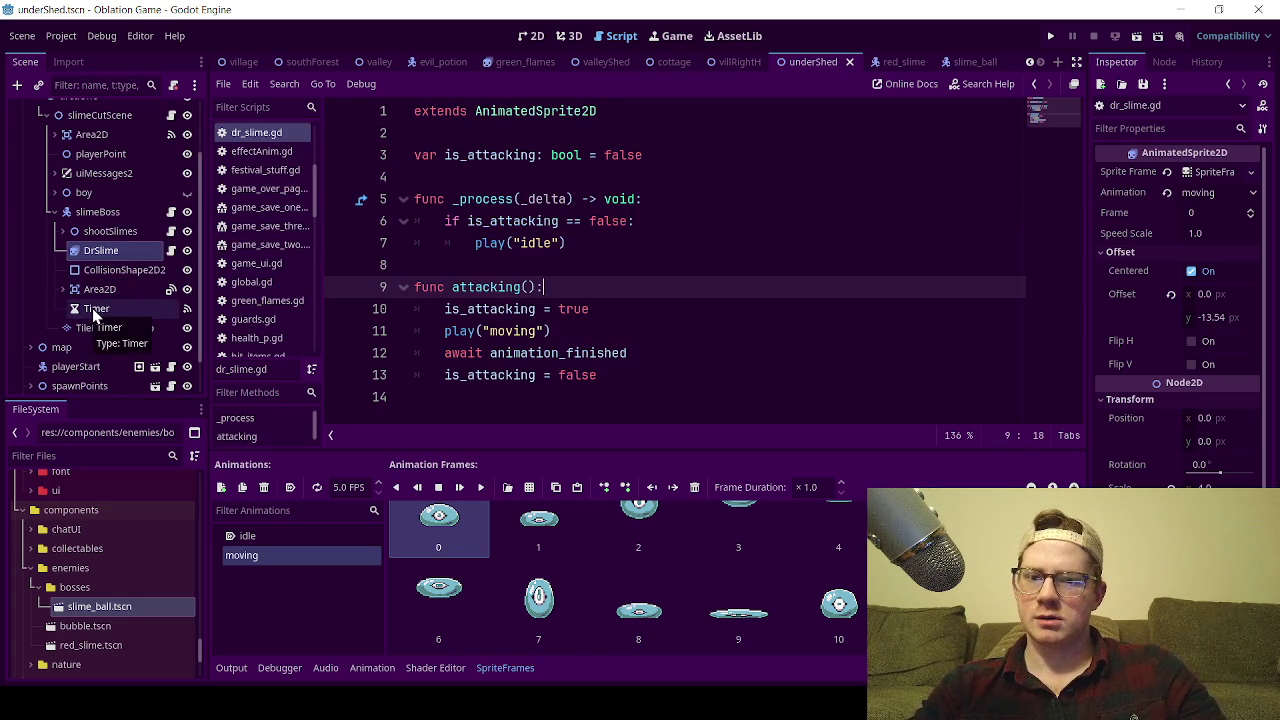
pyautogui.click(553, 243)
pyautogui.click(674, 148)
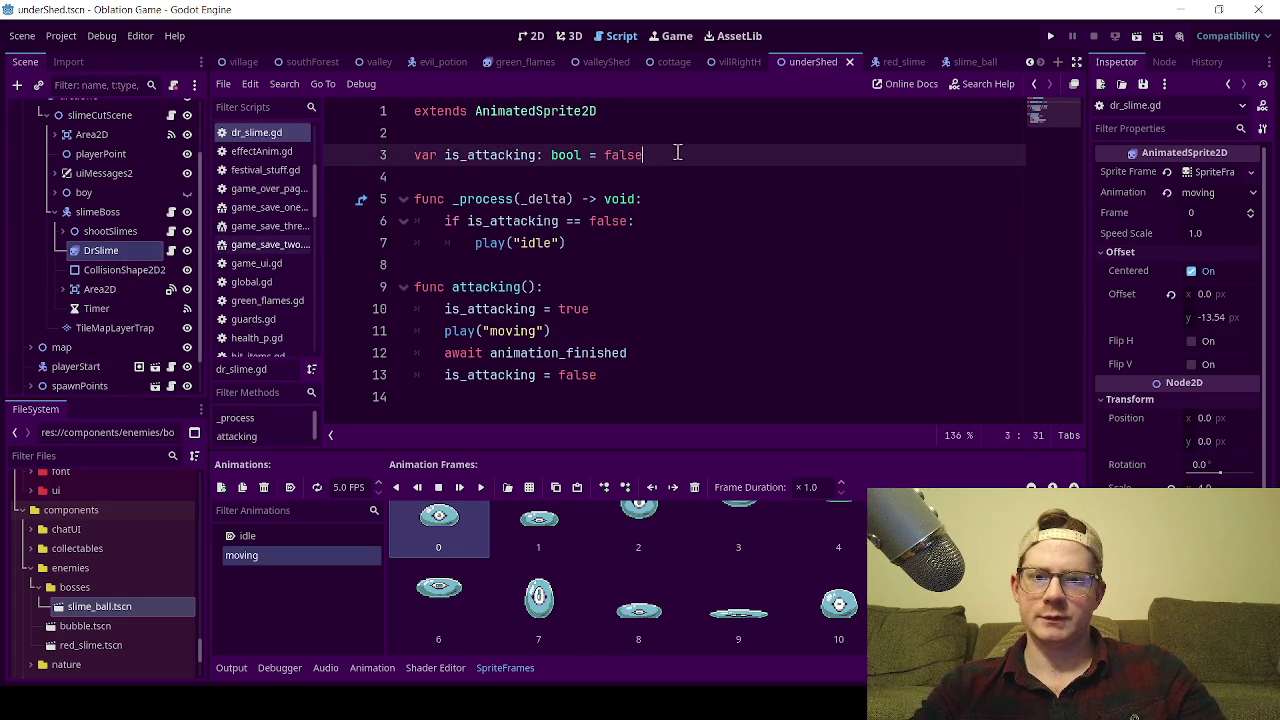
pyautogui.press('Return')
pyautogui.write('var')
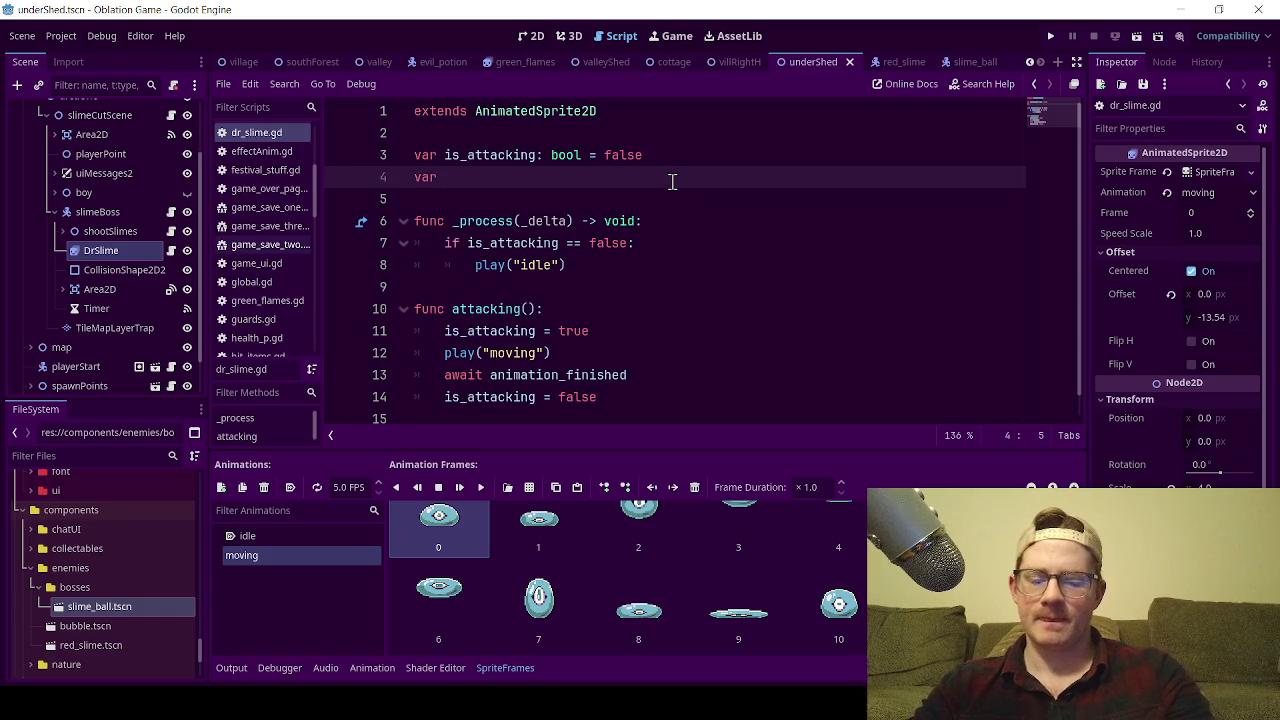
pyautogui.write('ack')
pyautogui.write('_timer')
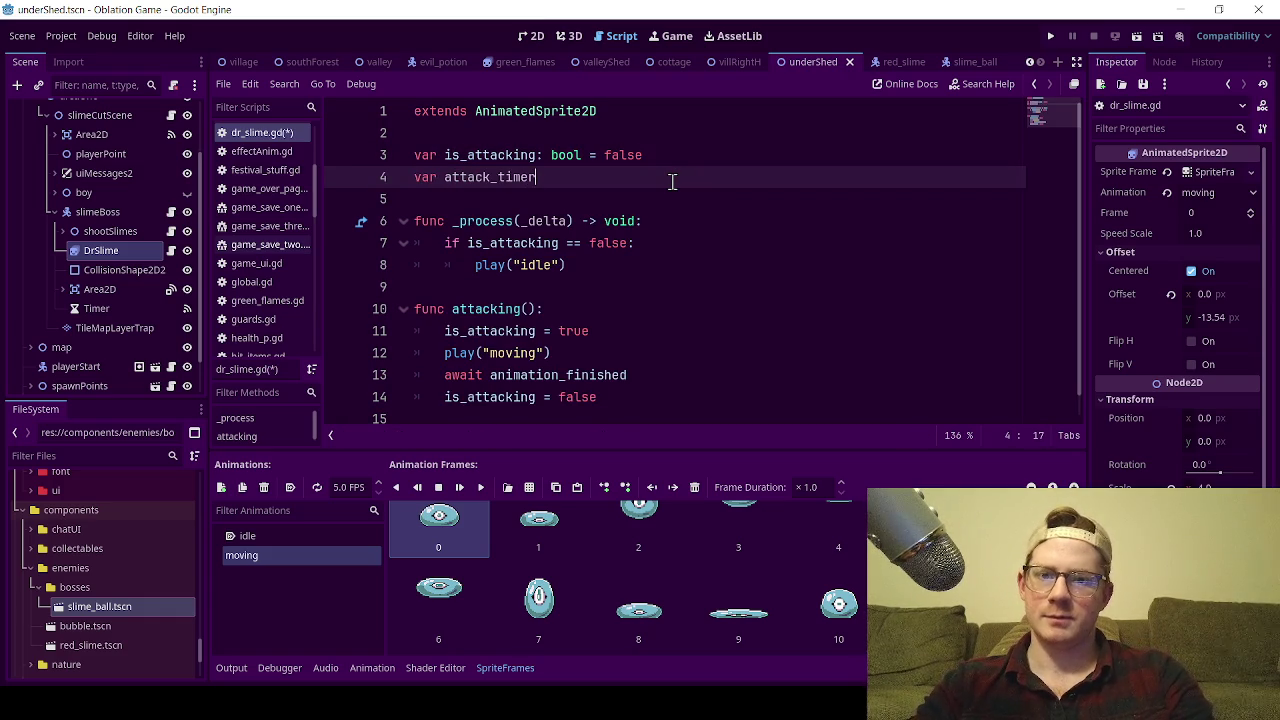
pyautogui.write('Tim')
pyautogui.press('BackSpace')
pyautogui.press('BackSpace')
pyautogui.press('BackSpace')
pyautogui.write('er =')
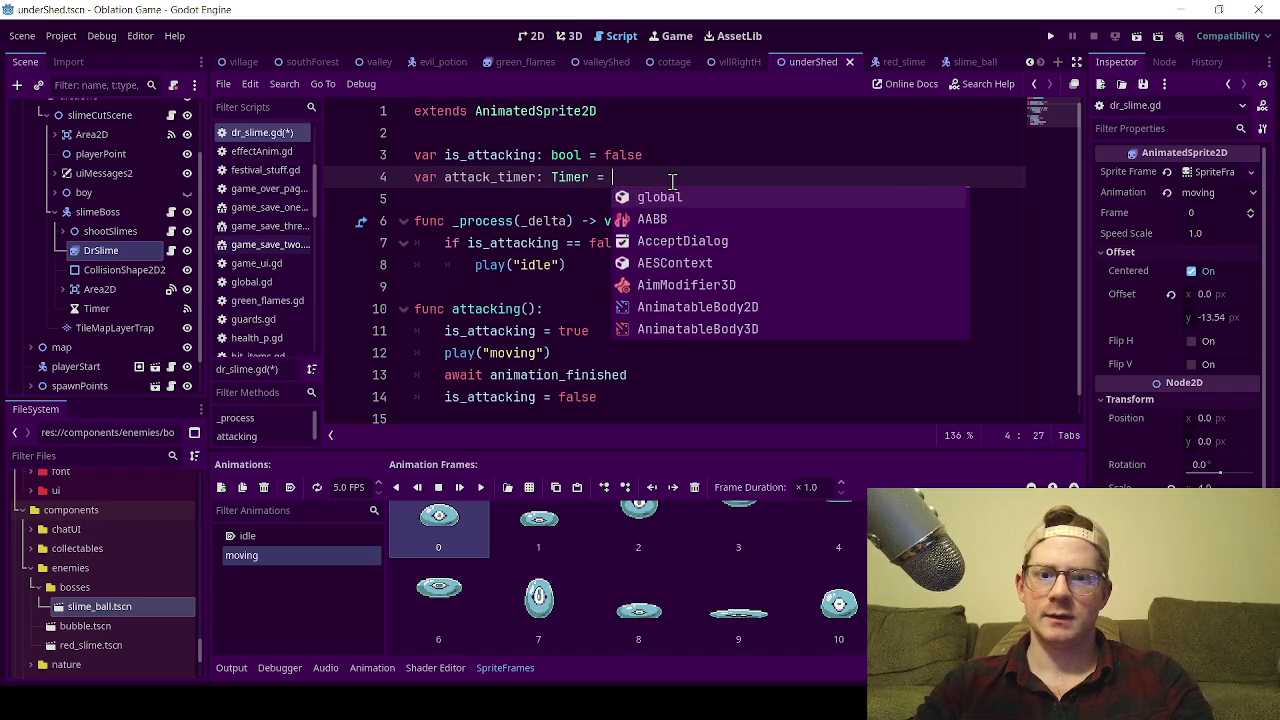
pyautogui.moveTo(91, 317)
pyautogui.mouseDown()
pyautogui.moveTo(543, 314)
pyautogui.moveTo(618, 177)
pyautogui.mouseUp()
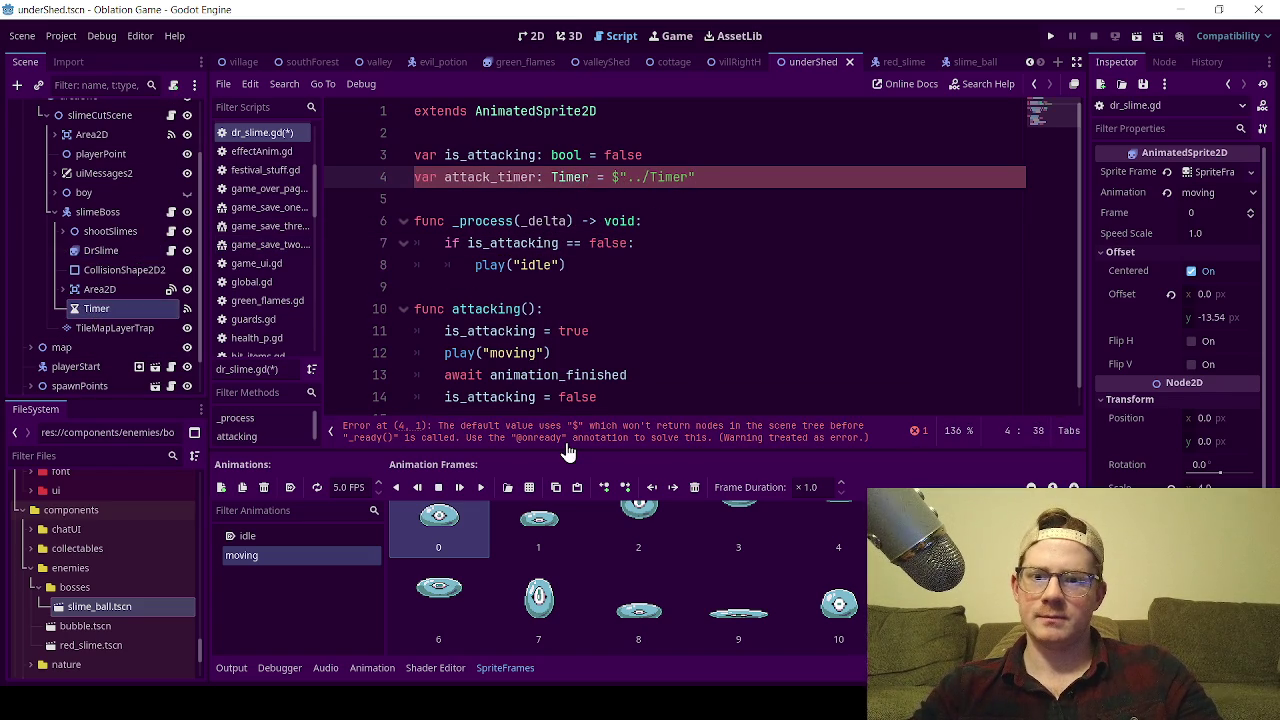
pyautogui.click(415, 176)
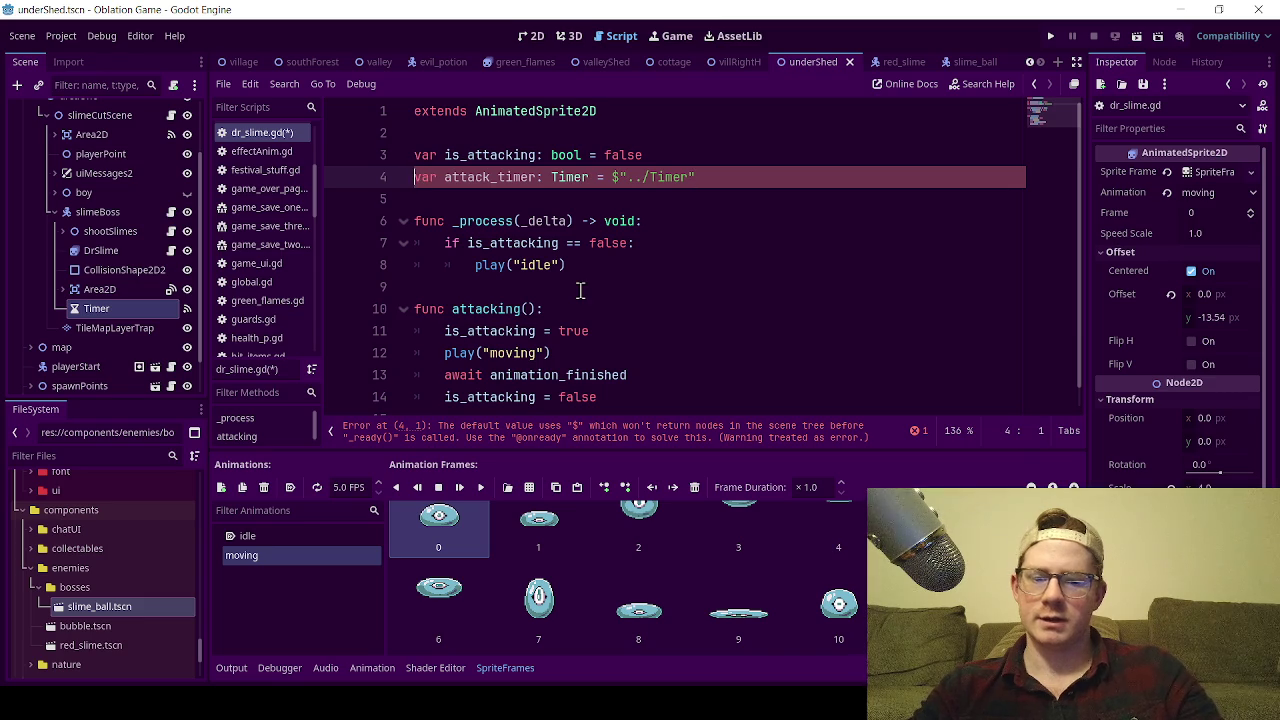
pyautogui.press('Left')
pyautogui.write('@onready')
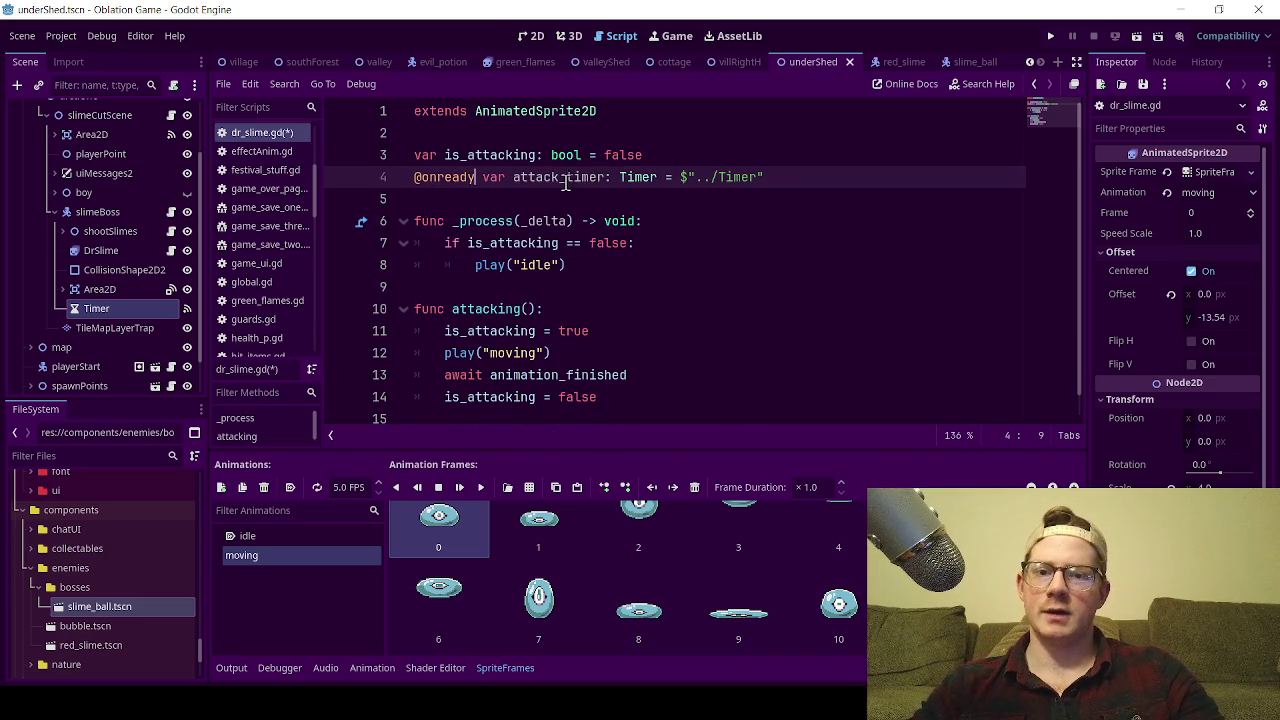
# Call attack_timer.start() after is_attacking = false in attacking(), and save dr_slime.gd.
pyautogui.doubleClick(566, 178)
pyautogui.hotkey('ctrl', 'c')
pyautogui.scroll(-1, 577, 277)
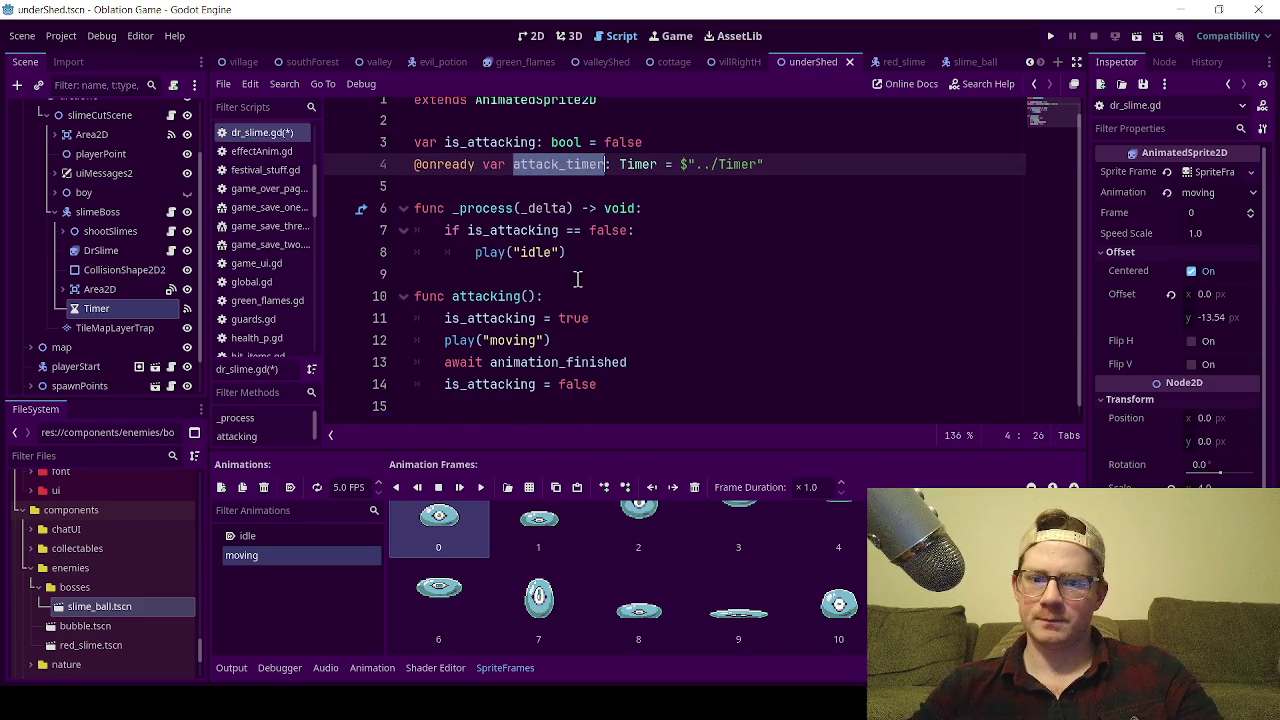
pyautogui.click(612, 370)
pyautogui.press('Return')
pyautogui.hotkey('ctrl', 'v')
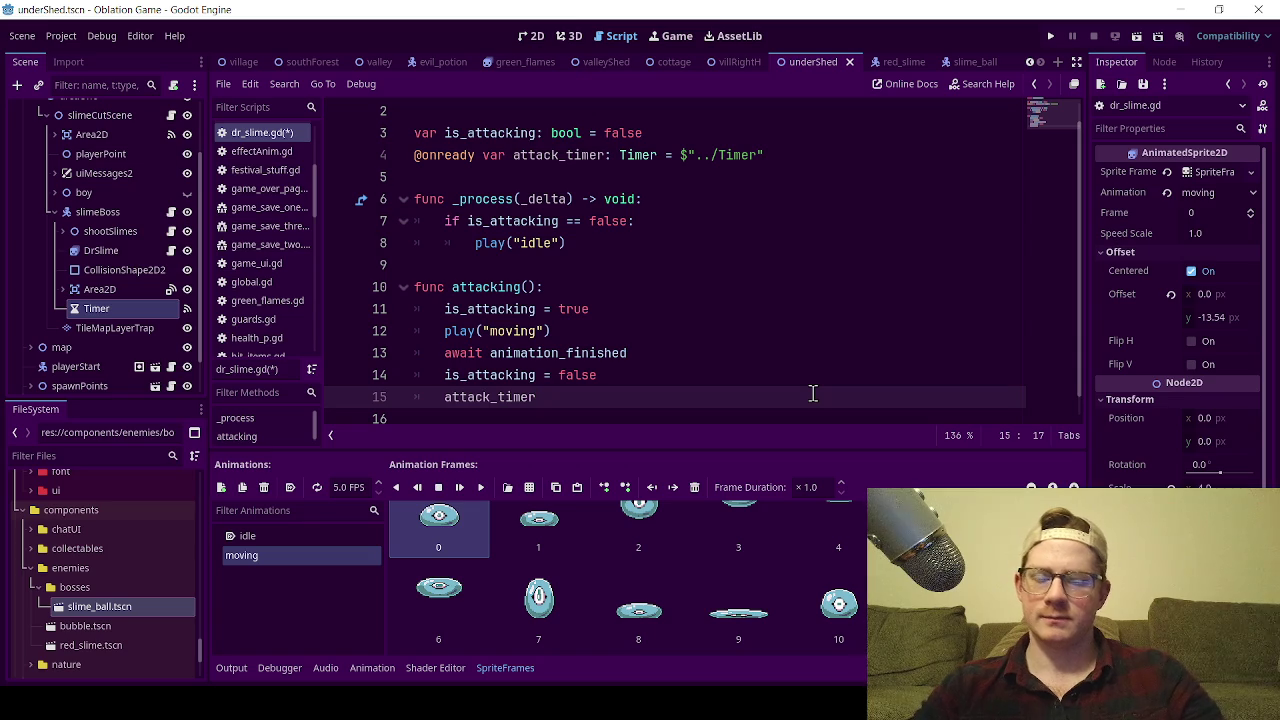
pyautogui.write('.start()')
pyautogui.press('Return')
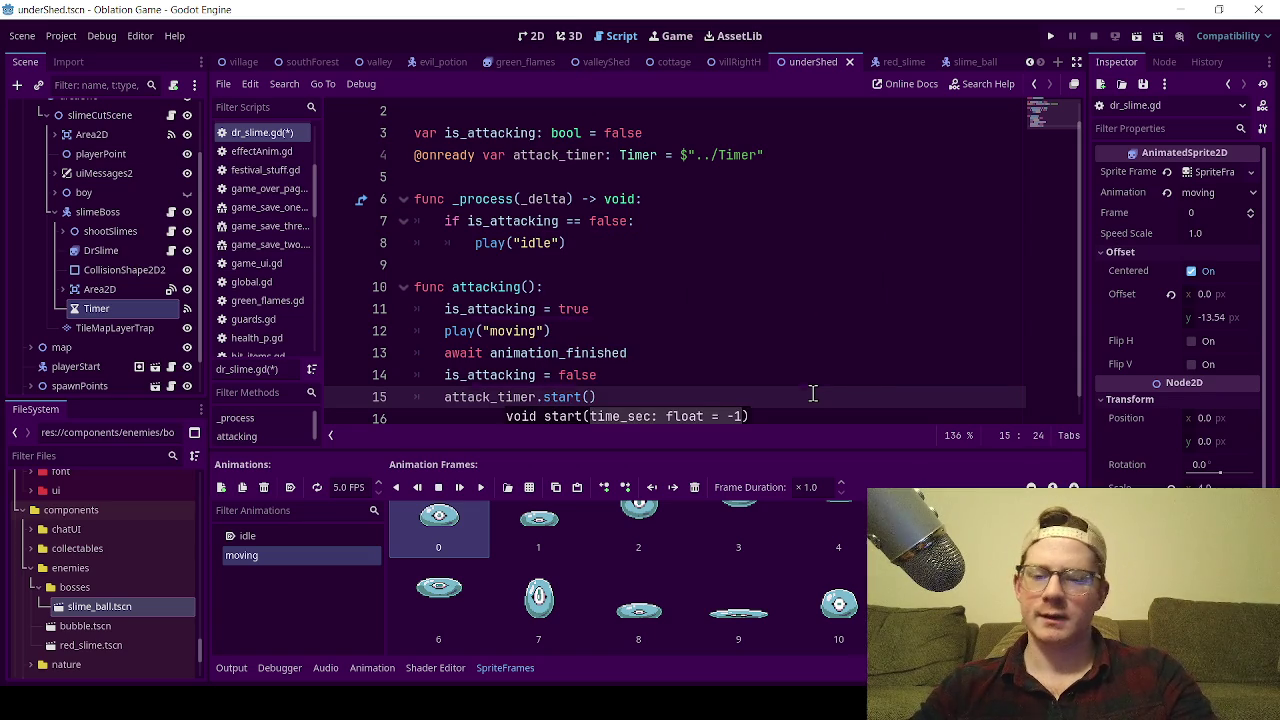
pyautogui.hotkey('ctrl', 's')
pyautogui.click(660, 272)
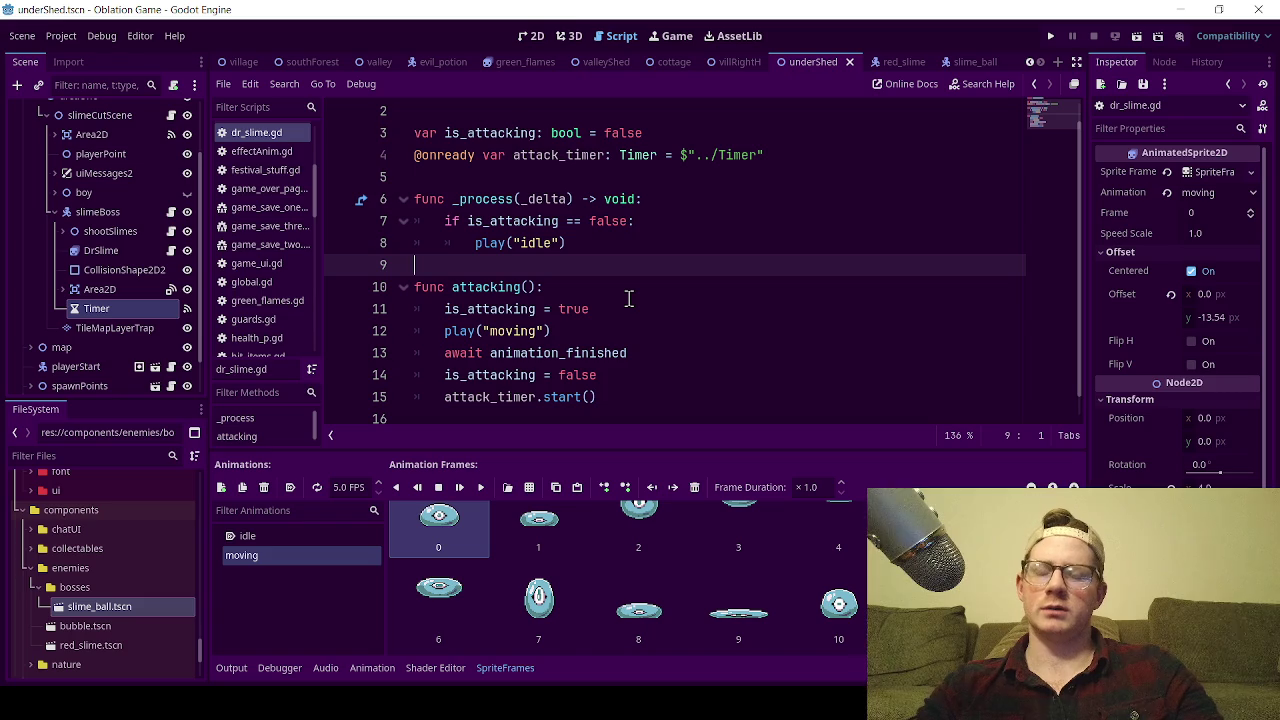
pyautogui.click(172, 212)
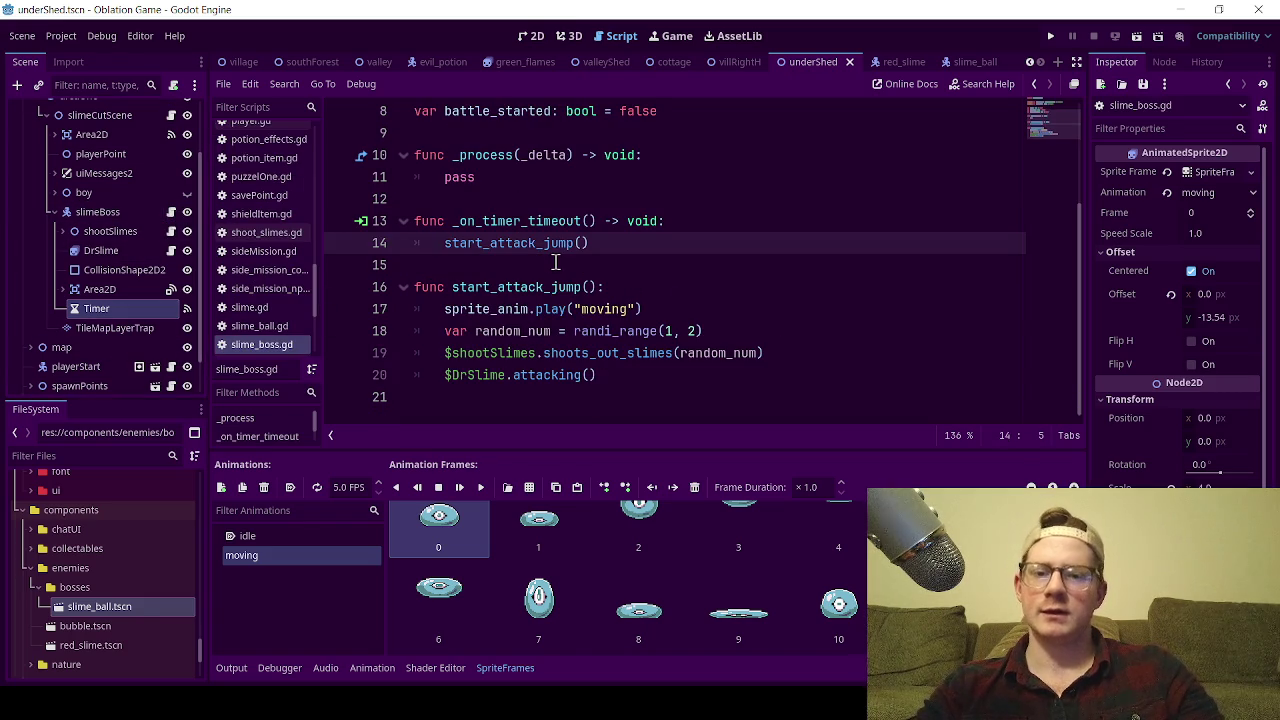
# Look over the timeout handler and start_attack_jump's moving animation line in slime_boss.gd.
pyautogui.click(560, 264)
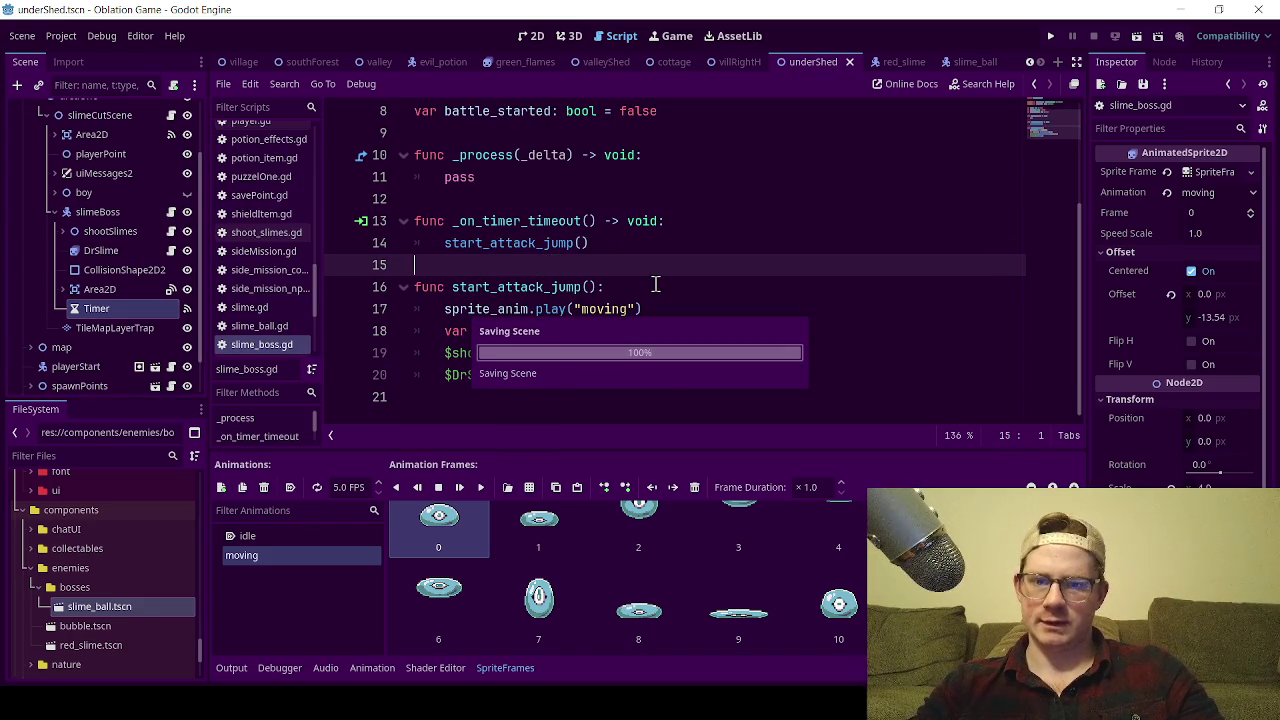
pyautogui.click(621, 287)
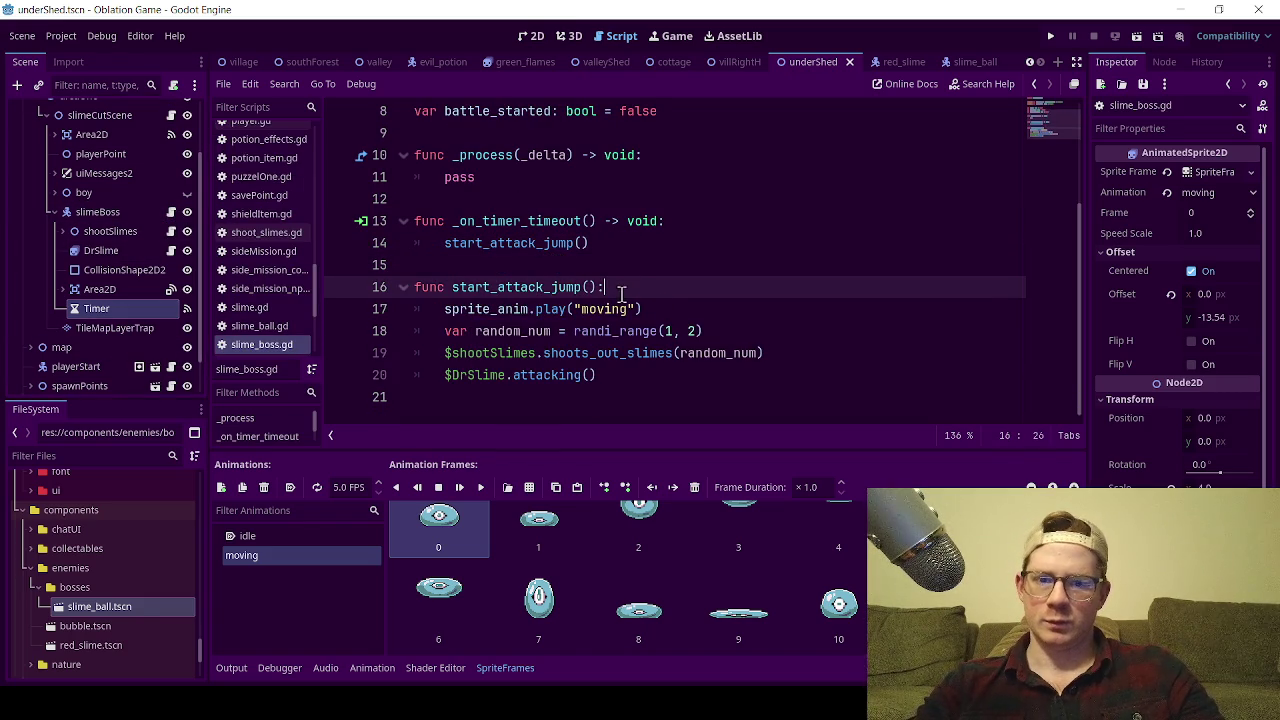
pyautogui.click(666, 309)
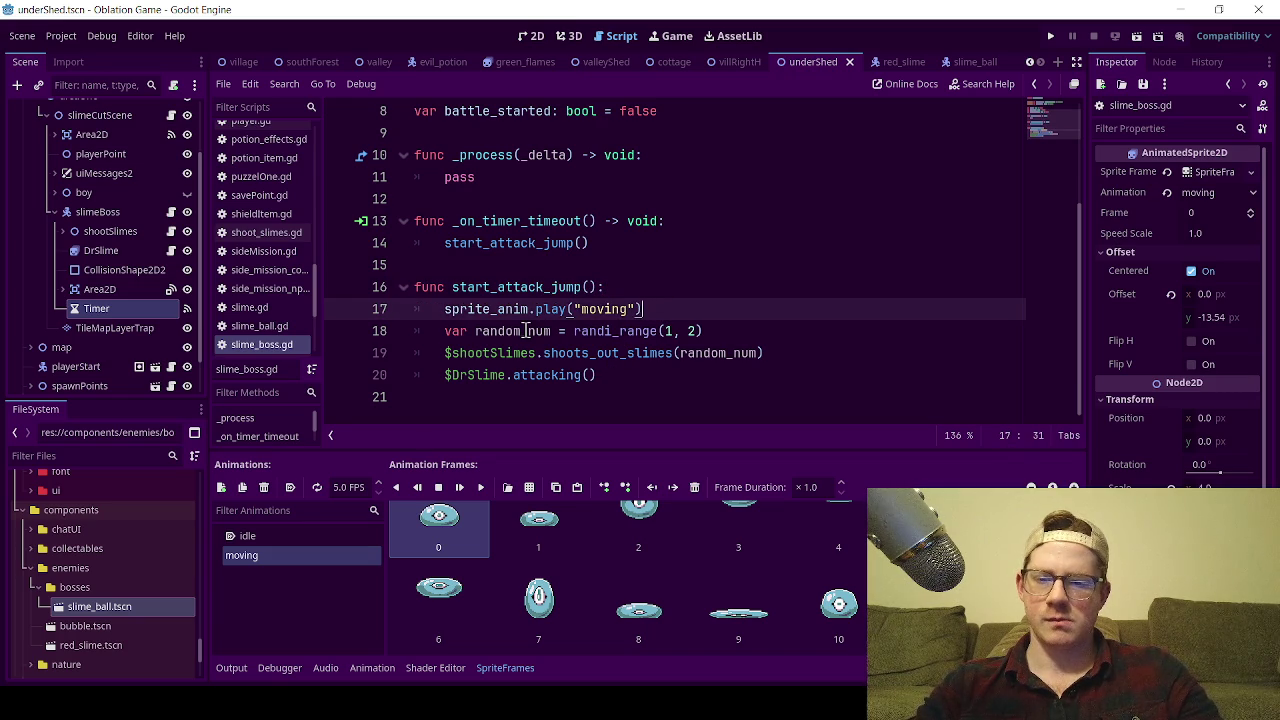
pyautogui.scroll(1, 588, 249)
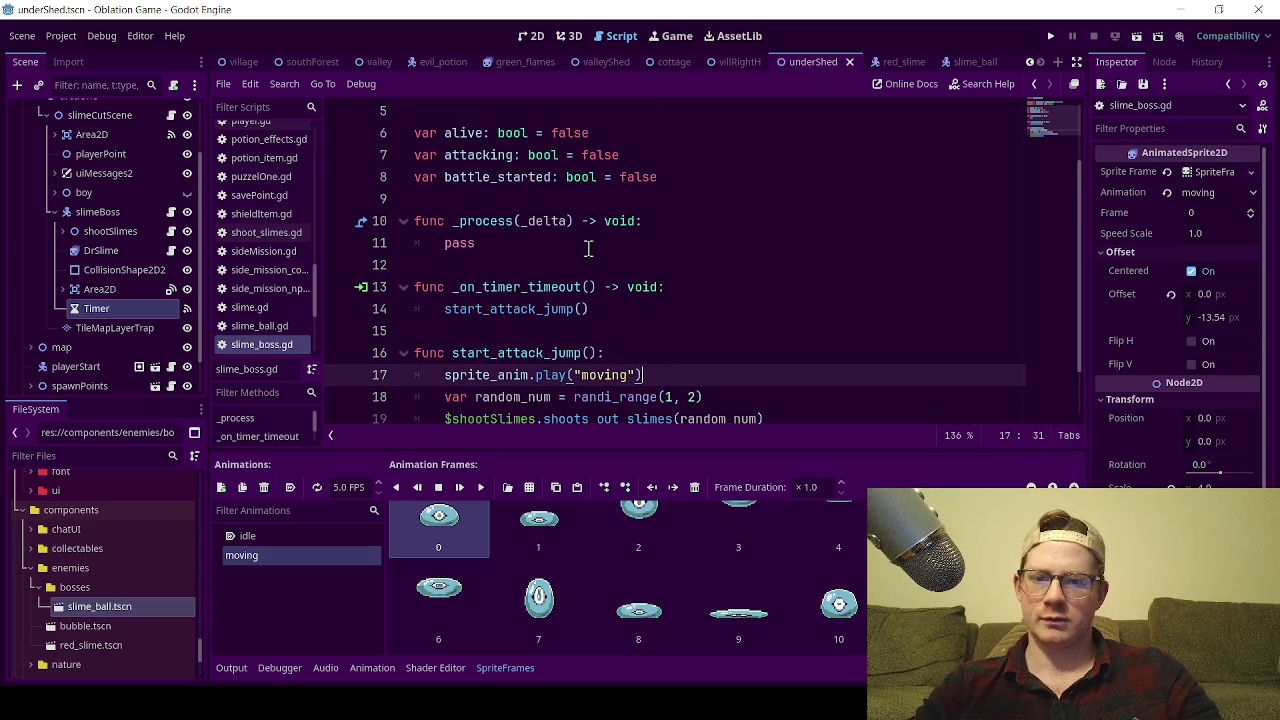
# Run the game, walk the player into the boss room, dismiss the BLOB dialogue, then close the game.
pyautogui.click(527, 37)
pyautogui.click(1117, 36)
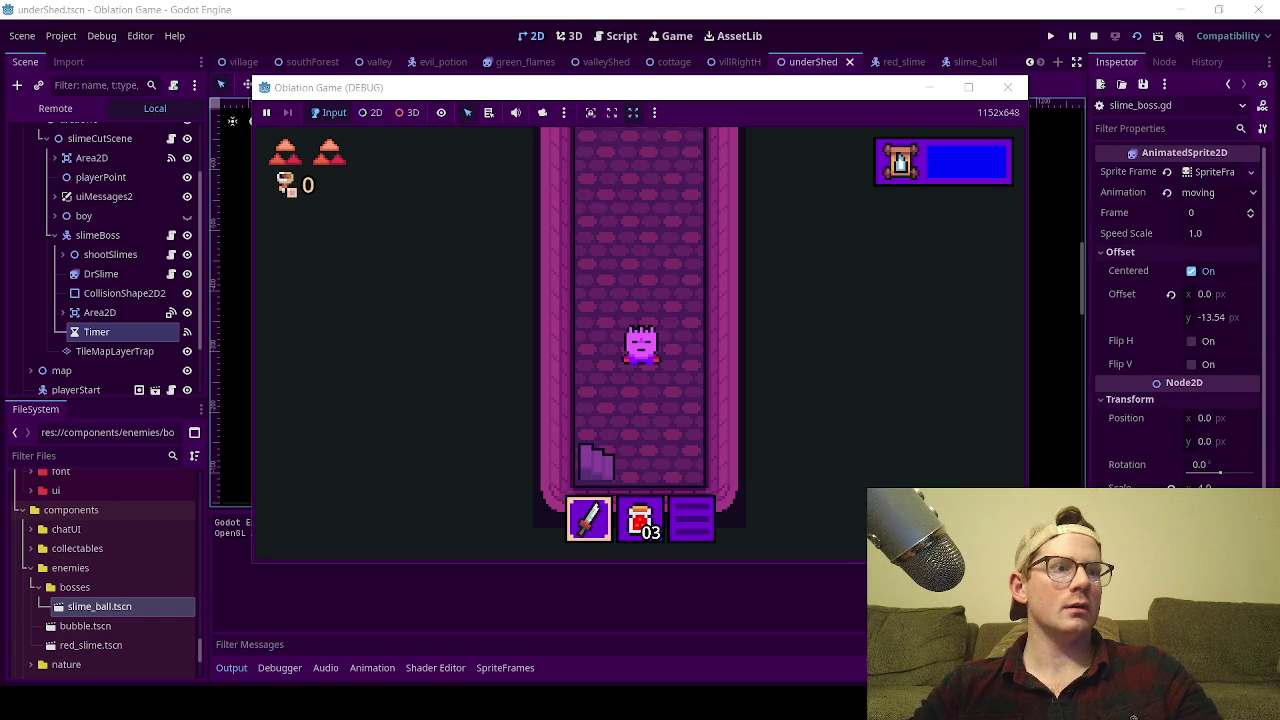
pyautogui.press('Up')
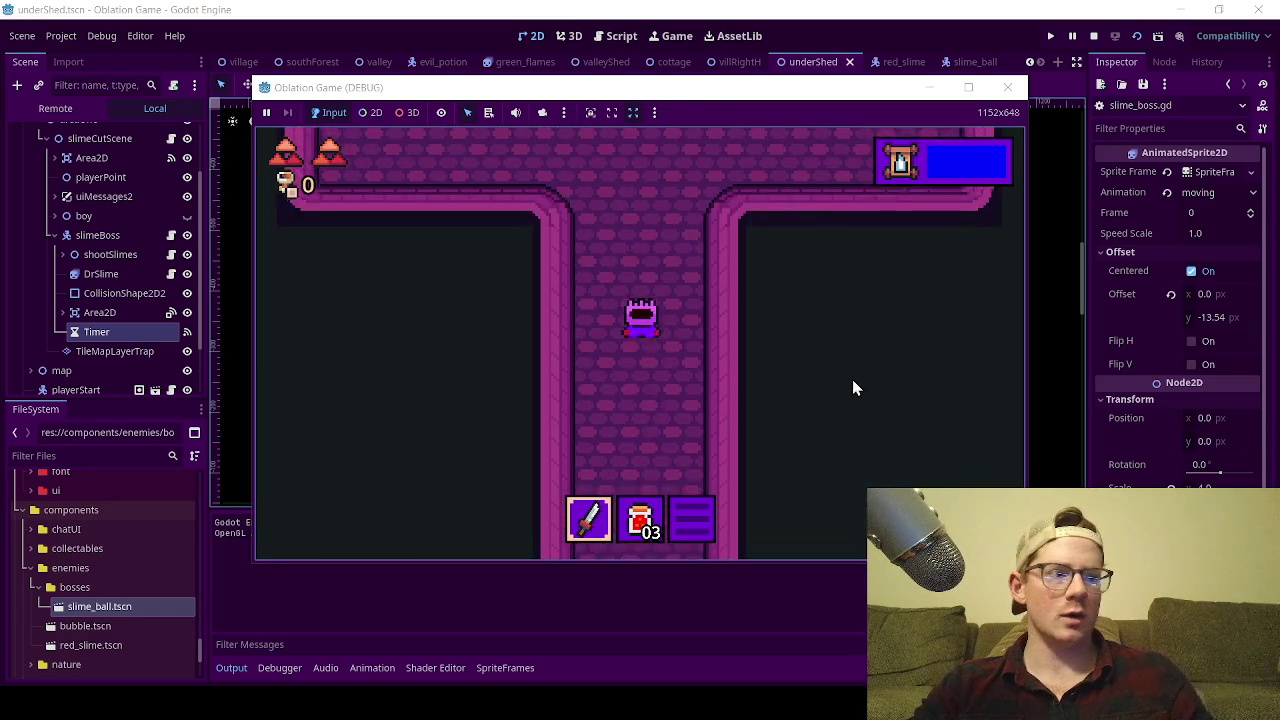
pyautogui.press('Up')
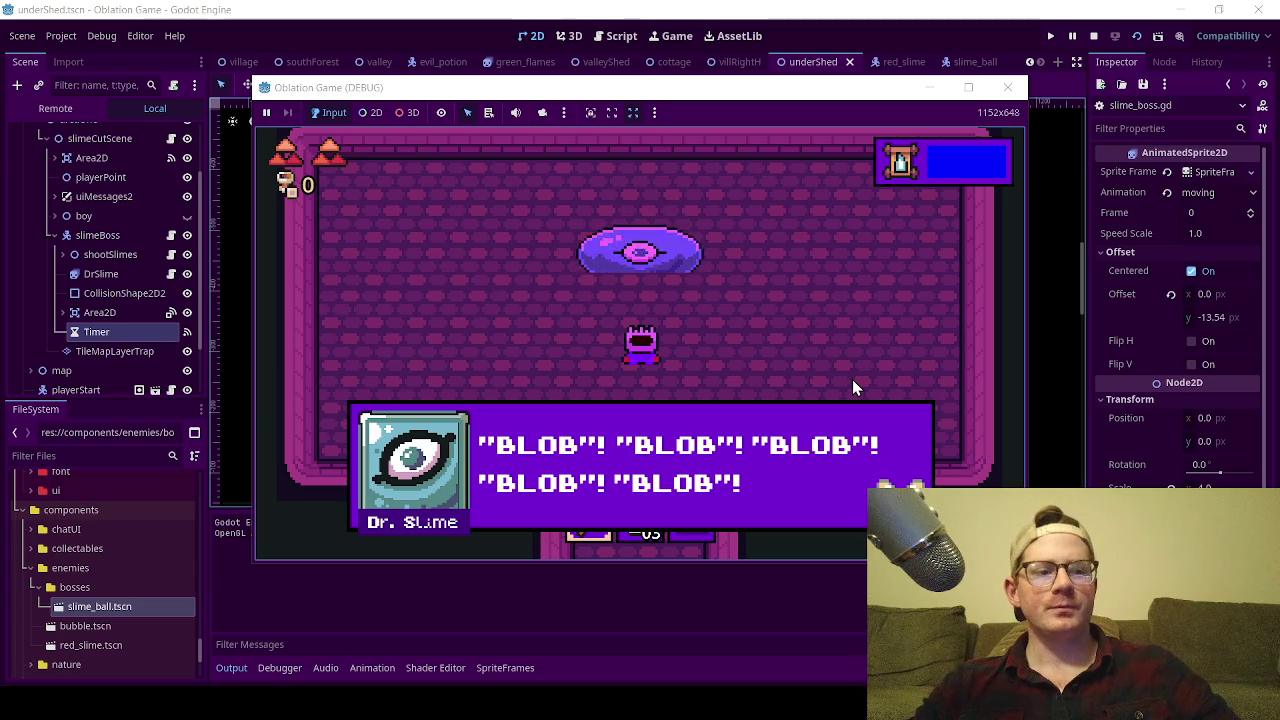
pyautogui.press('space')
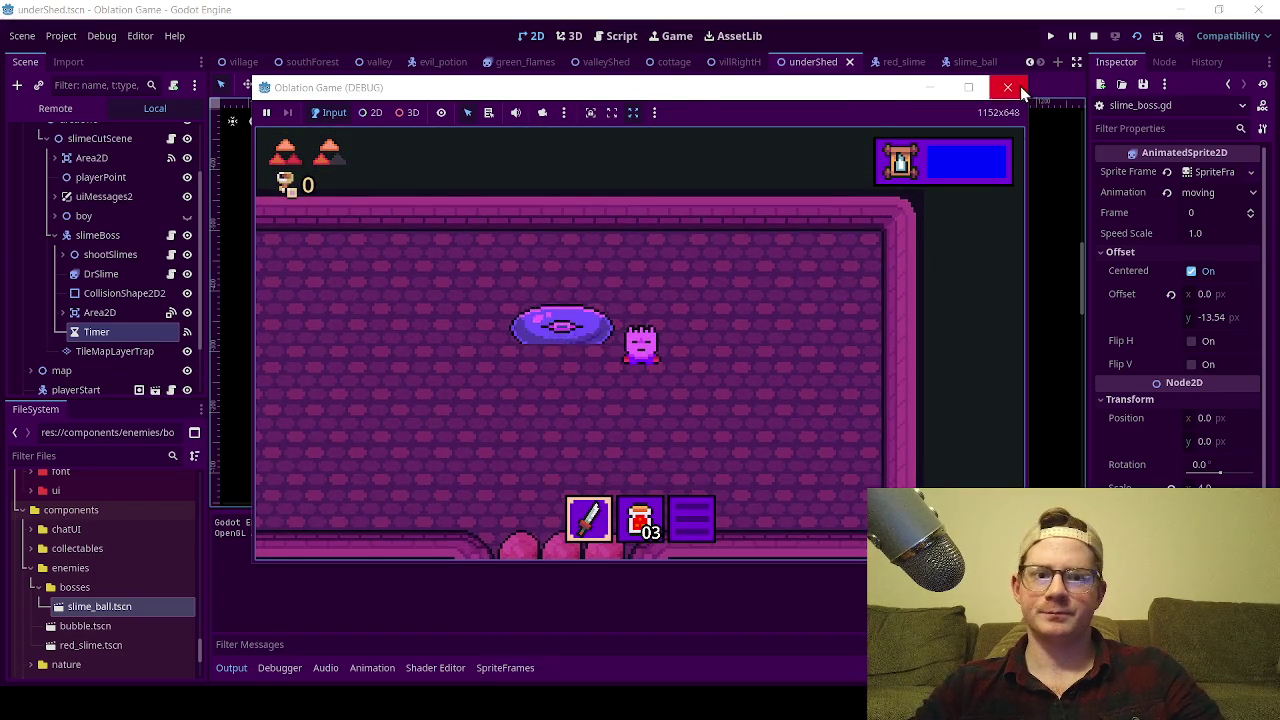
pyautogui.click(1008, 88)
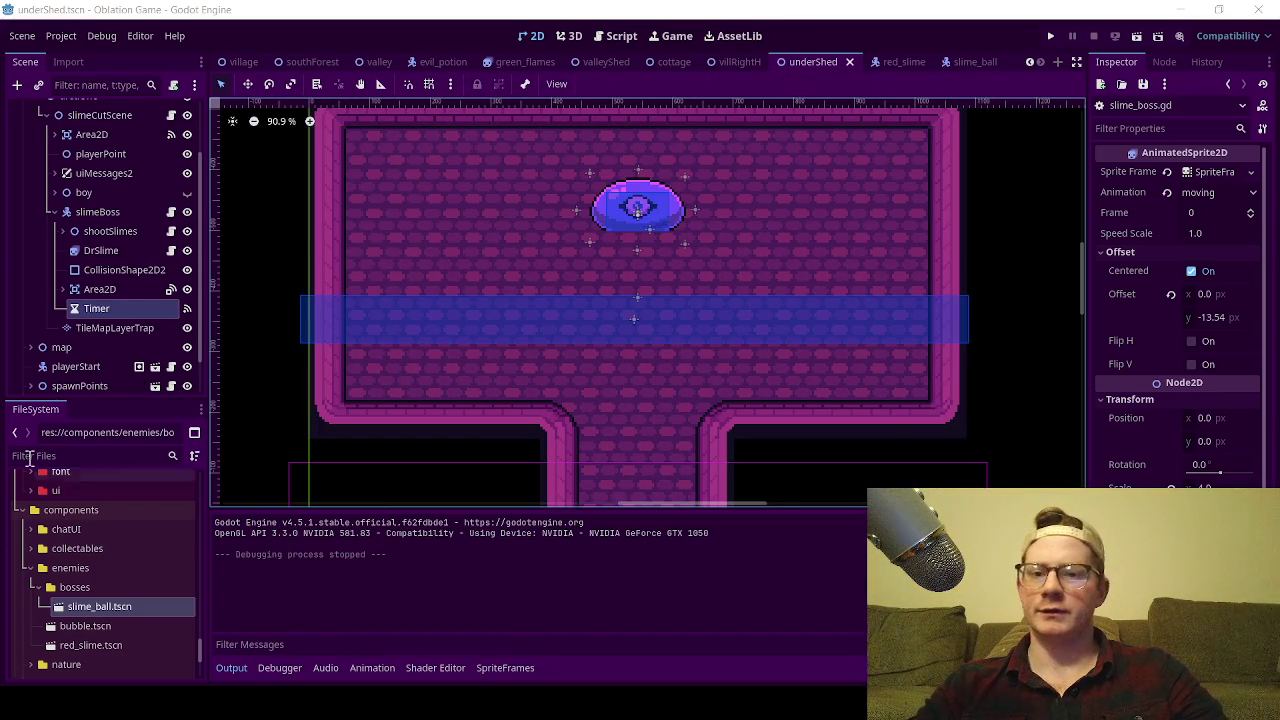
# Save the underShed scene and collapse the lights node's children in the Scene dock.
pyautogui.click(427, 238)
pyautogui.hotkey('ctrl', 's')
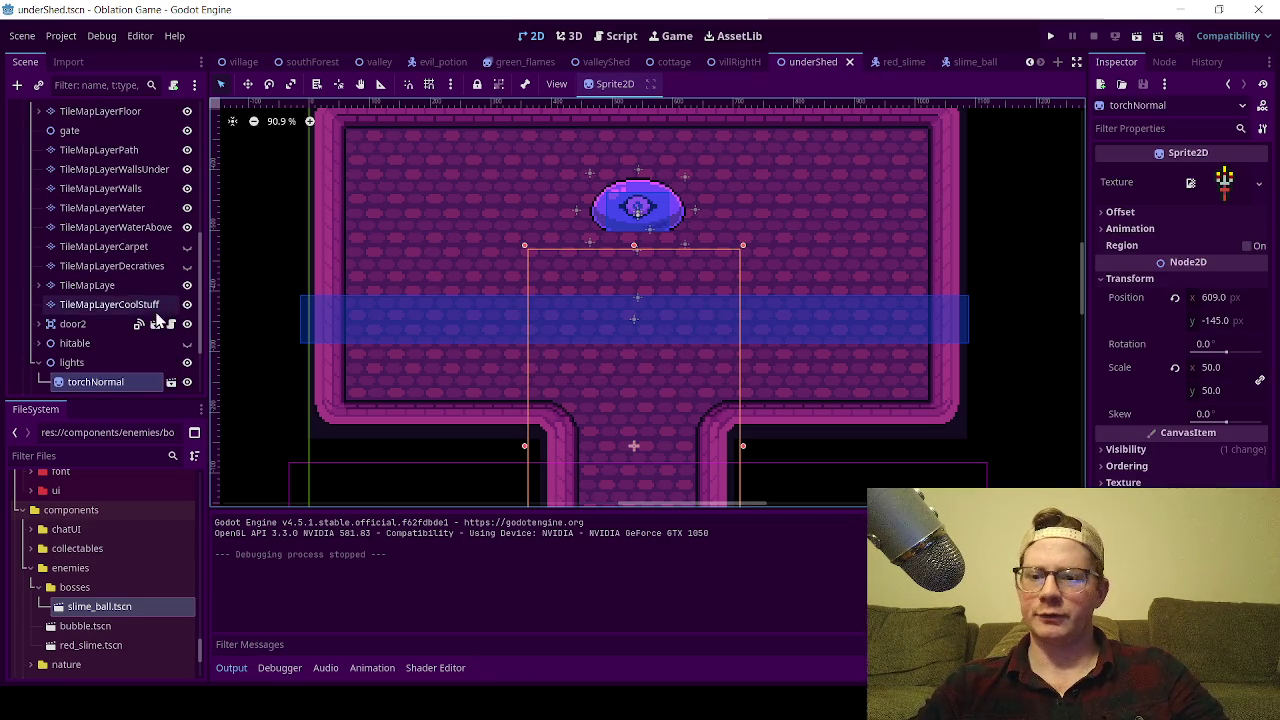
pyautogui.scroll(-3, 139, 349)
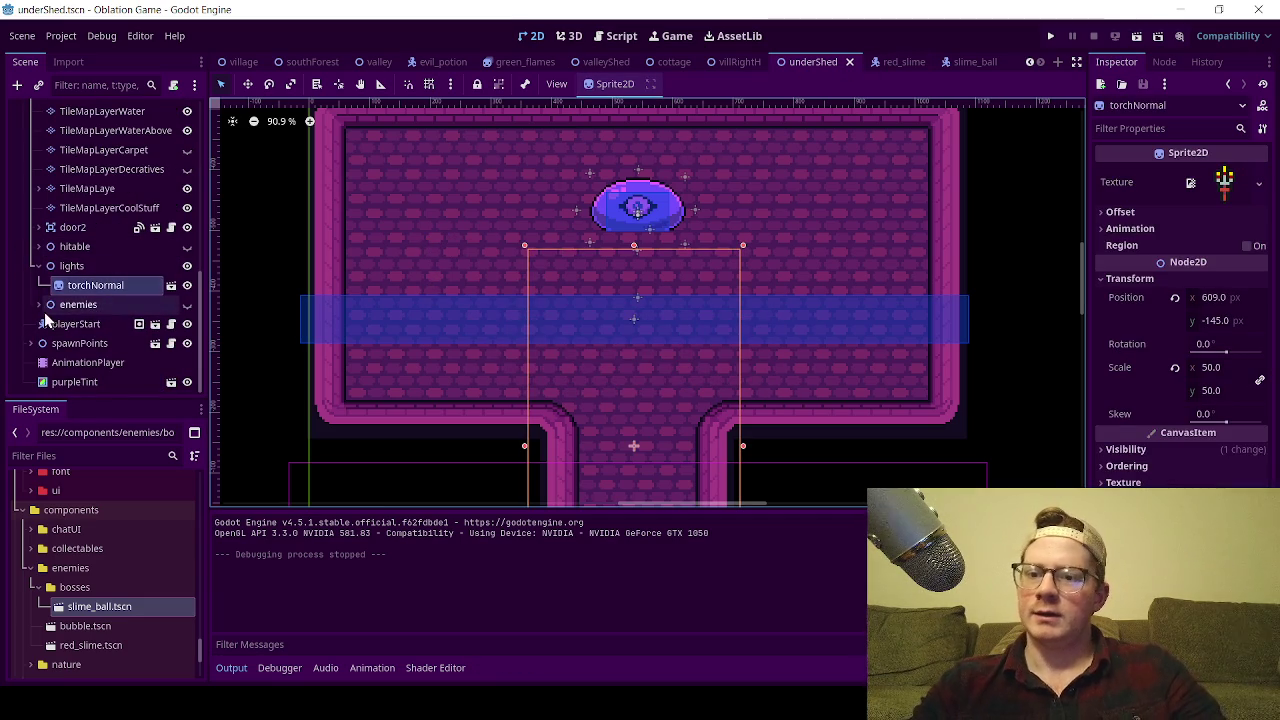
pyautogui.click(37, 266)
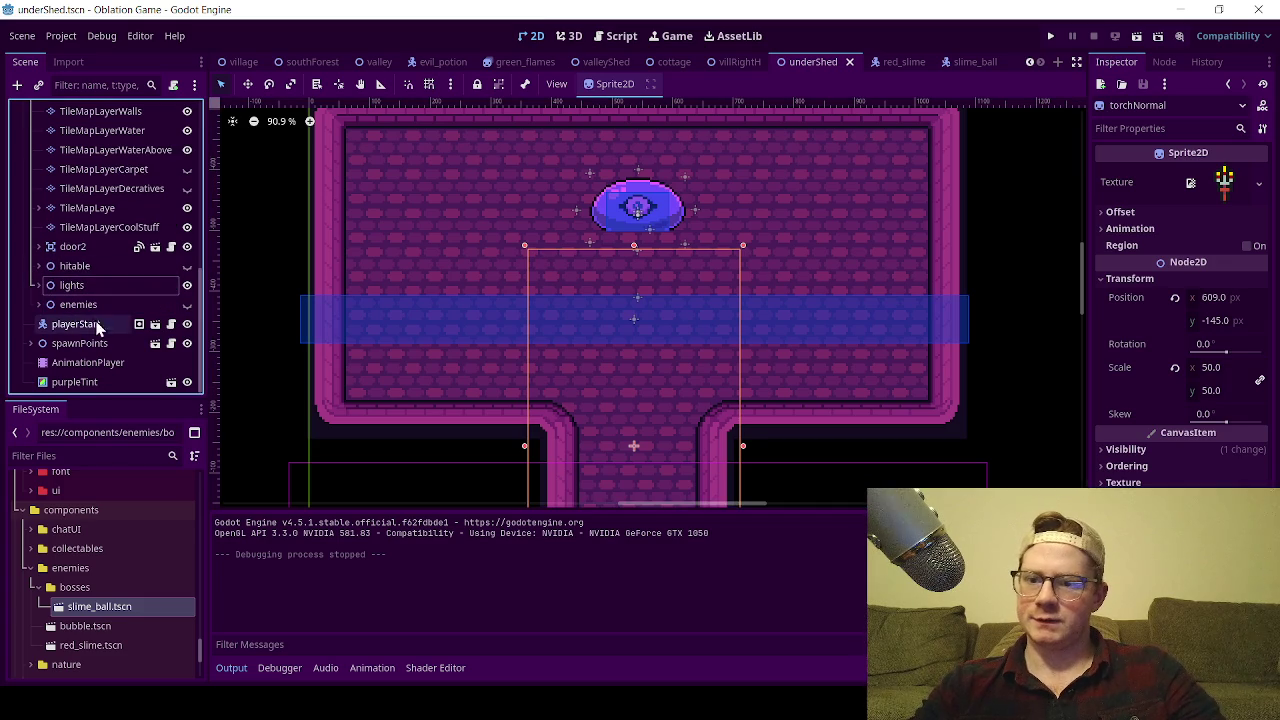
# Select the slimeBoss node and open its attached slime_boss.gd script.
pyautogui.scroll(5, 86, 262)
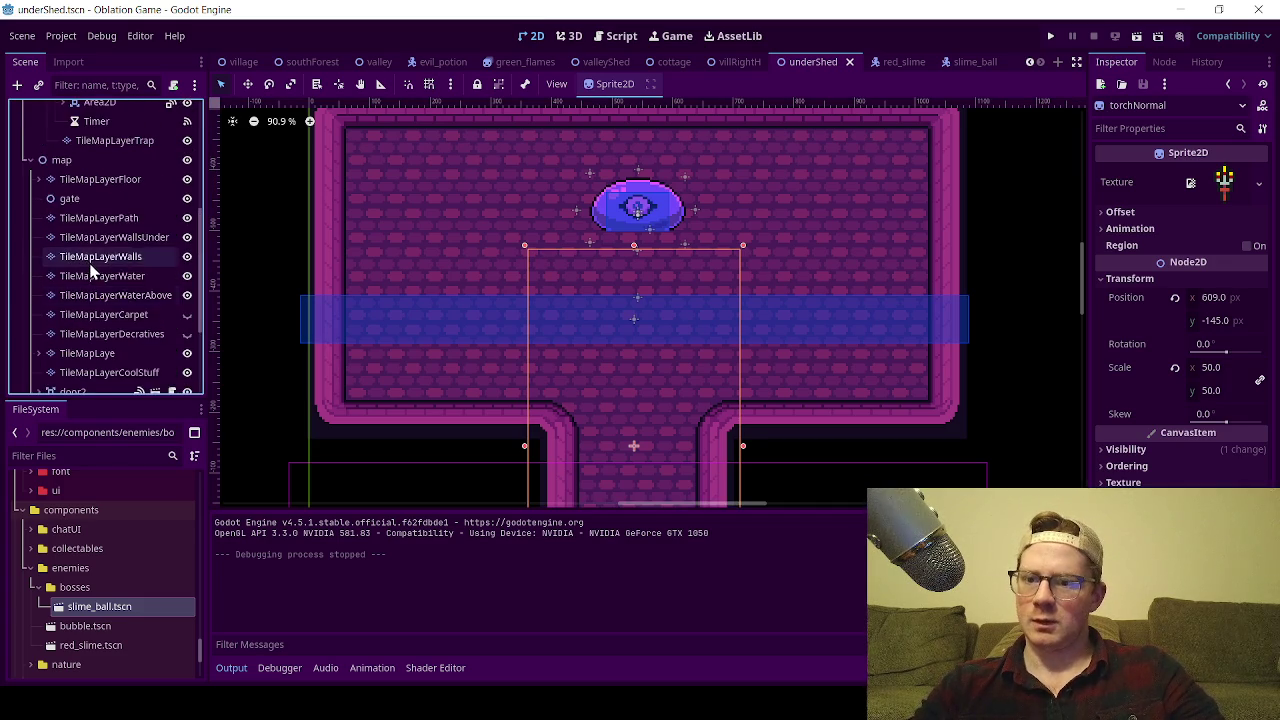
pyautogui.scroll(-3, 88, 263)
pyautogui.scroll(-2, 92, 265)
pyautogui.scroll(10, 96, 250)
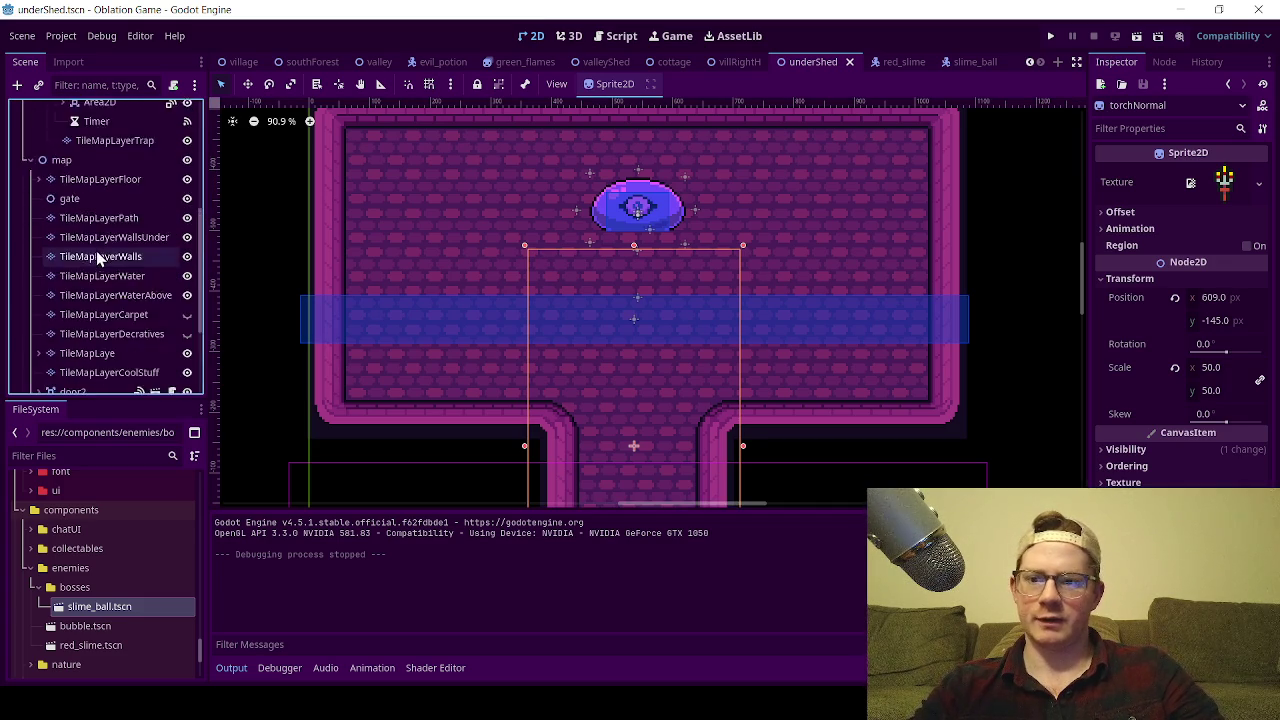
pyautogui.click(107, 285)
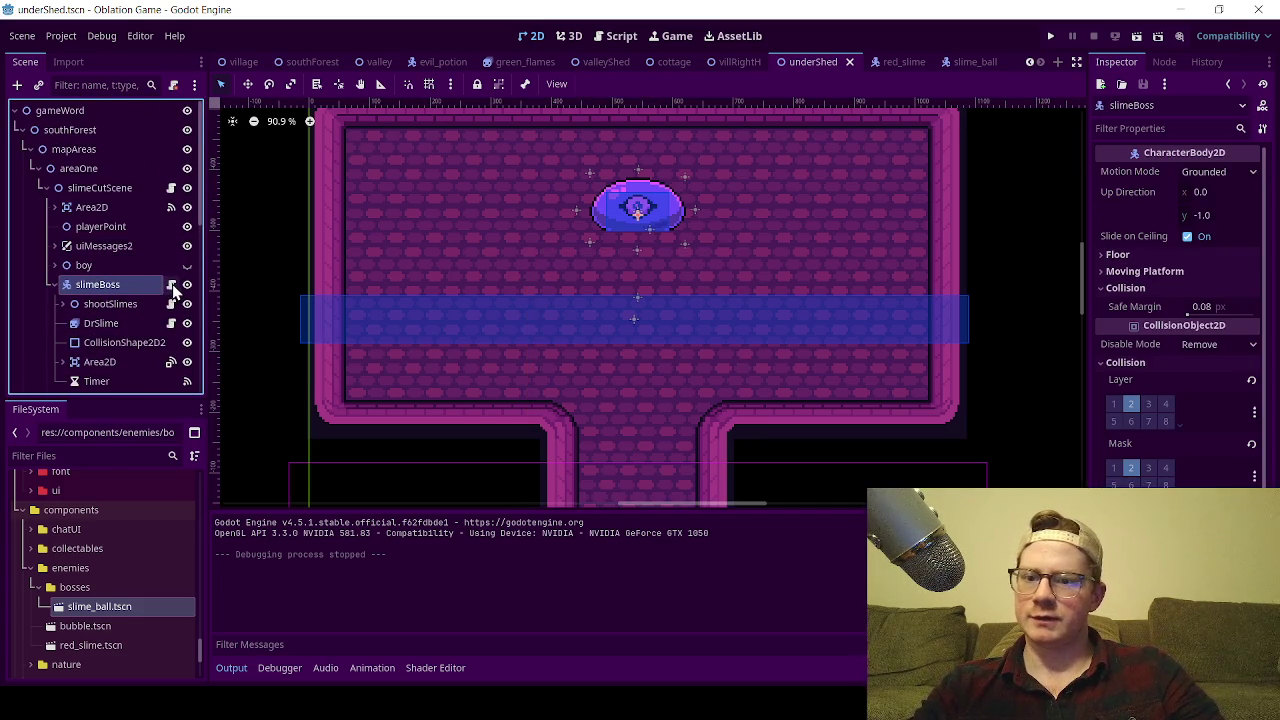
pyautogui.click(171, 285)
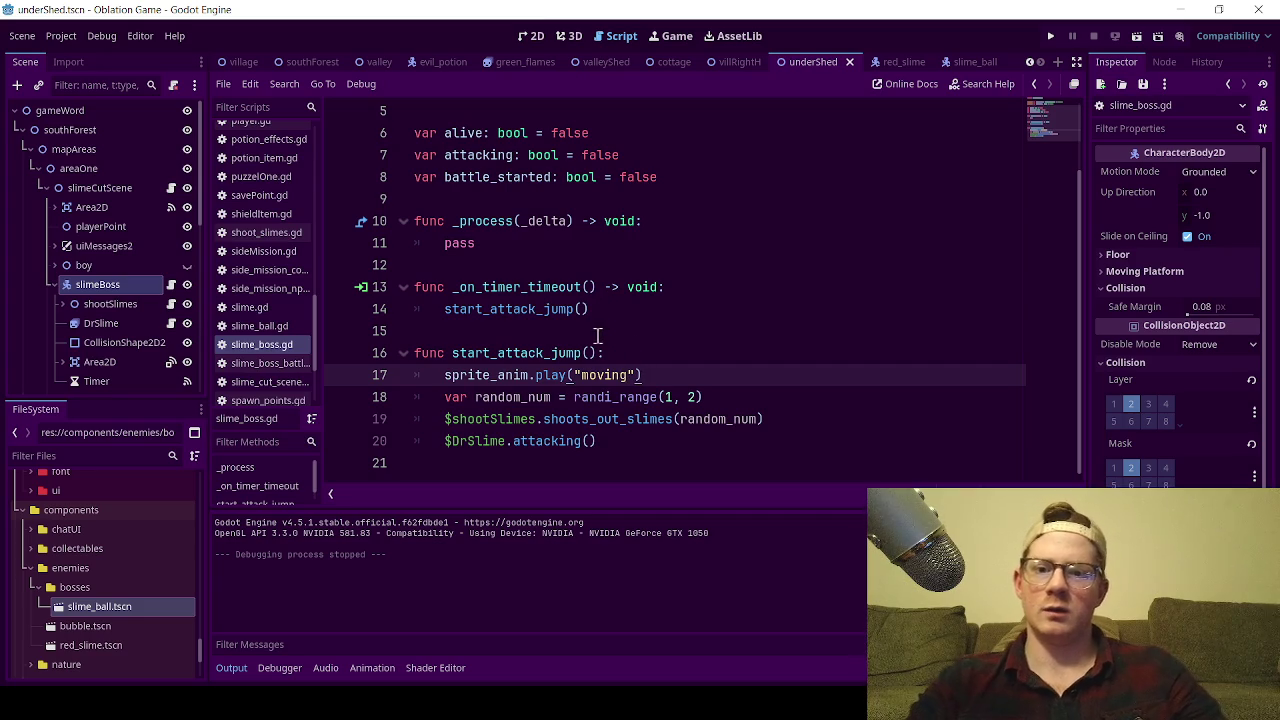
# Walk through lines 14–17 of start_attack_jump in slime_boss.gd, then return to the 2D room view.
pyautogui.click(604, 350)
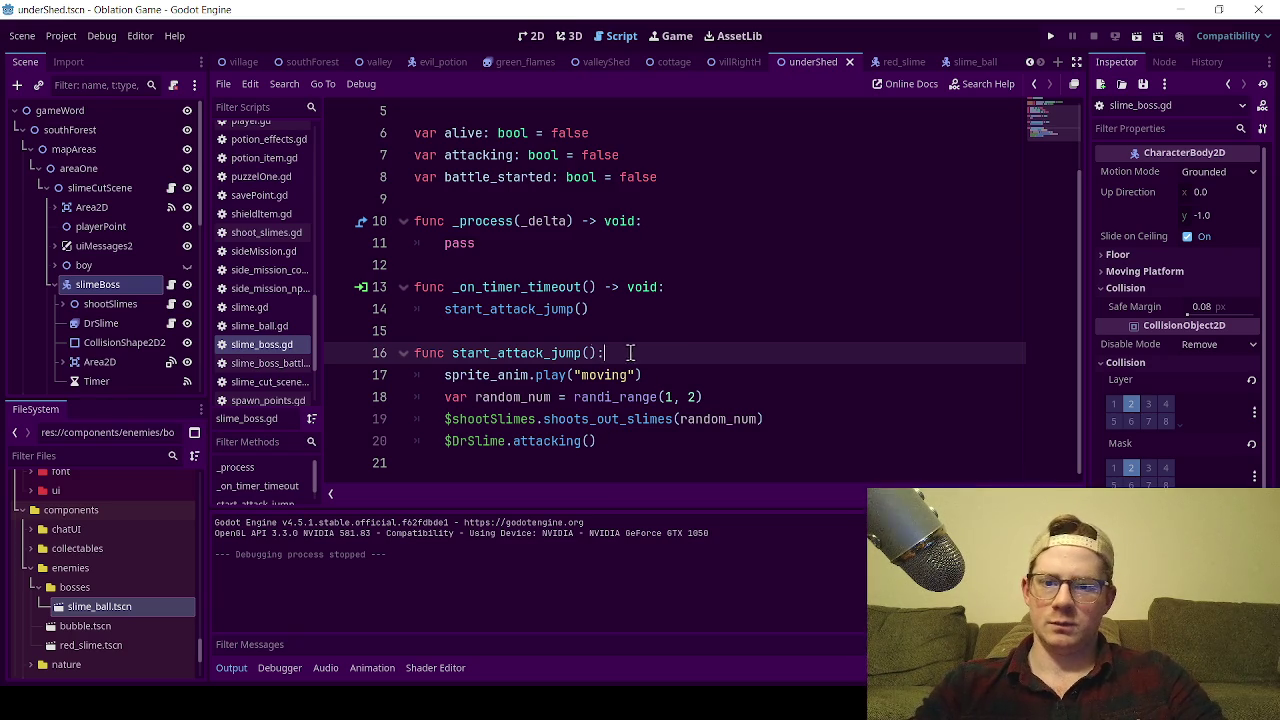
pyautogui.click(556, 331)
pyautogui.scroll(1, 595, 348)
pyautogui.scroll(-1, 480, 378)
pyautogui.click(692, 317)
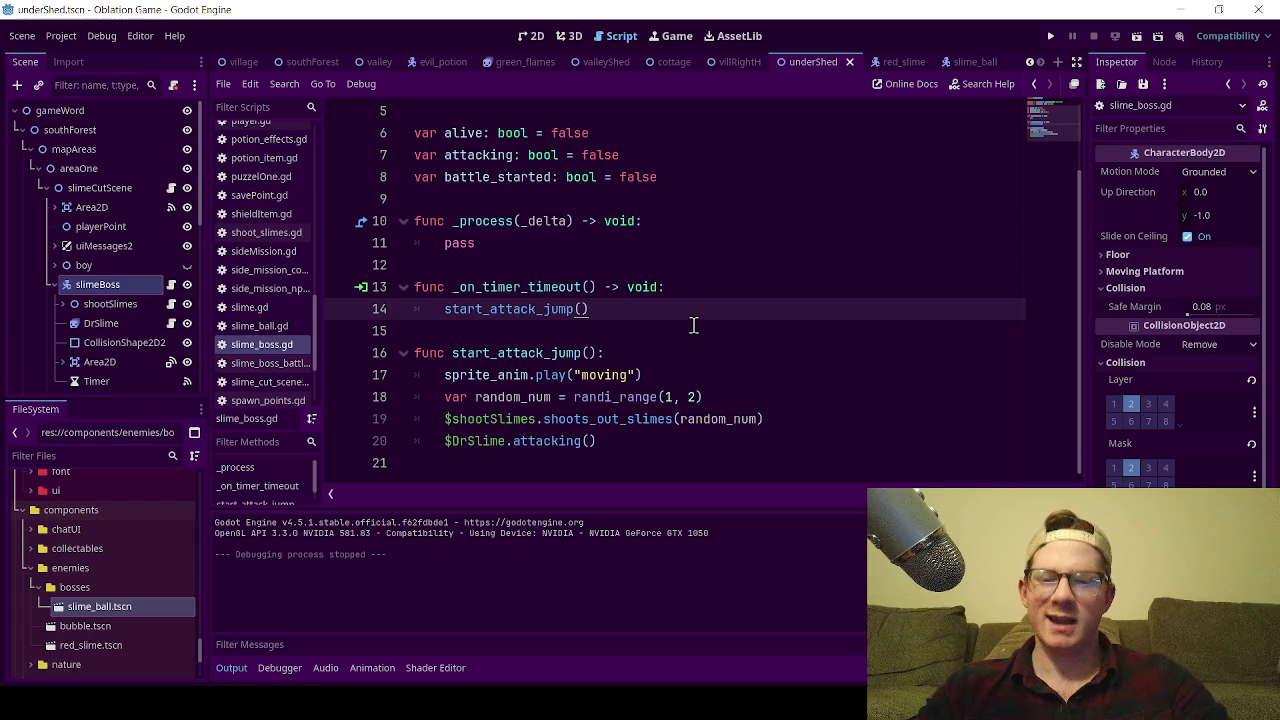
pyautogui.click(665, 375)
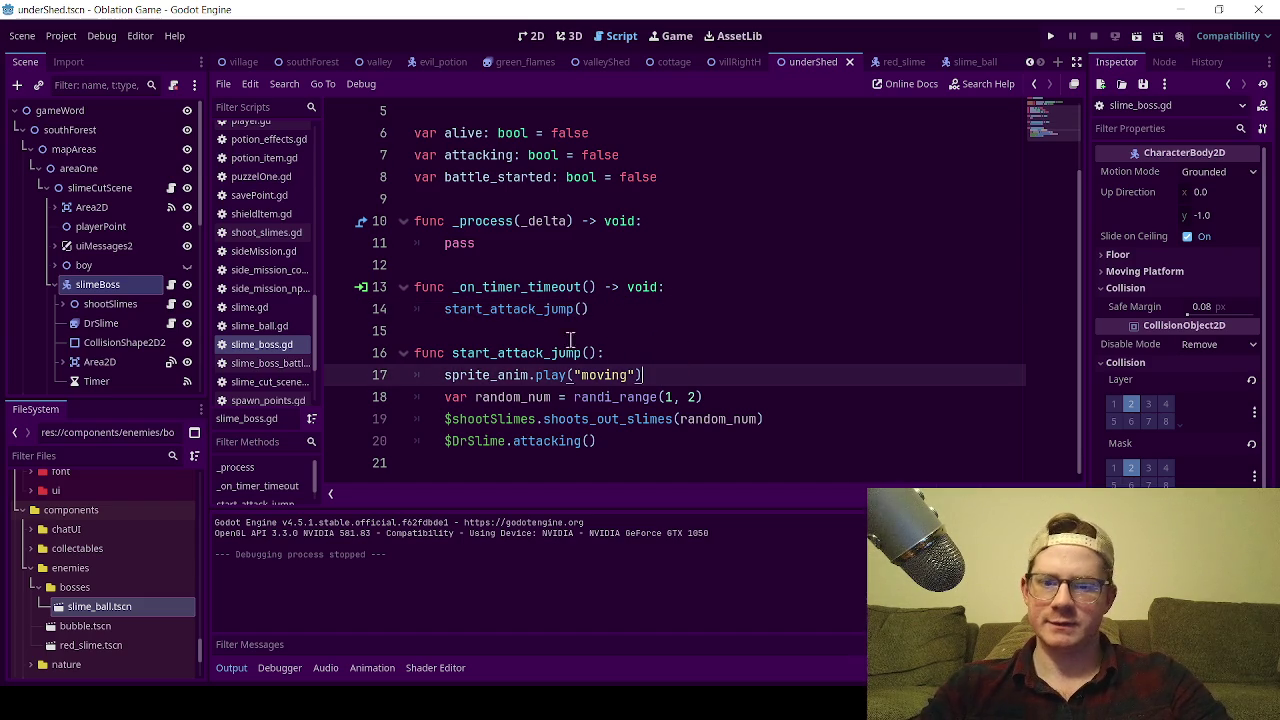
pyautogui.click(541, 36)
pyautogui.scroll(-1, 641, 252)
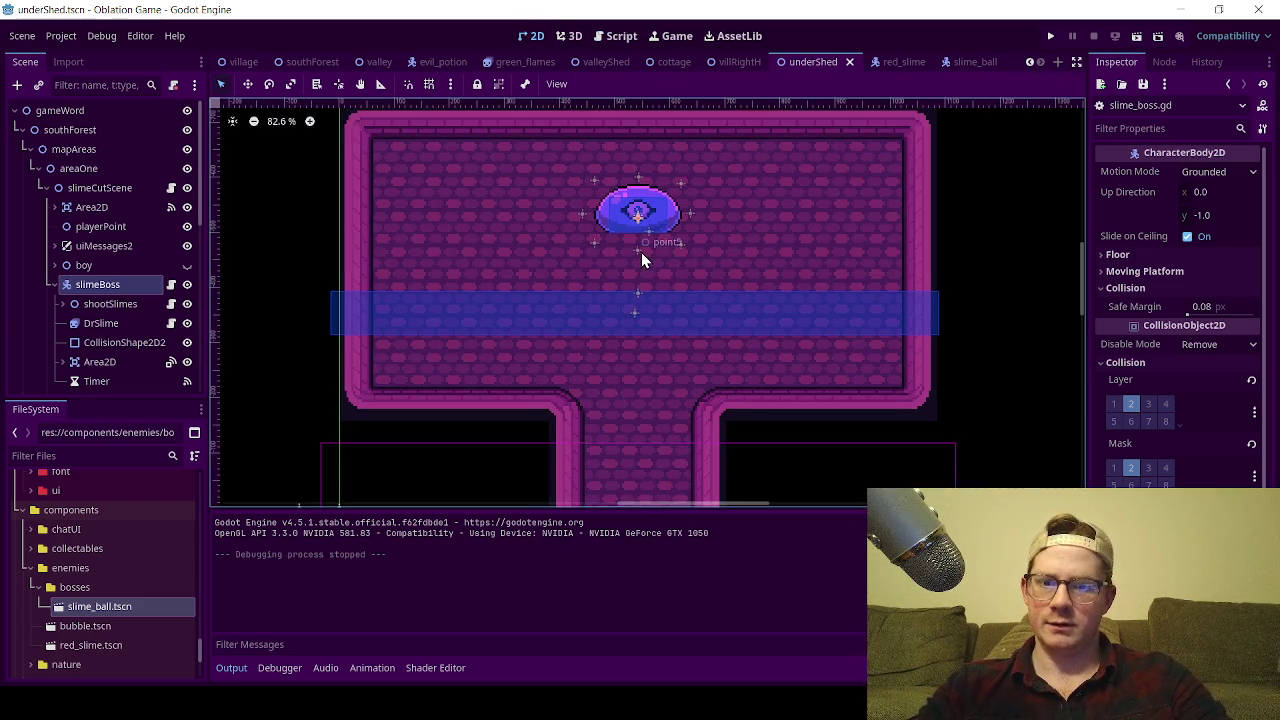
# Select DrSlime, review slime_boss.gd down to the DrSlime.attacking() call, then select CollisionShape2D.
pyautogui.scroll(2, 641, 252)
pyautogui.click(126, 326)
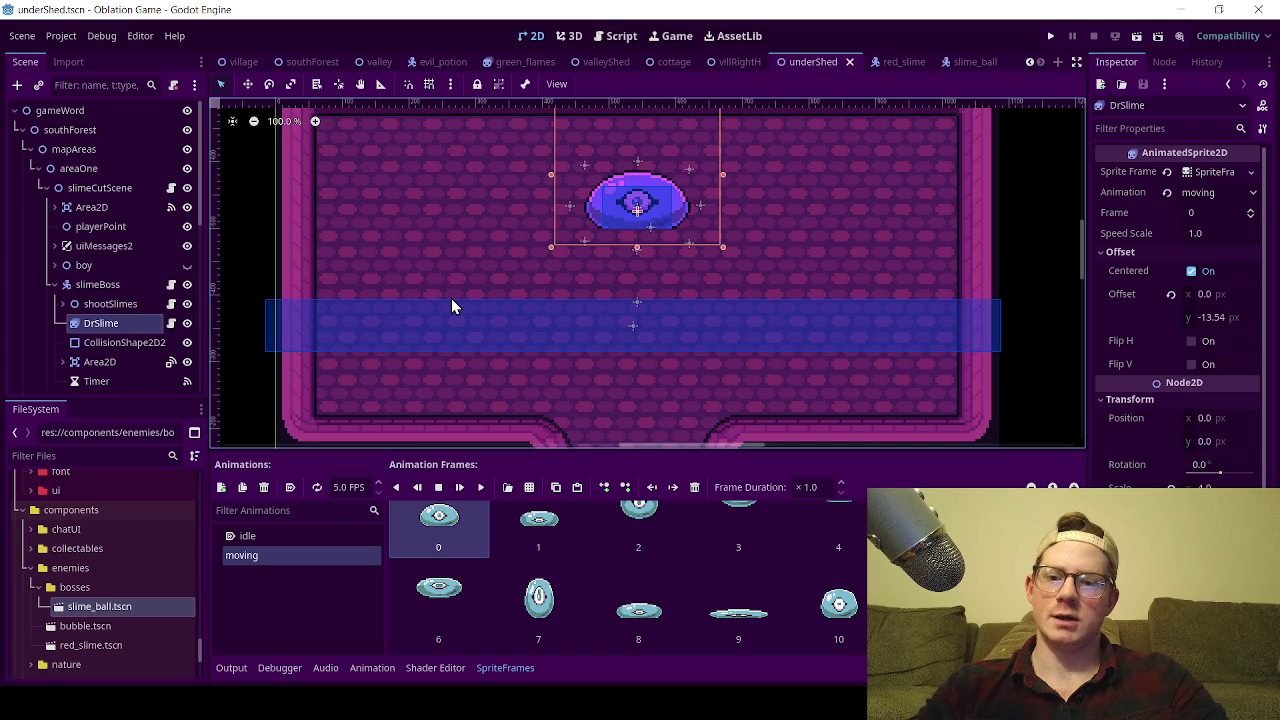
pyautogui.click(619, 36)
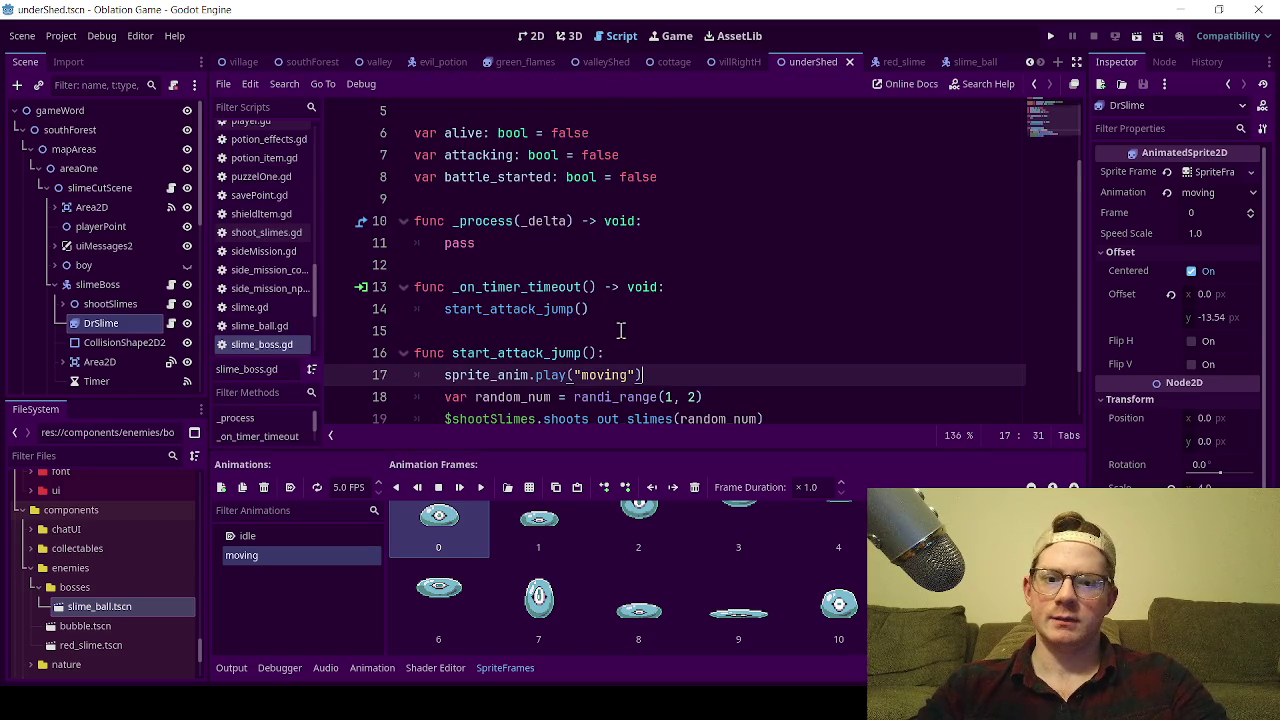
pyautogui.scroll(-1, 620, 325)
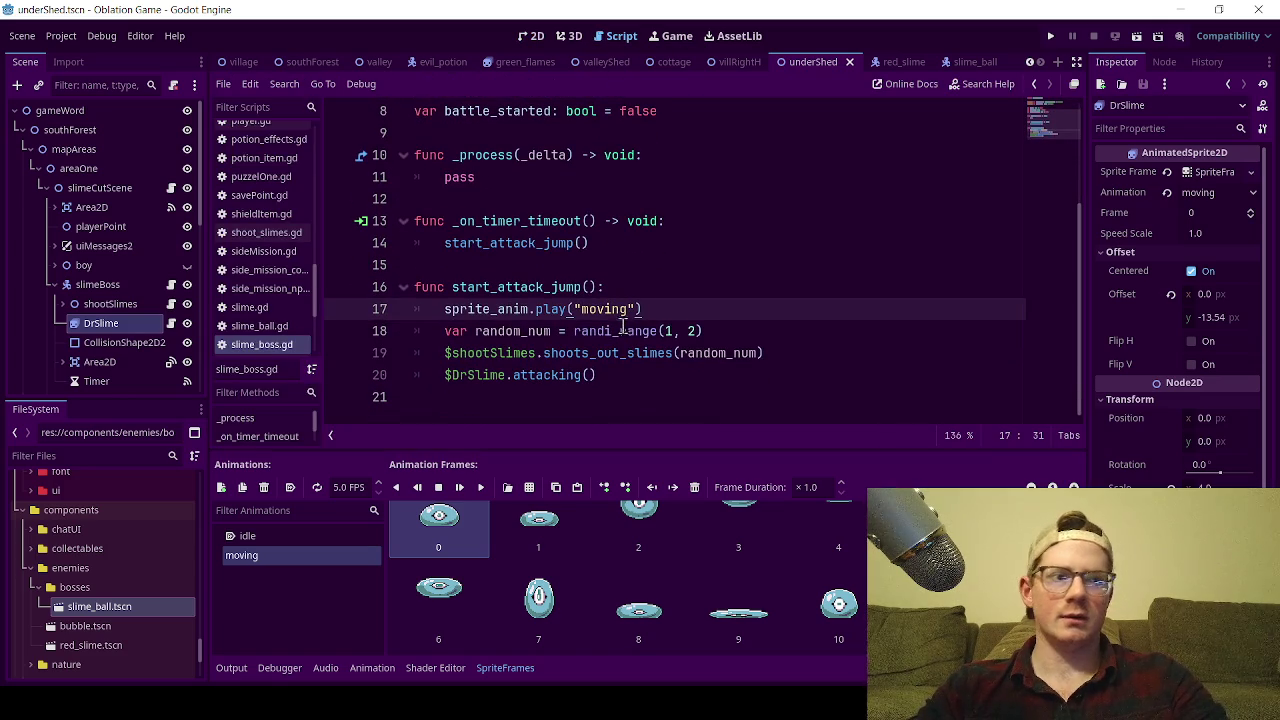
pyautogui.click(656, 266)
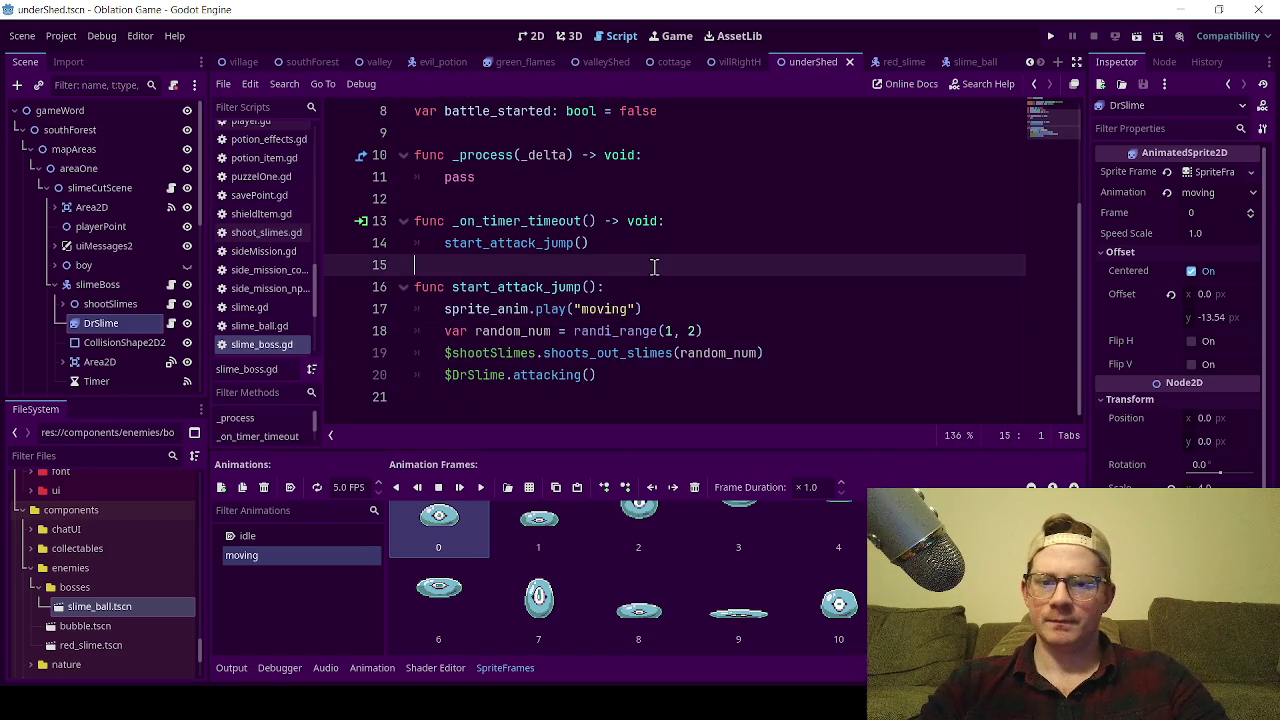
pyautogui.click(612, 373)
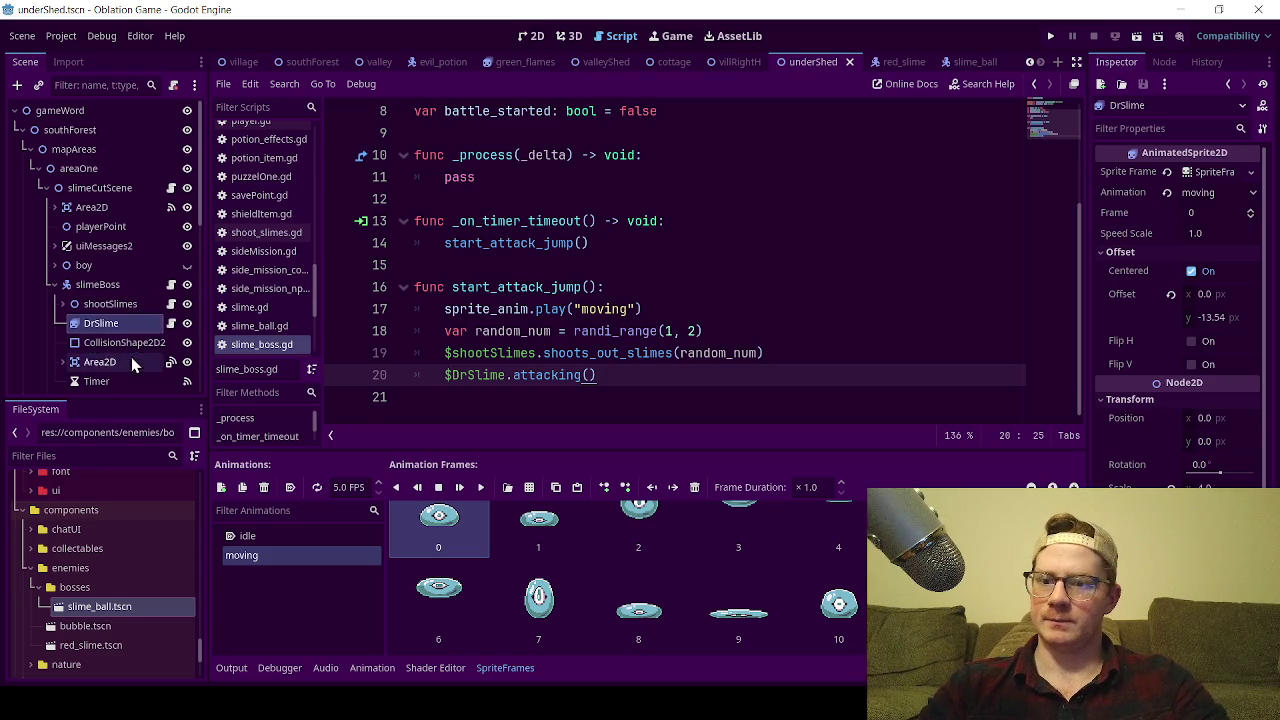
pyautogui.scroll(-3, 128, 350)
pyautogui.click(116, 270)
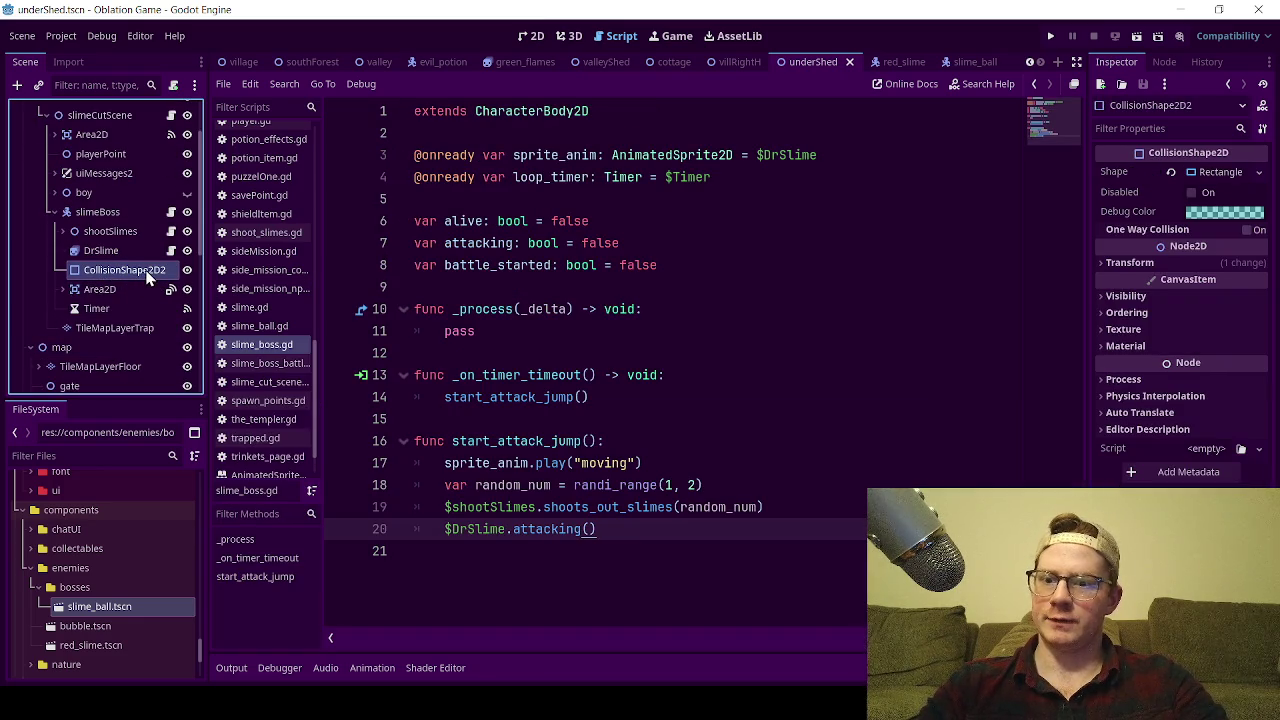
# Tick Disabled on the boss's CollisionShape2D, save the scene, and bring up slimeBoss's context menu.
pyautogui.click(1196, 191)
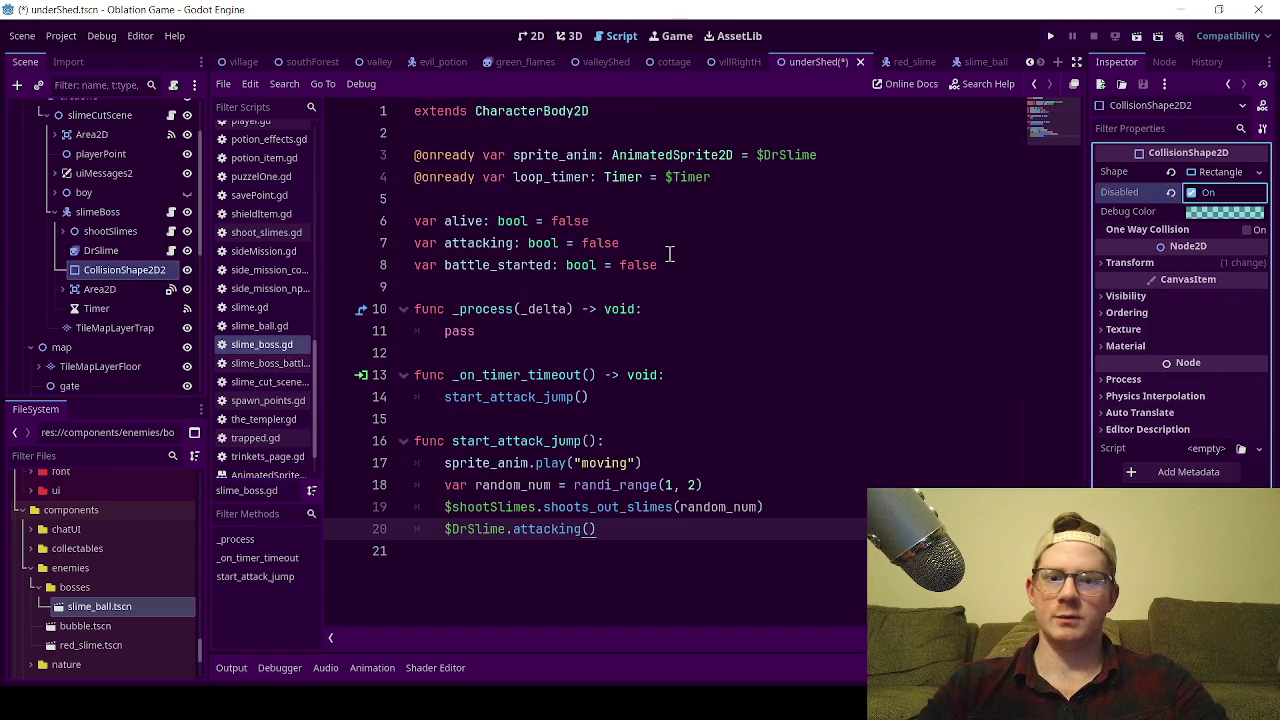
pyautogui.click(670, 250)
pyautogui.hotkey('ctrl', 's')
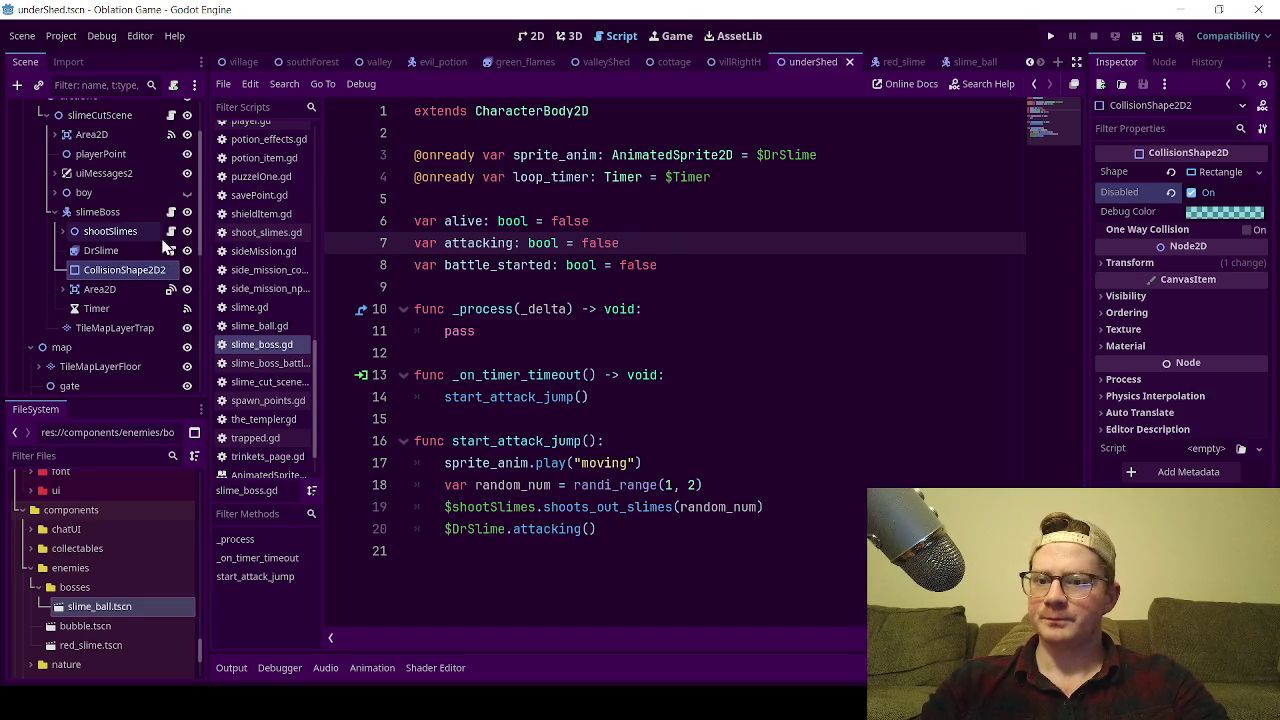
pyautogui.click(572, 355)
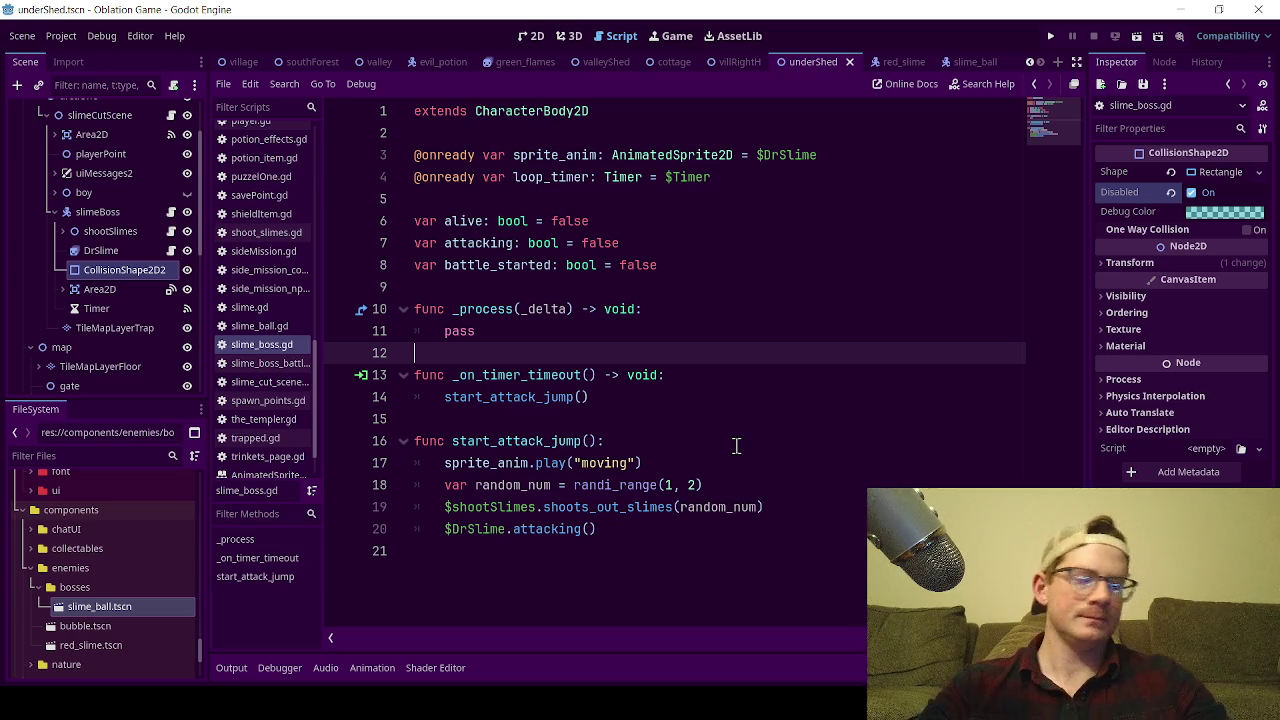
pyautogui.click(603, 421)
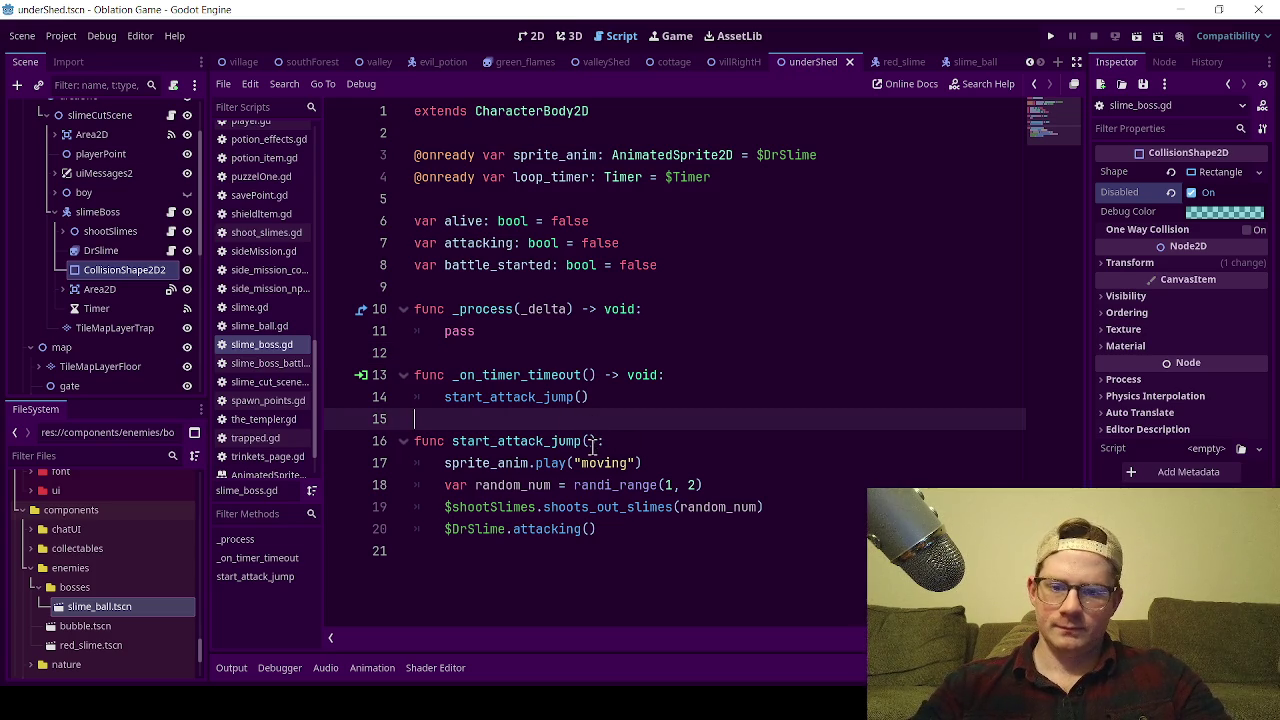
pyautogui.moveTo(556, 464)
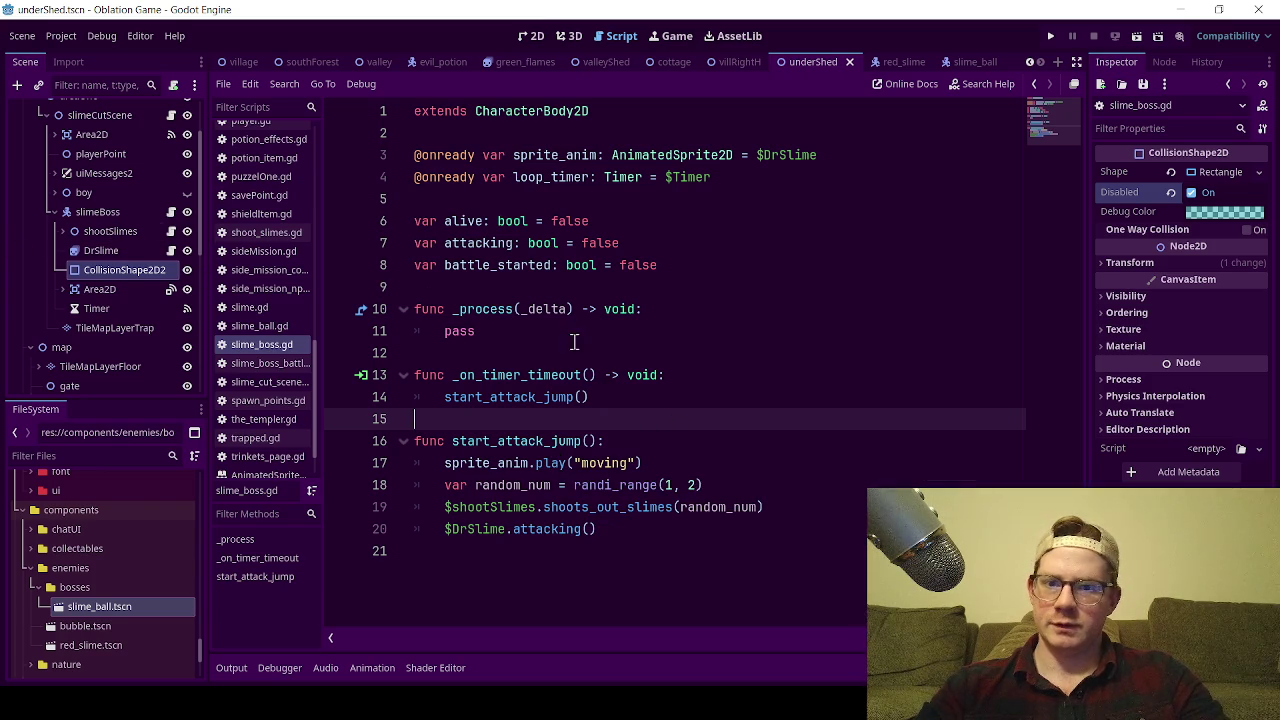
pyautogui.rightClick(110, 214)
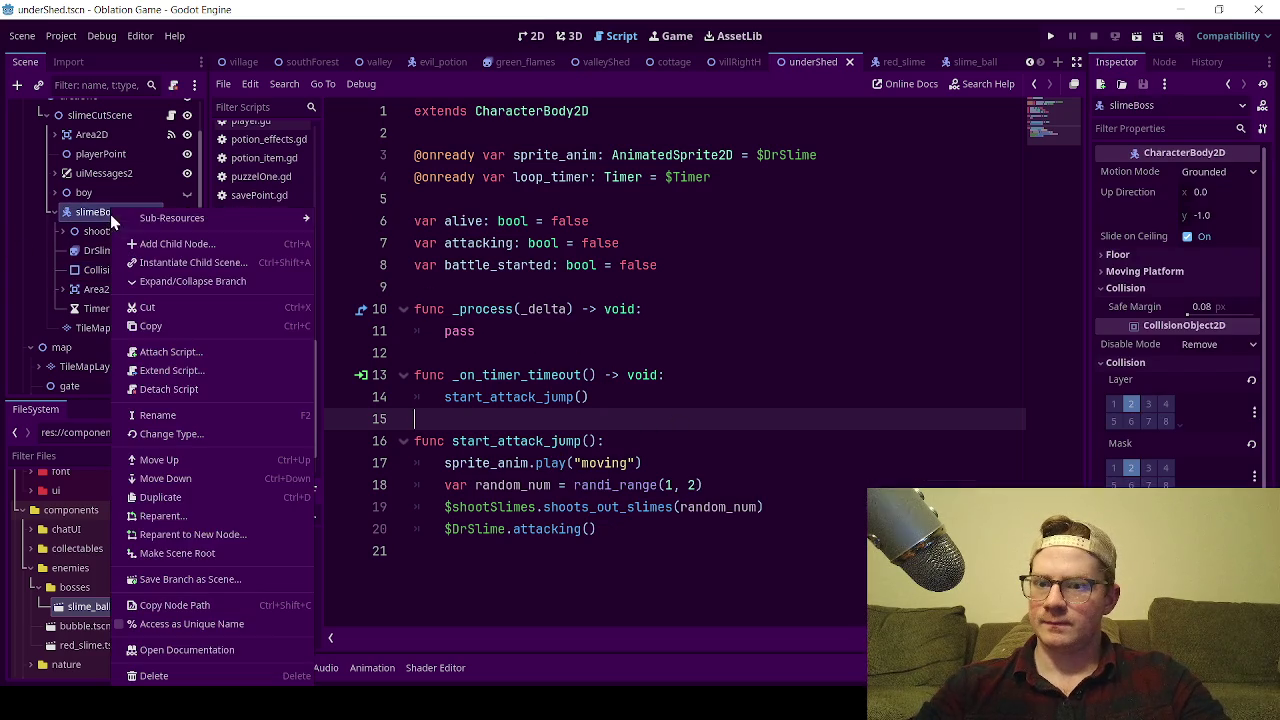
# Add a Timer child under slimeBoss and rename the new Timer2 node to startMoveTimer.
pyautogui.click(240, 244)
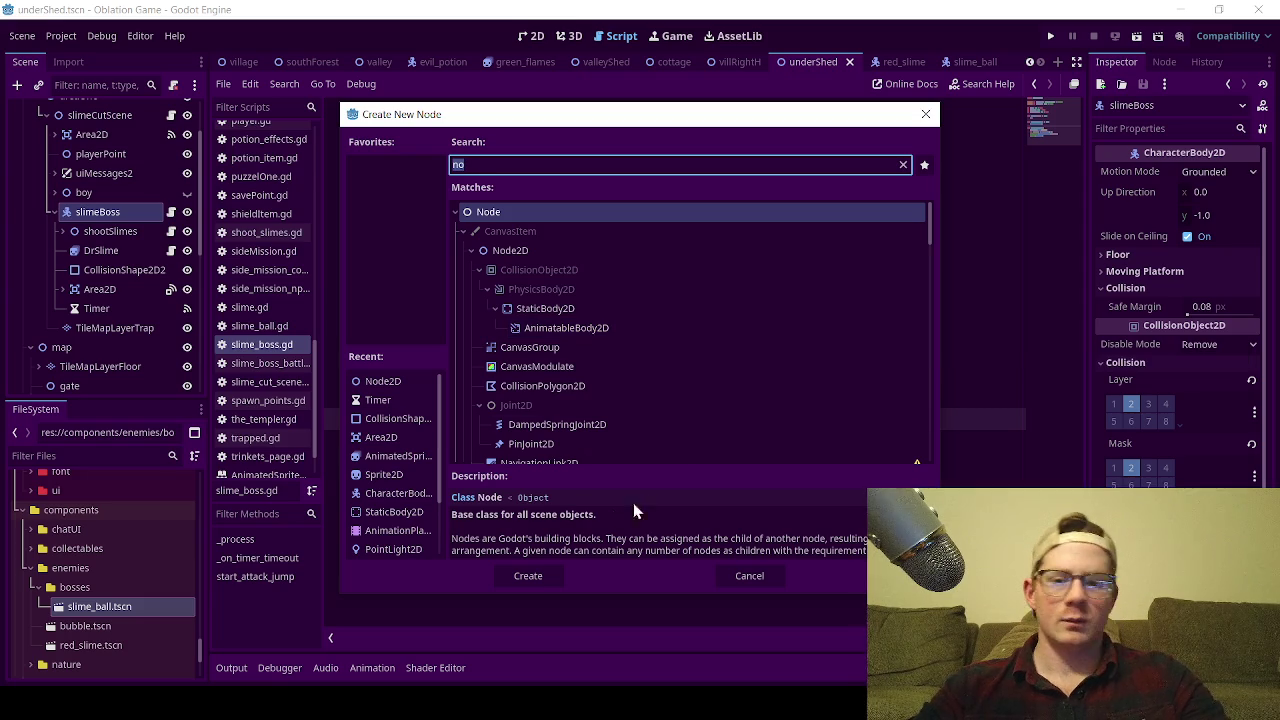
pyautogui.write('tim')
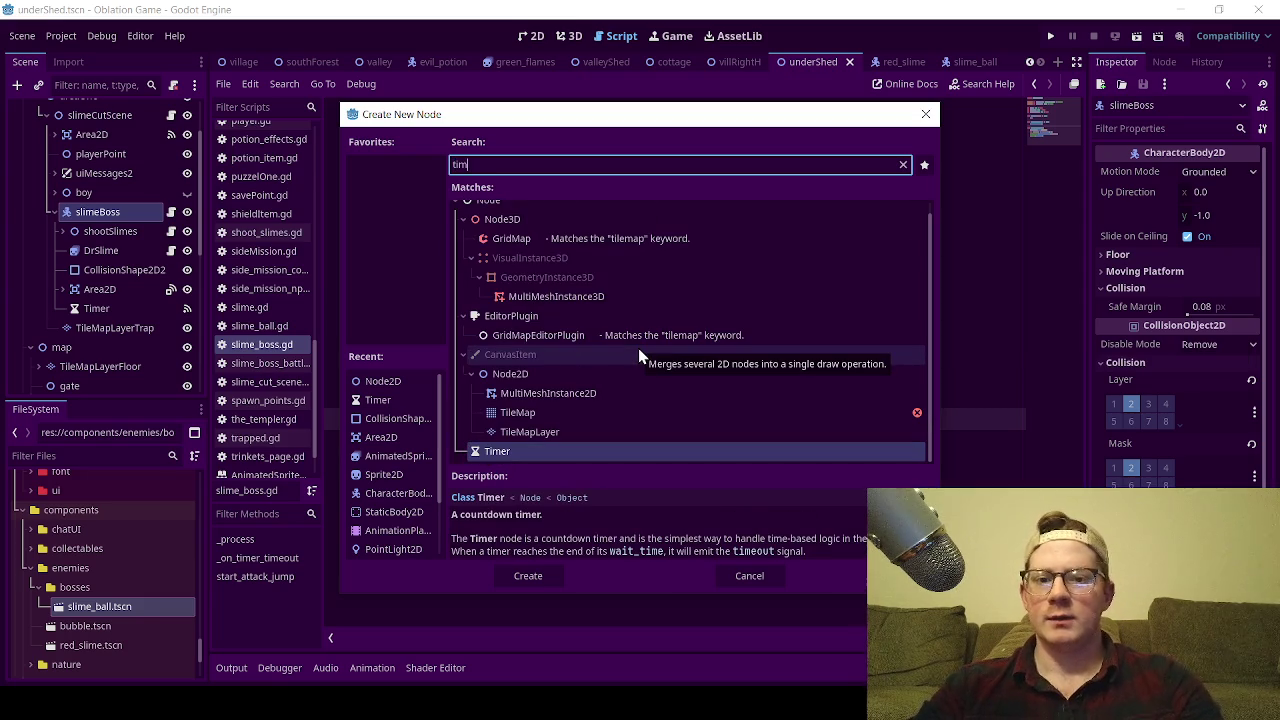
pyautogui.doubleClick(558, 452)
pyautogui.click(700, 332)
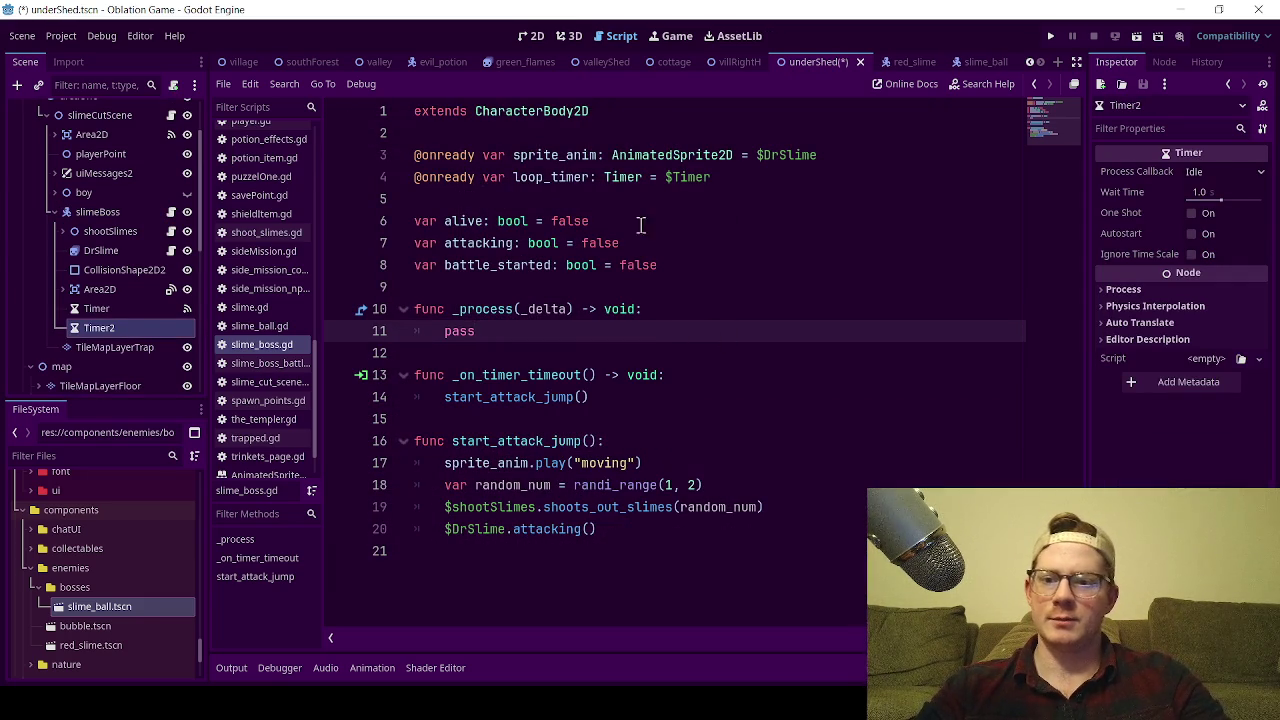
pyautogui.doubleClick(131, 330)
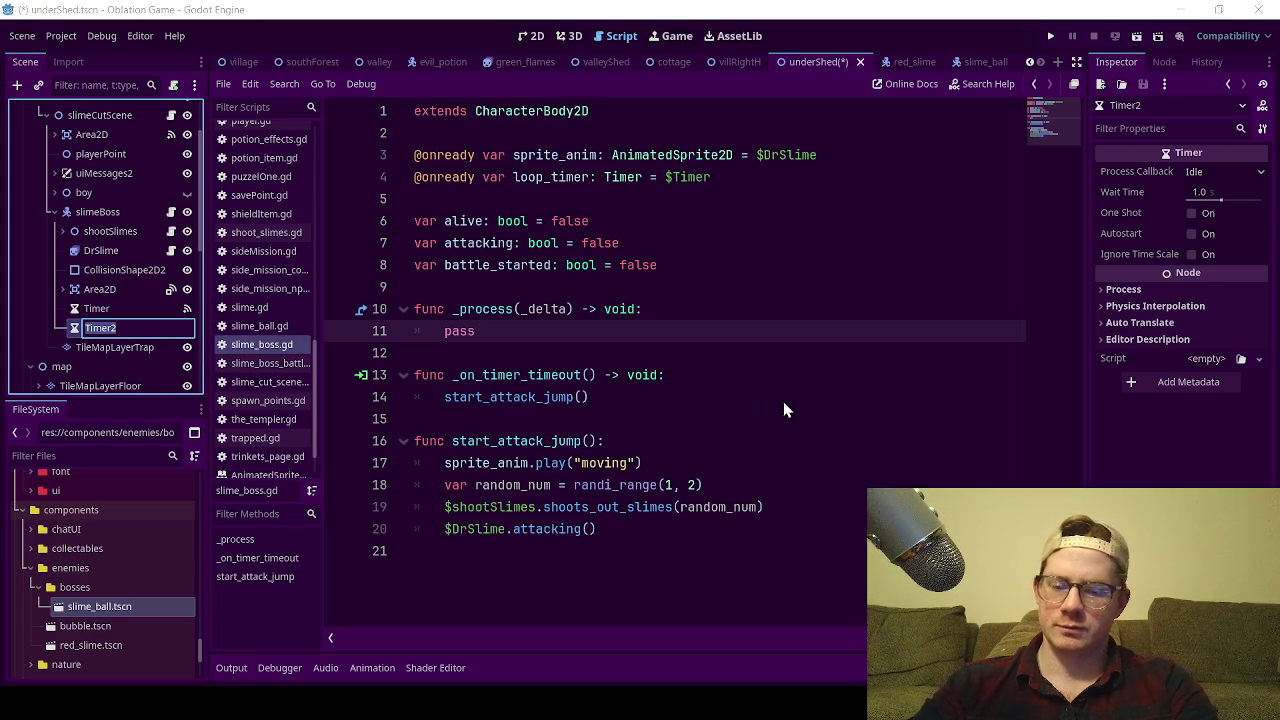
pyautogui.write('s')
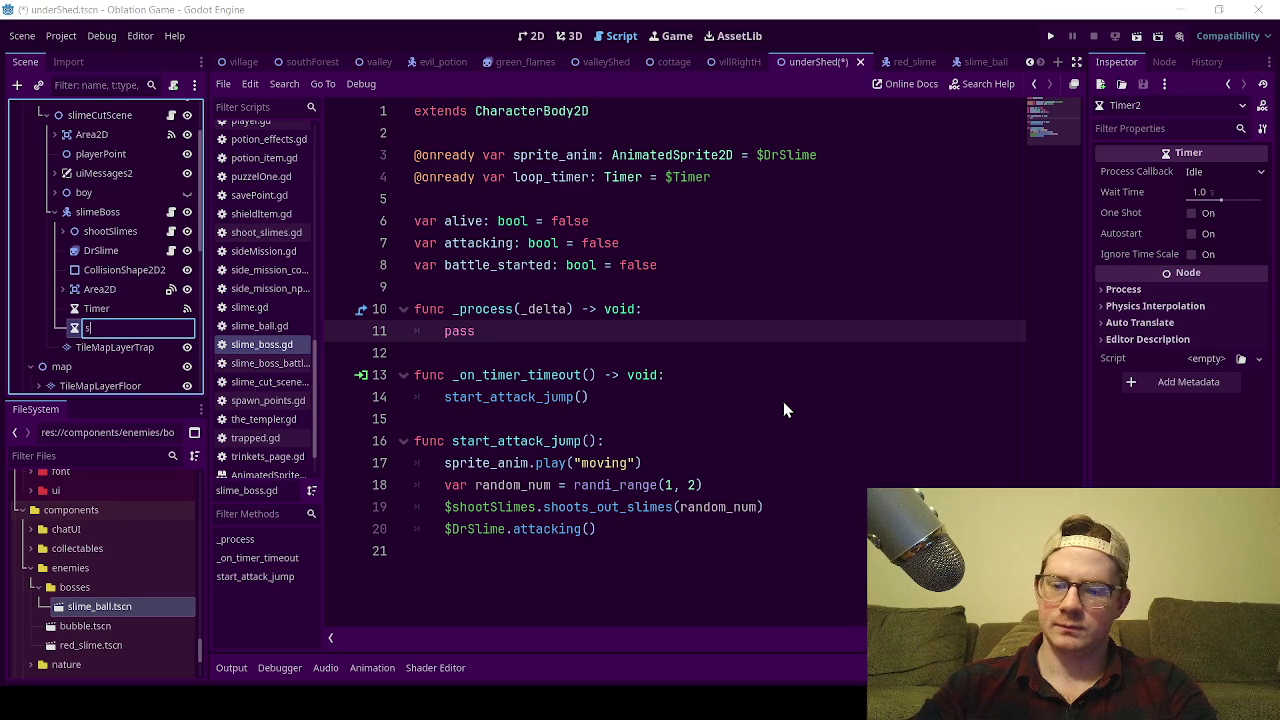
pyautogui.write('tartMove')
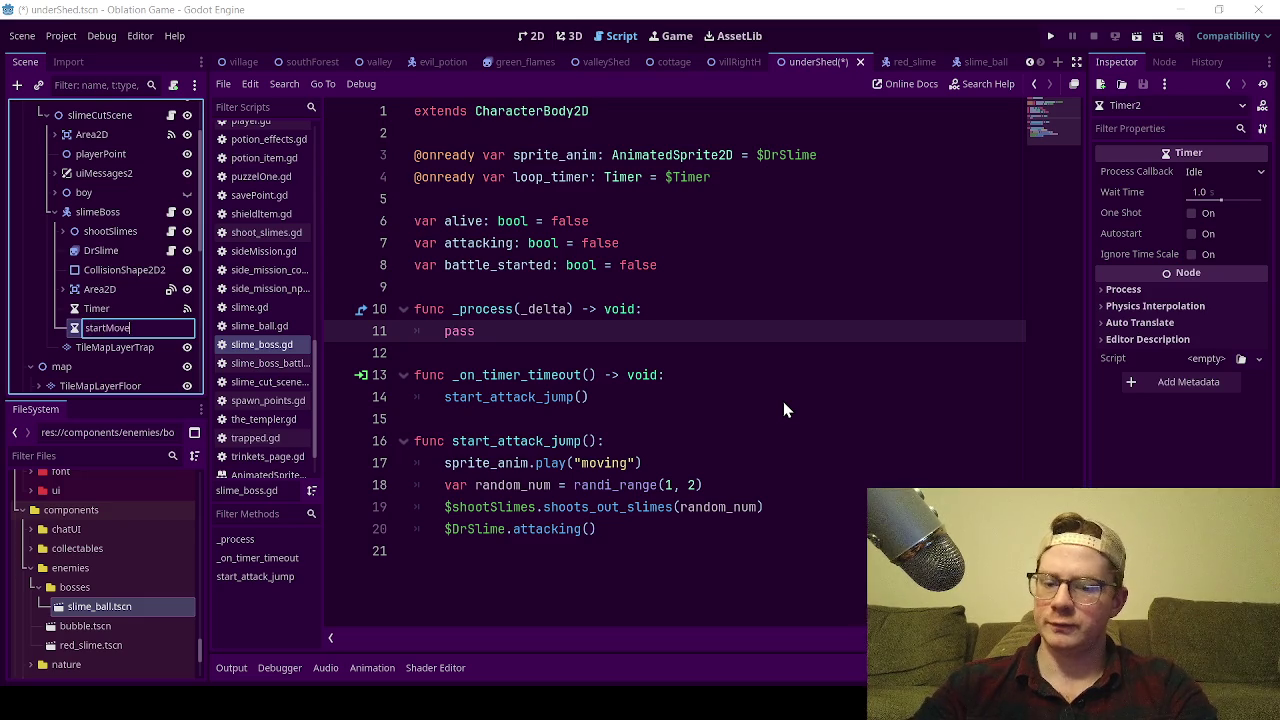
pyautogui.write('Timer')
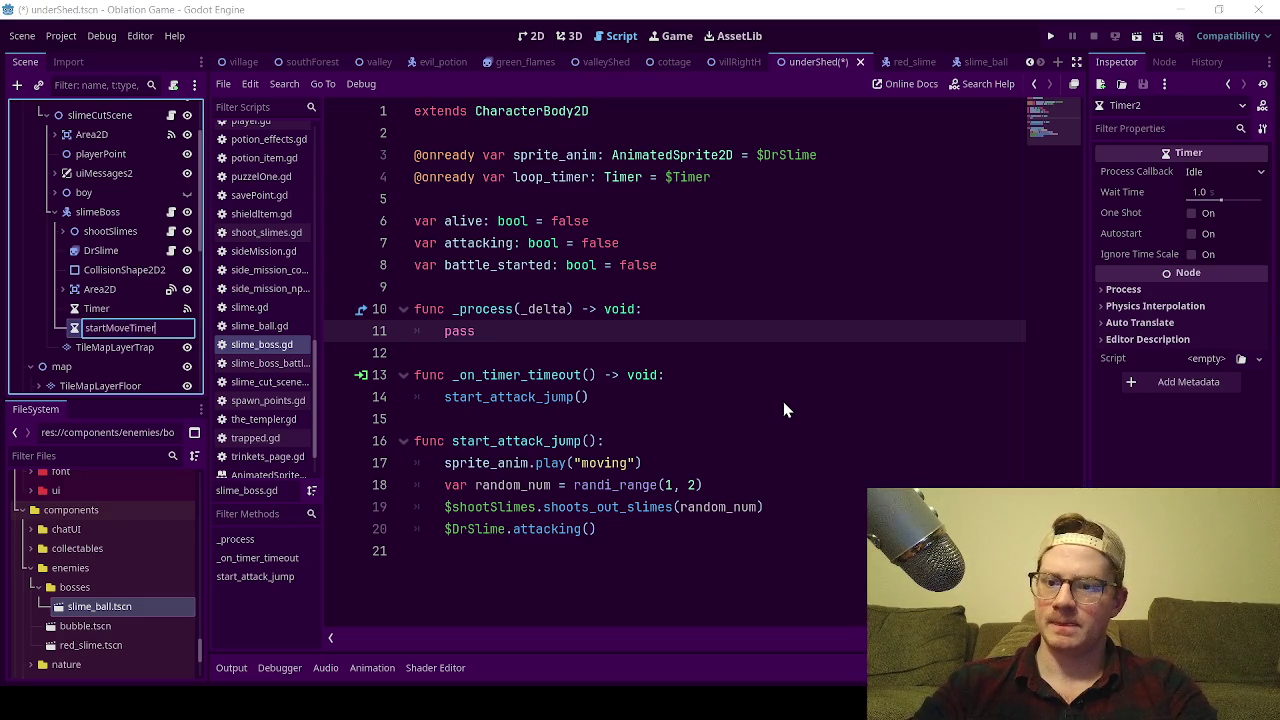
pyautogui.press('Return')
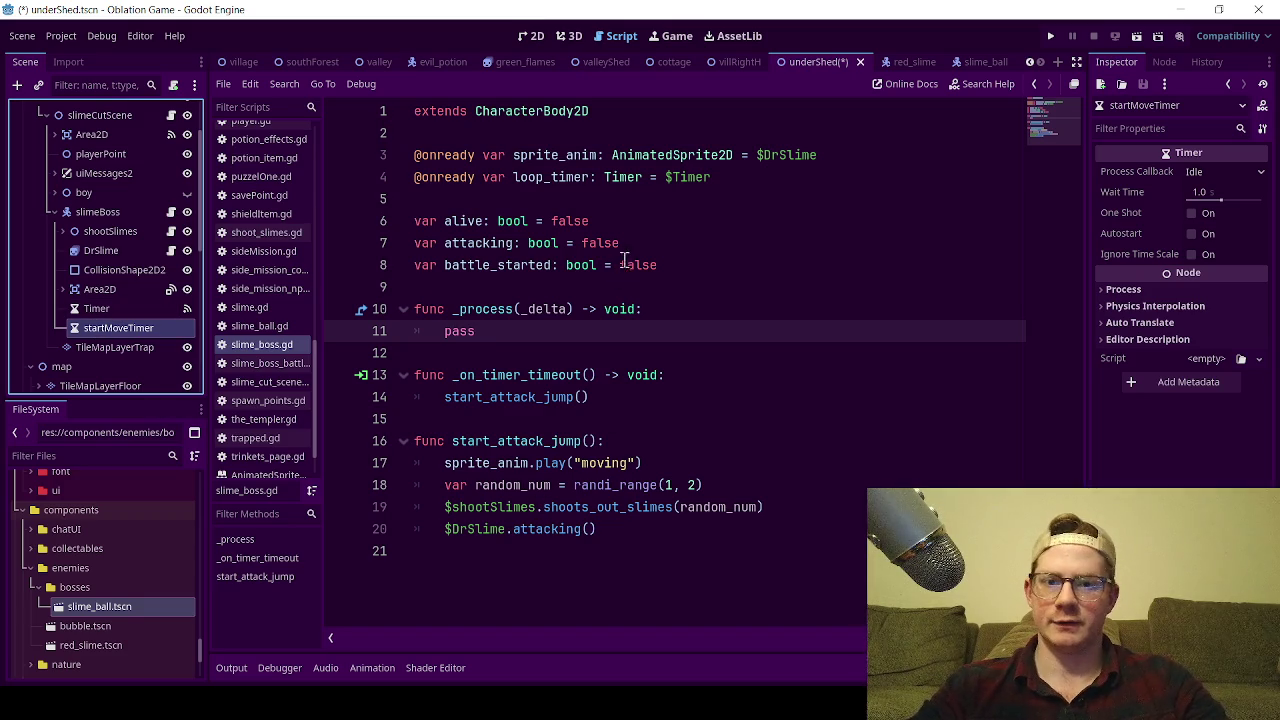
pyautogui.moveTo(711, 177); pyautogui.dragTo(527, 177)
pyautogui.moveTo(375, 197); pyautogui.dragTo(349, 177)
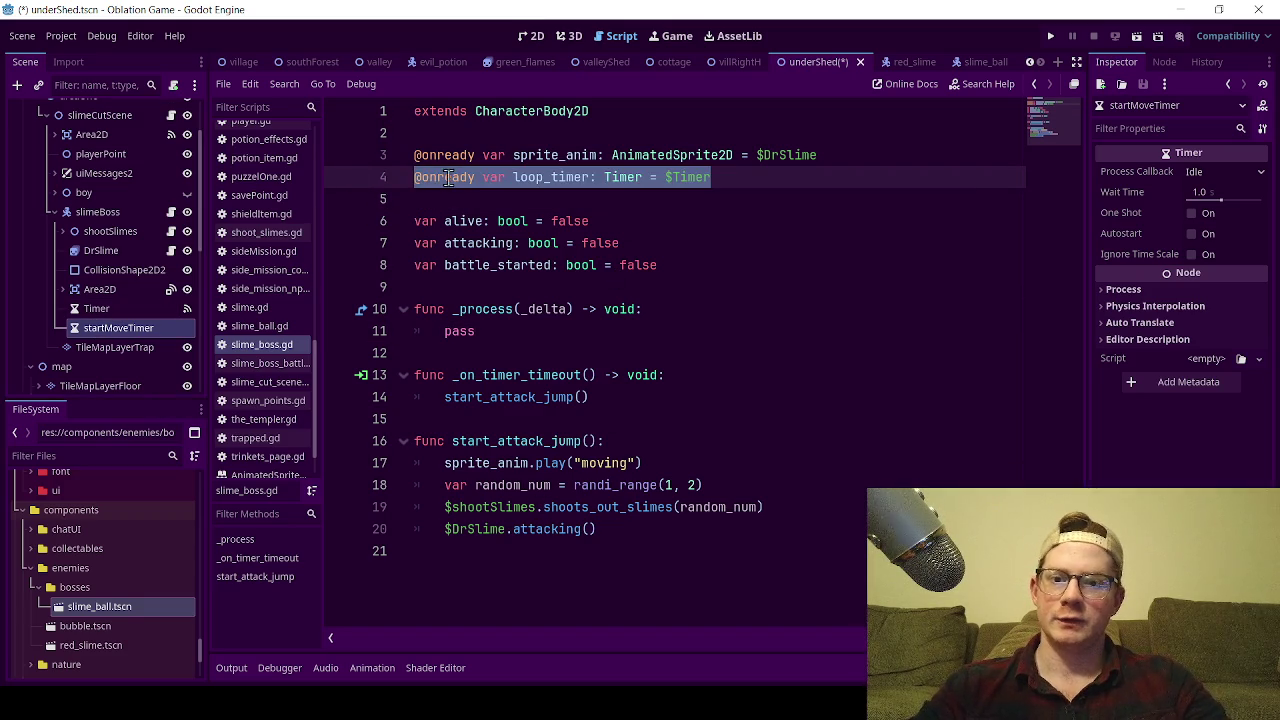
pyautogui.hotkey('ctrl', 'c')
pyautogui.click(718, 193)
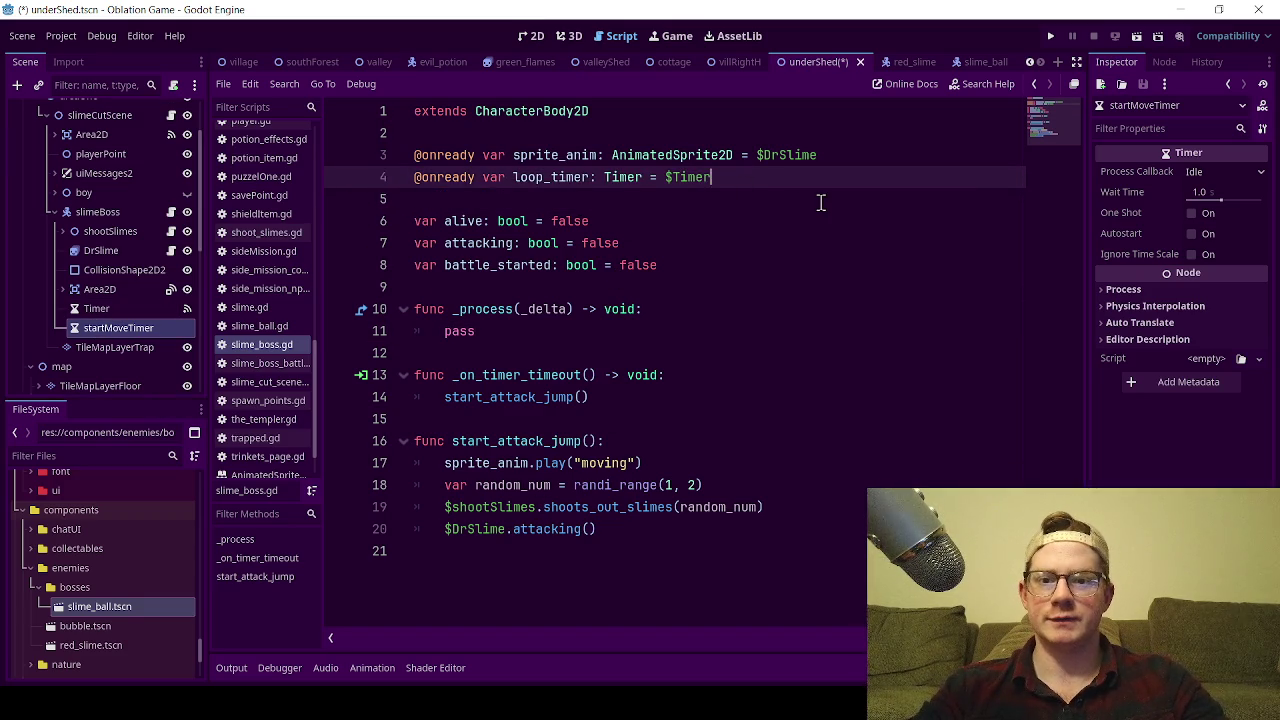
pyautogui.hotkey('ctrl', 'v')
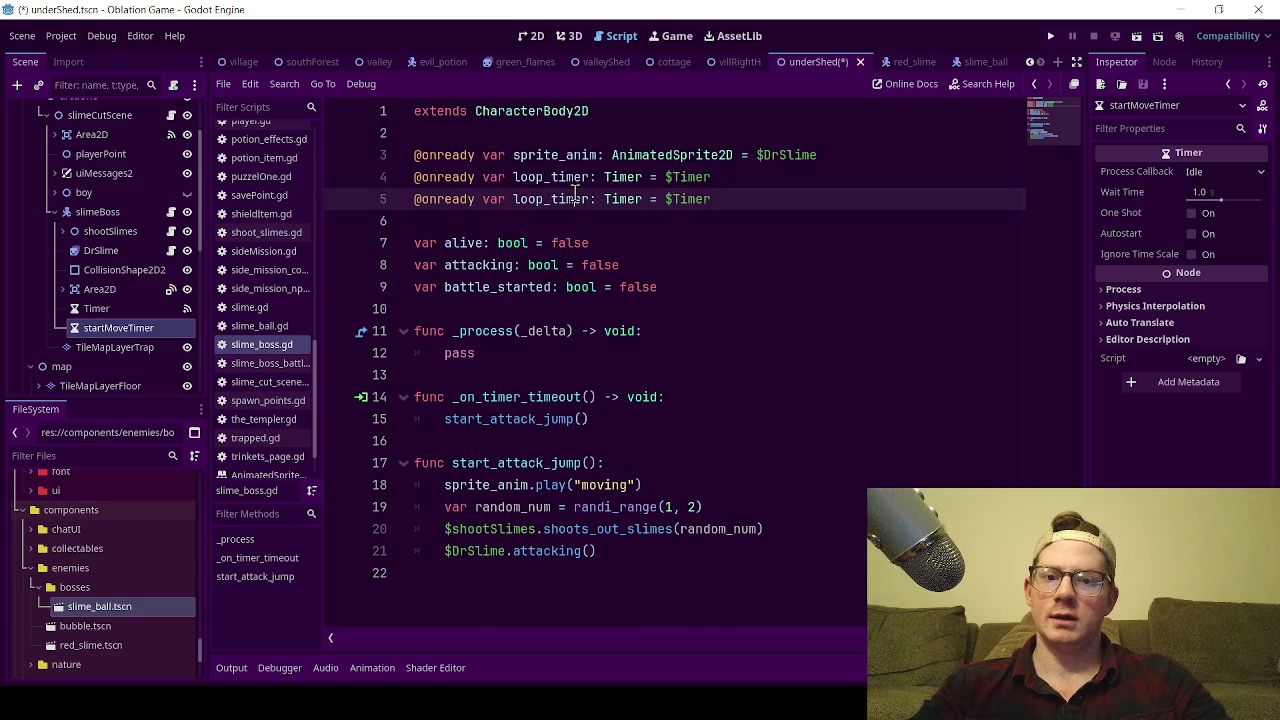
pyautogui.doubleClick(574, 199)
pyautogui.write('start_move')
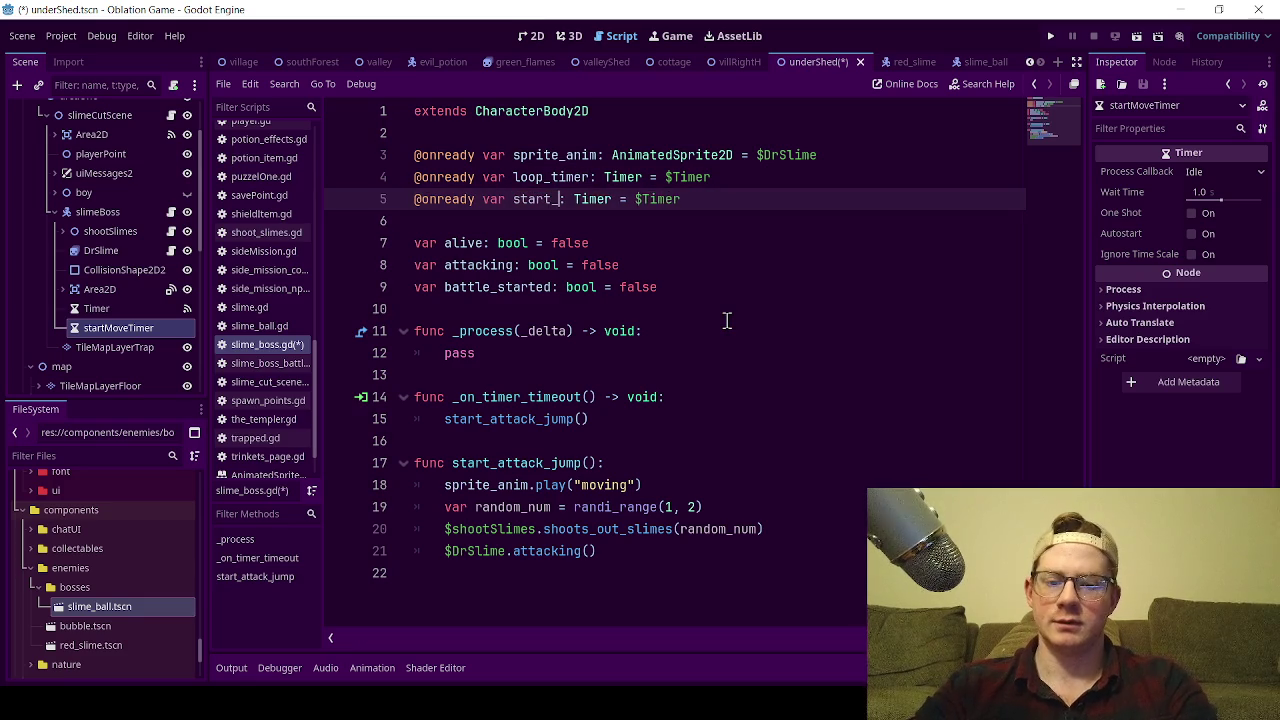
pyautogui.write('_timer')
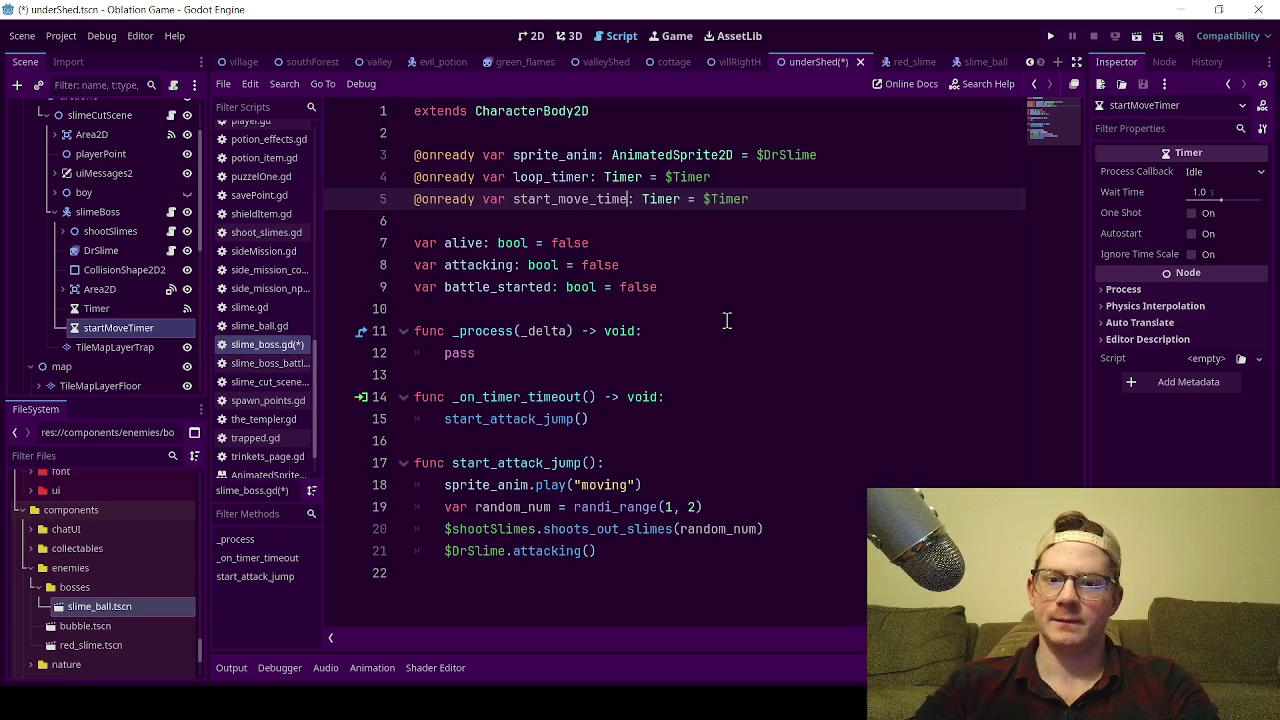
pyautogui.moveTo(760, 199); pyautogui.dragTo(706, 199)
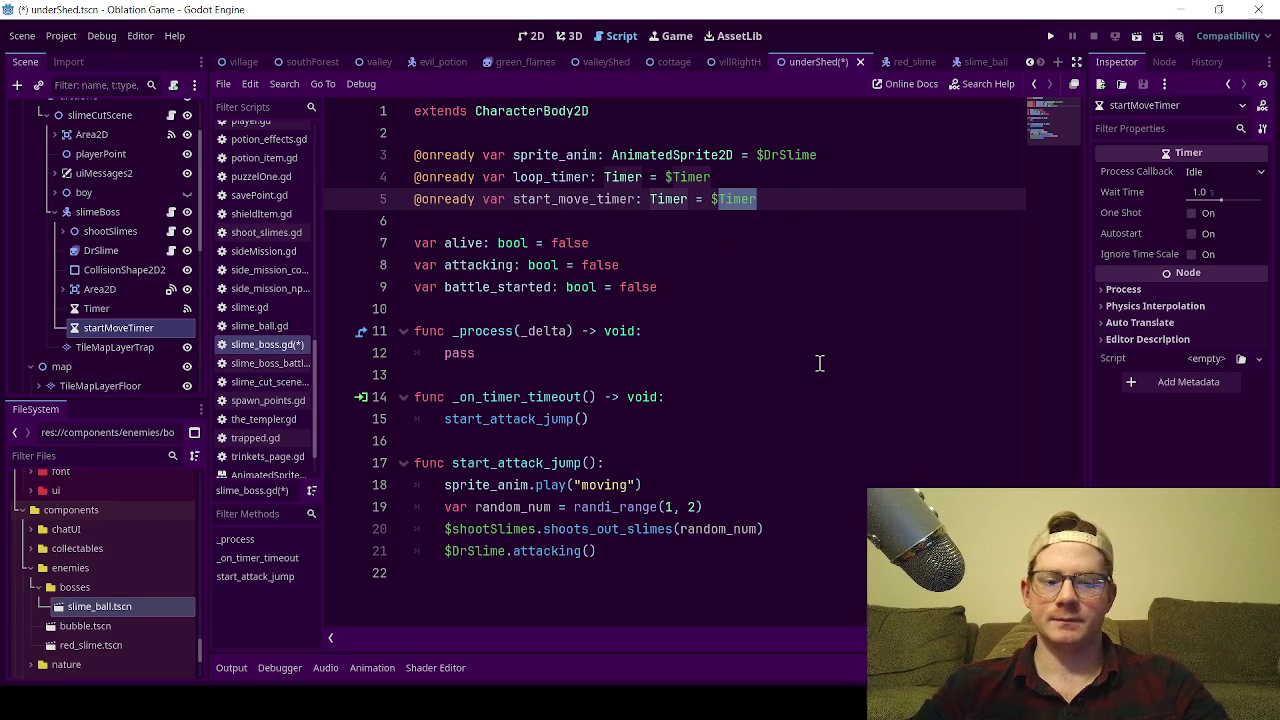
pyautogui.press('BackSpace')
pyautogui.moveTo(105, 329)
pyautogui.mouseDown()
pyautogui.moveTo(796, 216)
pyautogui.moveTo(762, 200)
pyautogui.mouseUp()
pyautogui.click(820, 266)
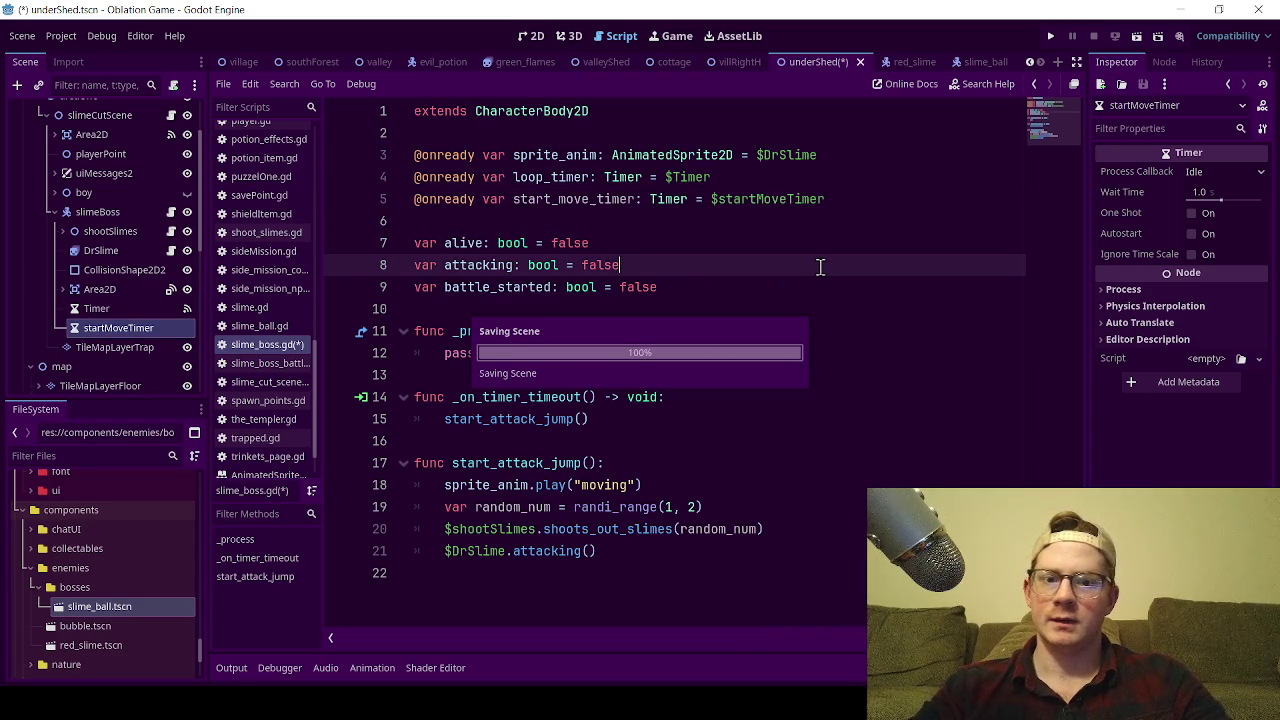
pyautogui.hotkey('ctrl', 's')
# Select the startMoveTimer node and start editing its Wait Time in the Inspector.
pyautogui.doubleClick(572, 200)
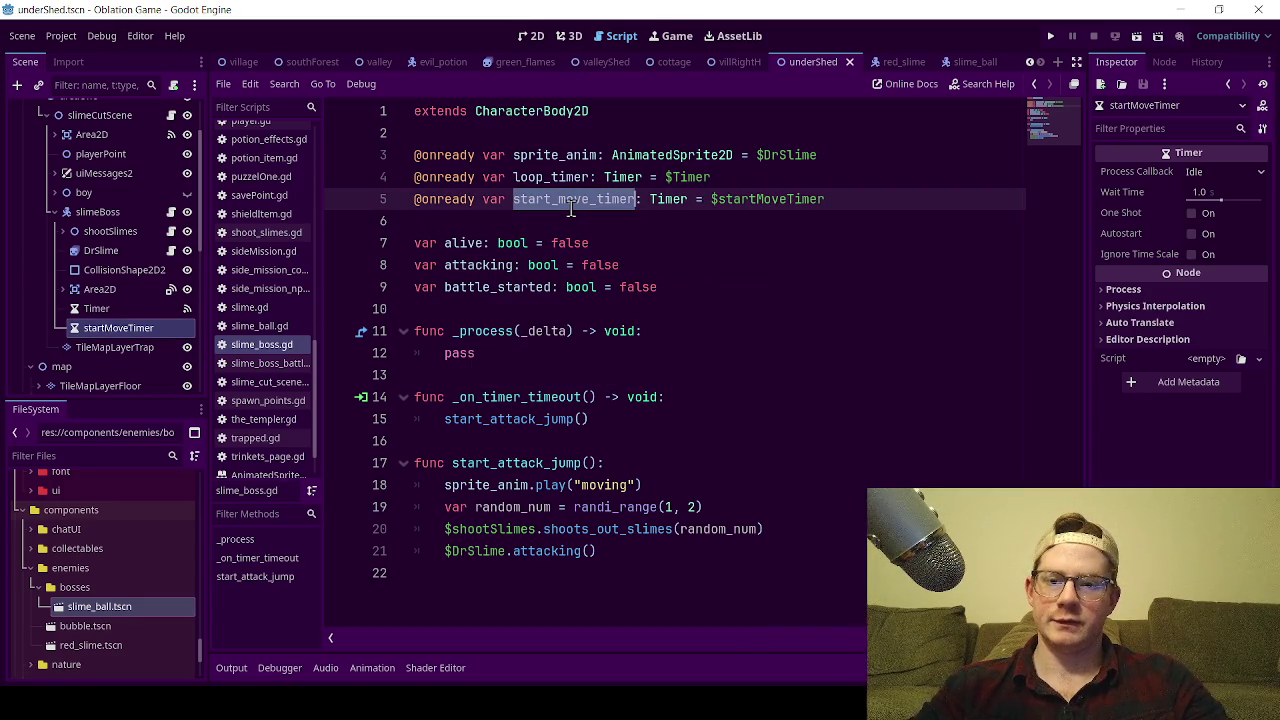
pyautogui.click(700, 241)
pyautogui.click(118, 328)
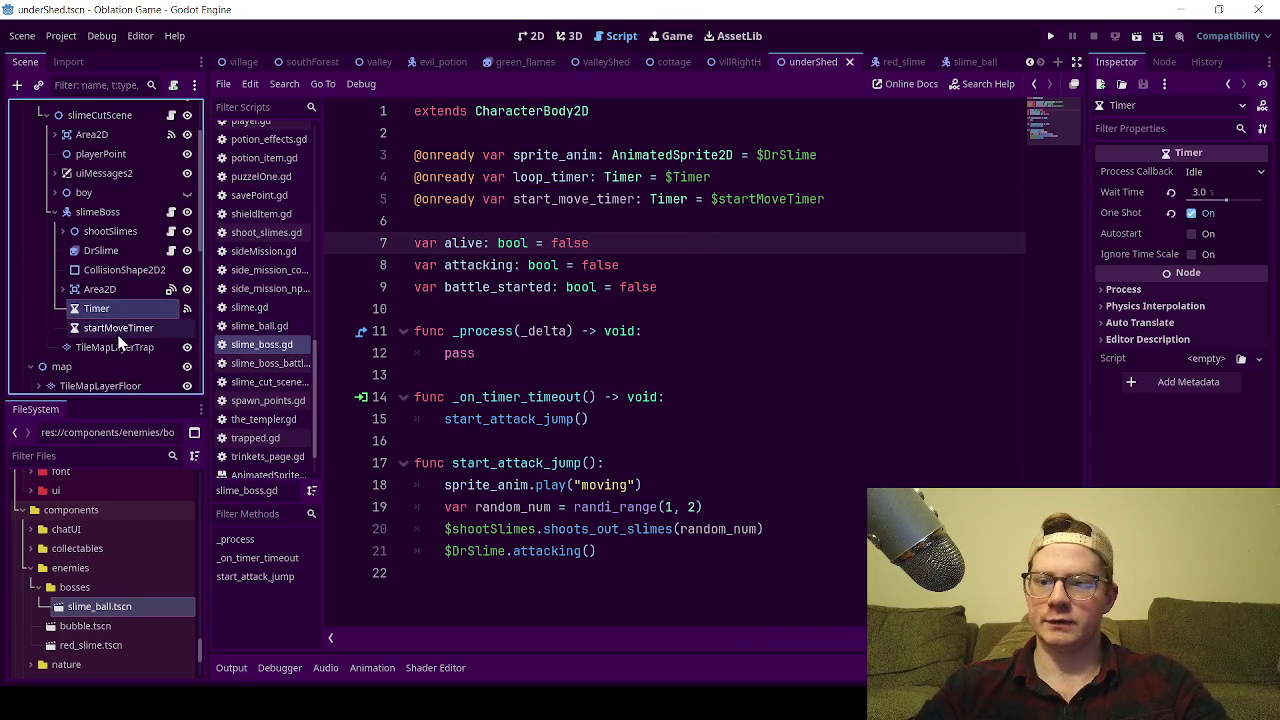
pyautogui.click(1200, 198)
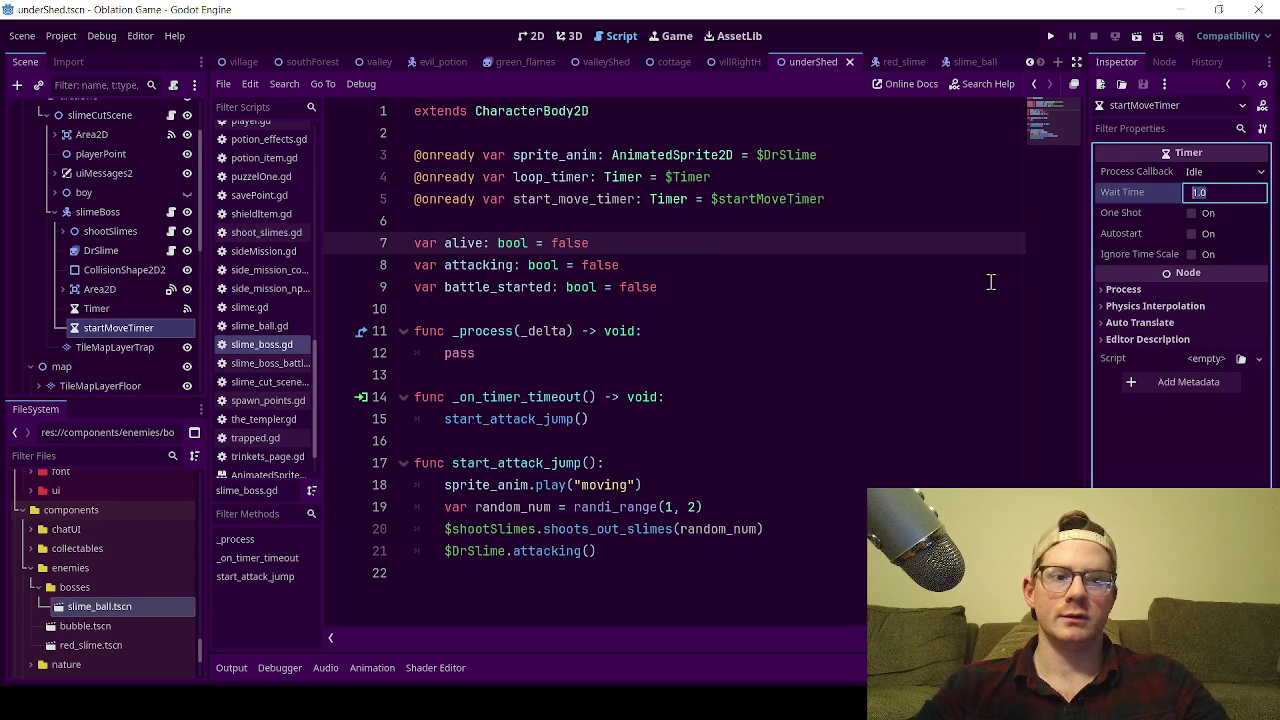
# Give startMoveTimer a 0.5 s Wait Time with One Shot on, and save the scene.
pyautogui.write('0.5')
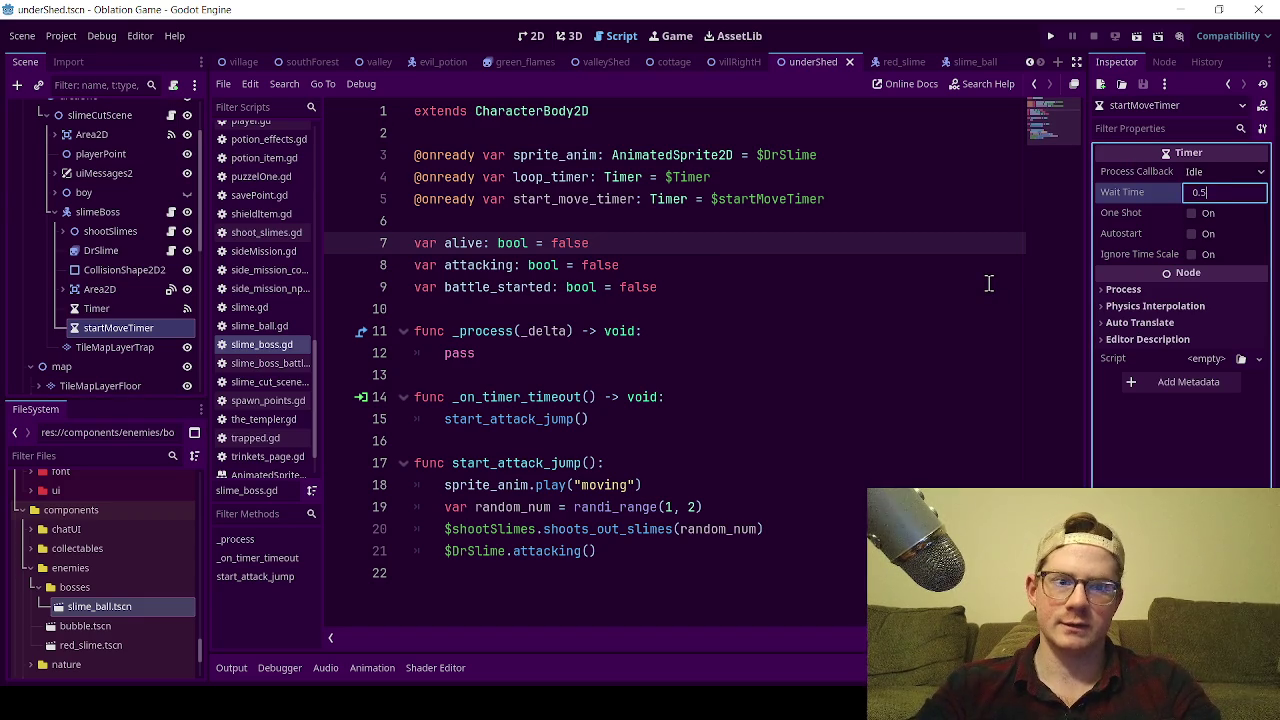
pyautogui.press('Return')
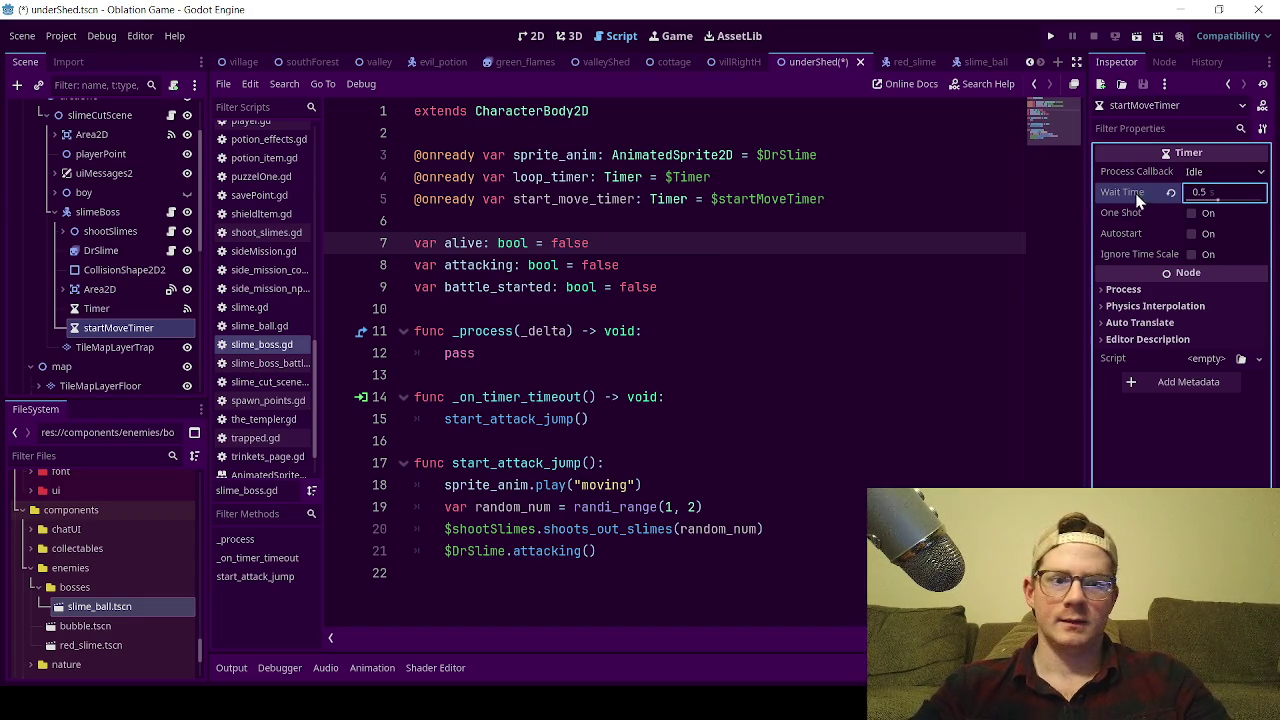
pyautogui.click(1191, 213)
pyautogui.click(647, 330)
pyautogui.hotkey('ctrl', 's')
# Add a blank line after line 19 of slime_boss.gd.
pyautogui.click(720, 283)
pyautogui.click(722, 505)
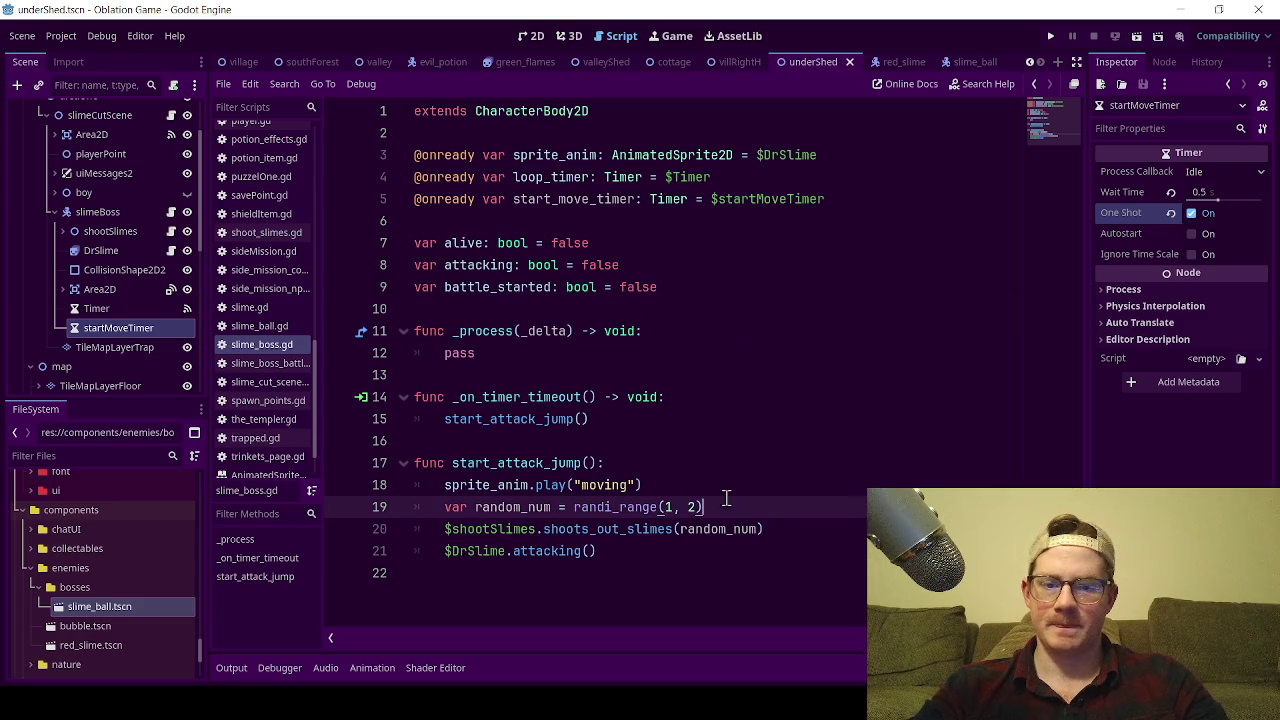
pyautogui.press('Return')
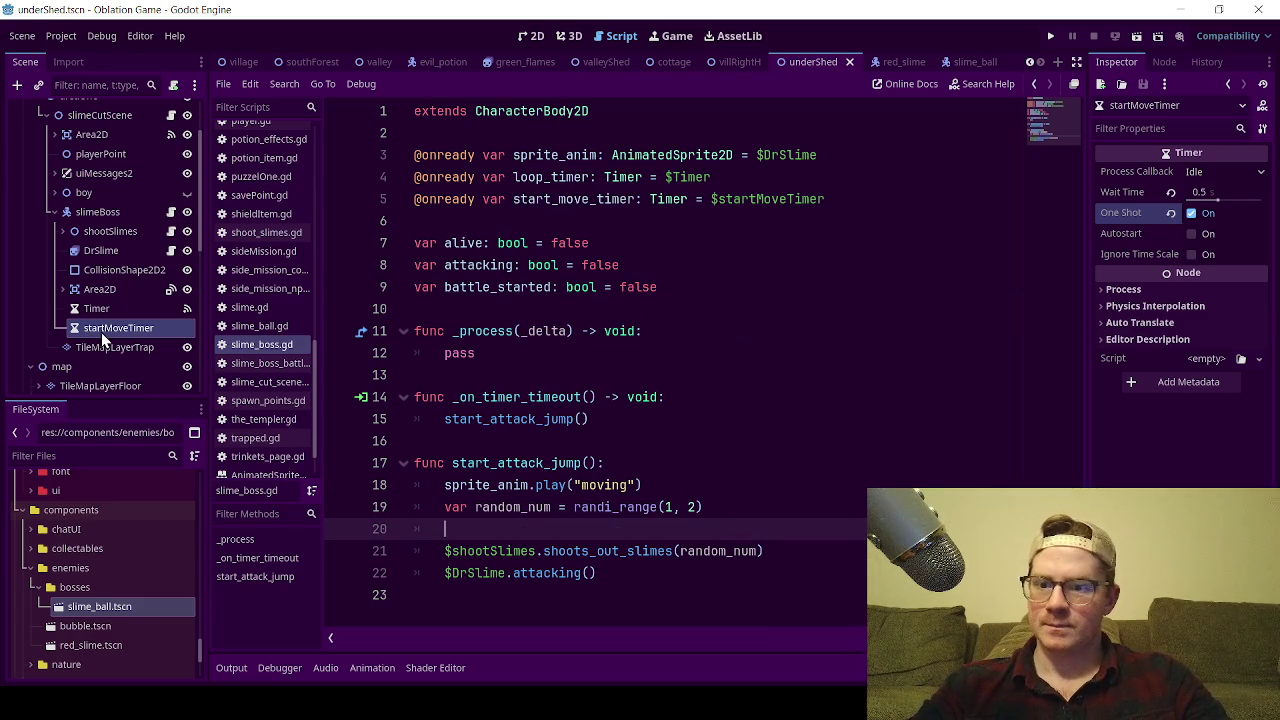
# Paste start_move_timer onto a new line 19 in start_attack_jump.
pyautogui.doubleClick(541, 200)
pyautogui.hotkey('ctrl', 'c')
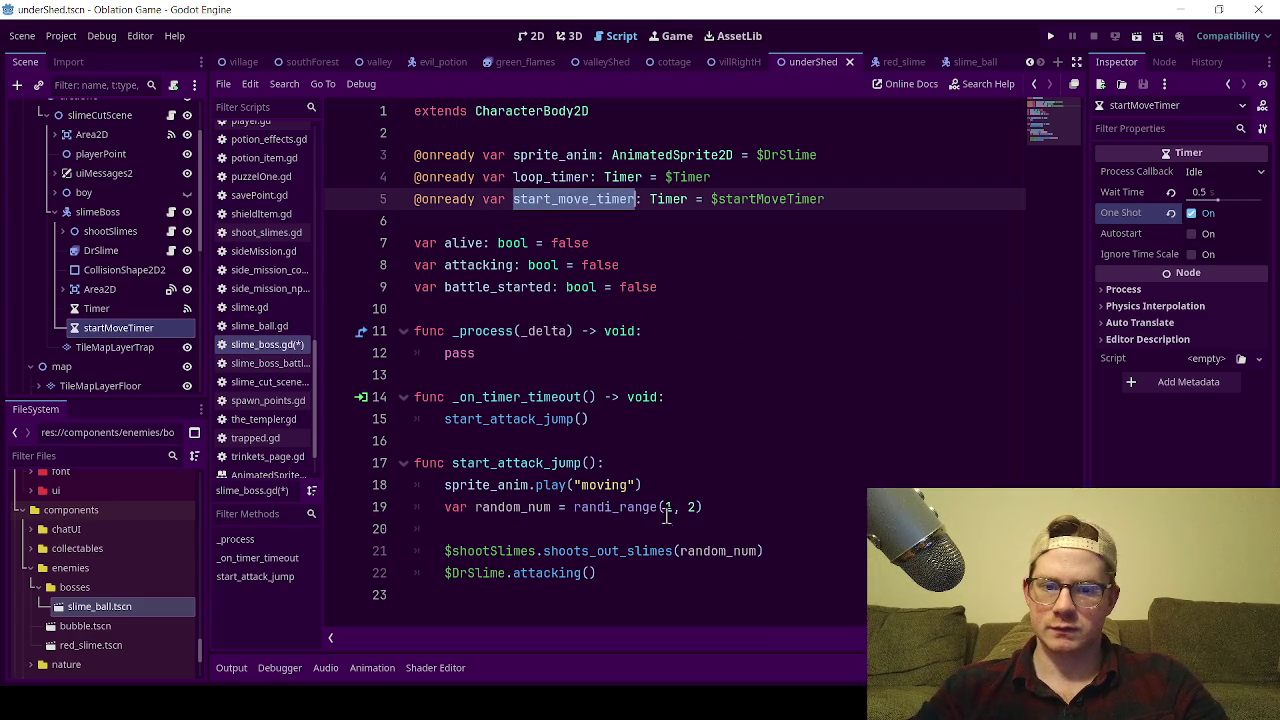
pyautogui.click(655, 486)
pyautogui.press('Return')
pyautogui.hotkey('ctrl', 'v')
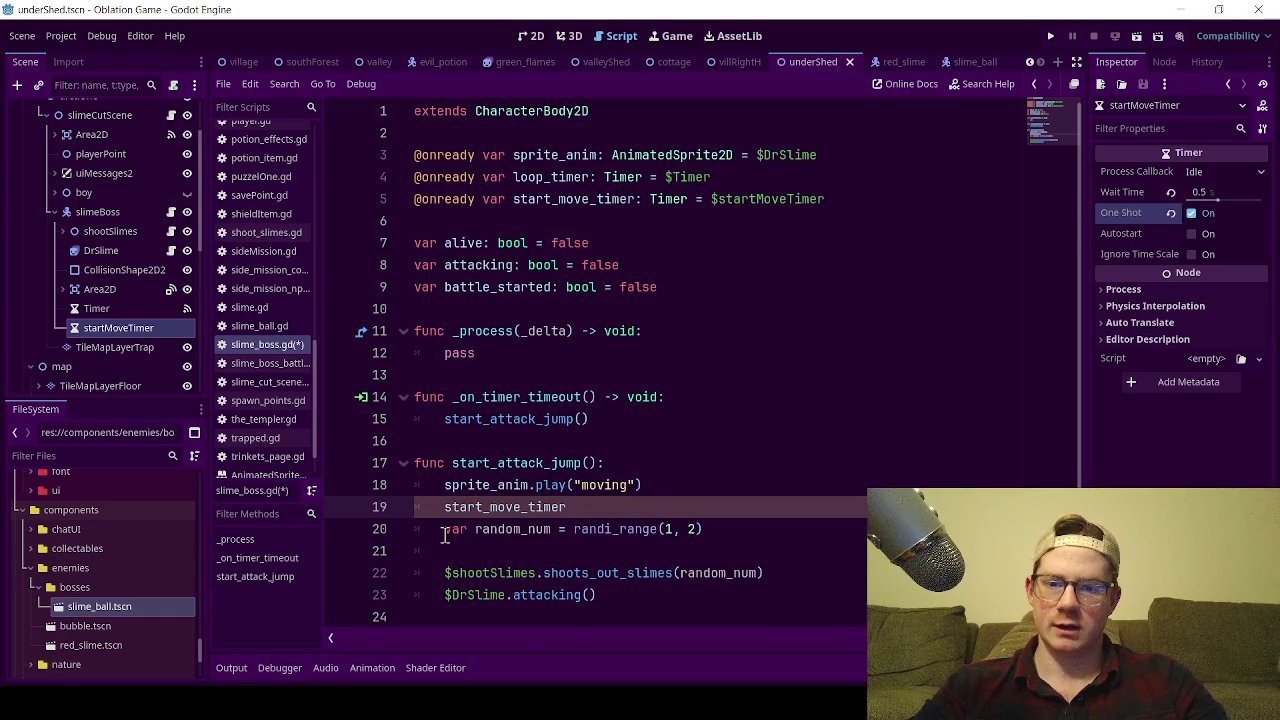
# Delete the empty line below, complete the call to start_move_timer.start(), and save the script.
pyautogui.click(440, 532)
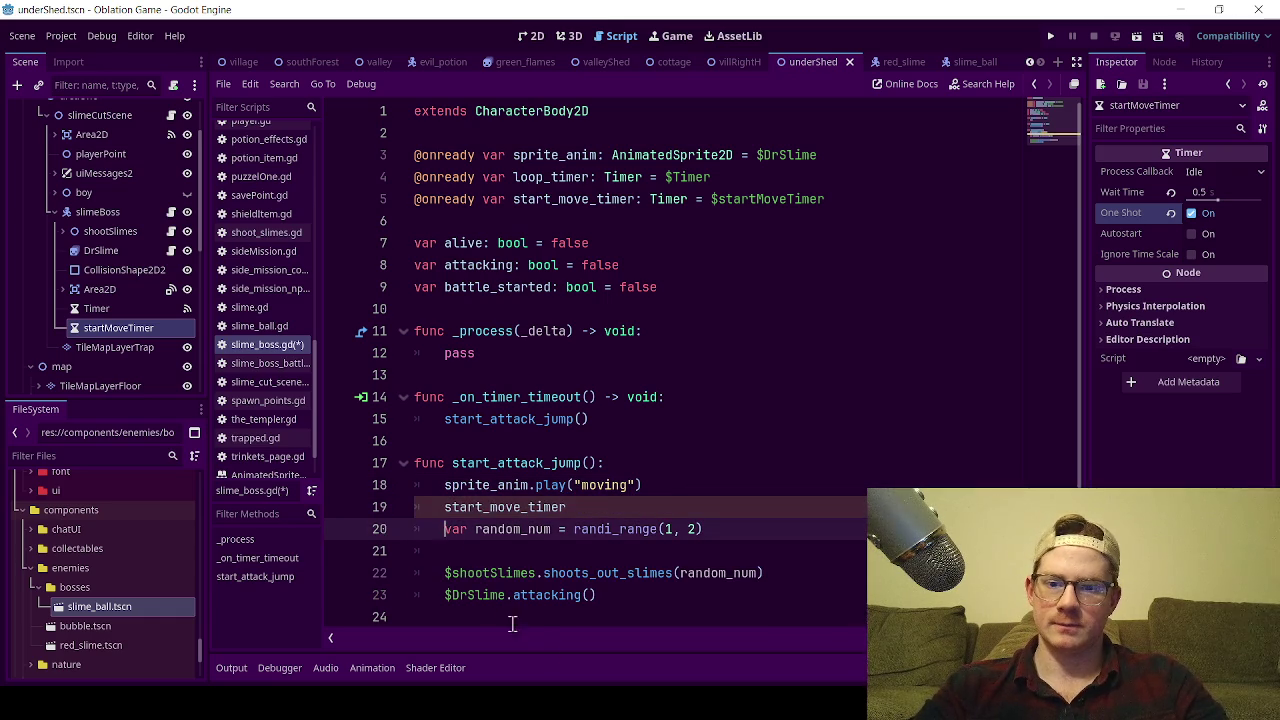
pyautogui.click(492, 558)
pyautogui.press('BackSpace')
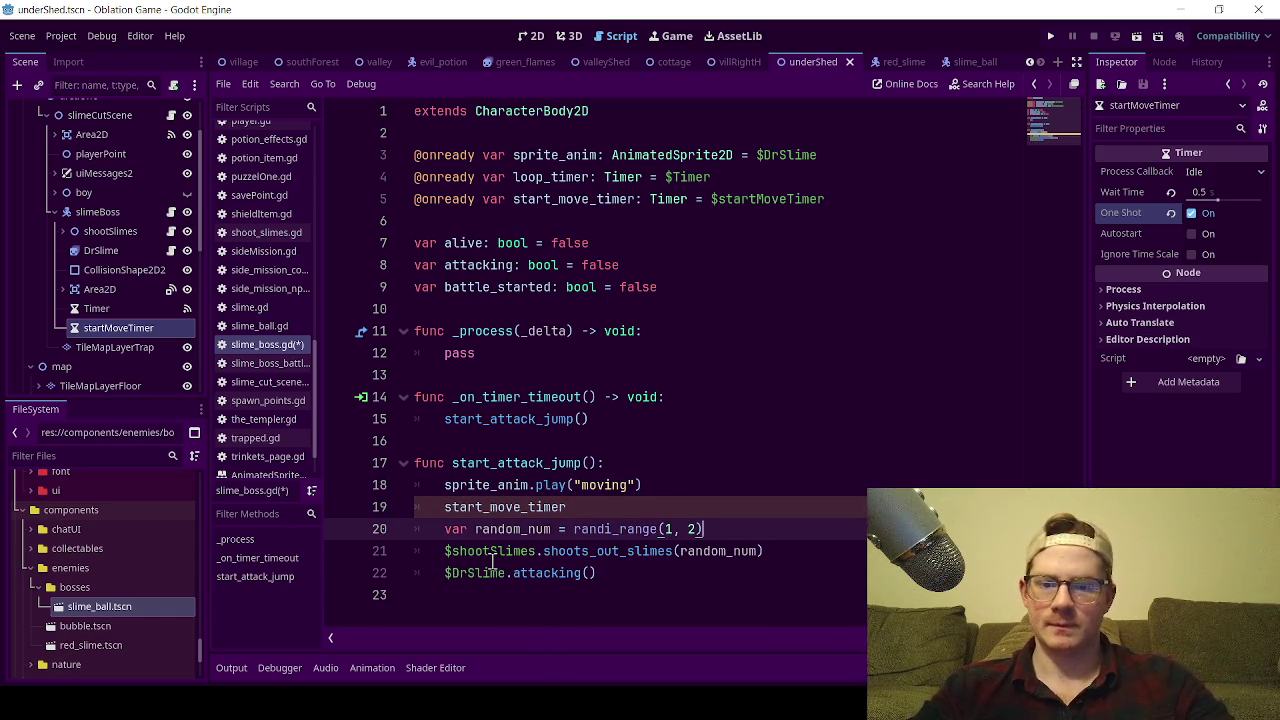
pyautogui.write('.s')
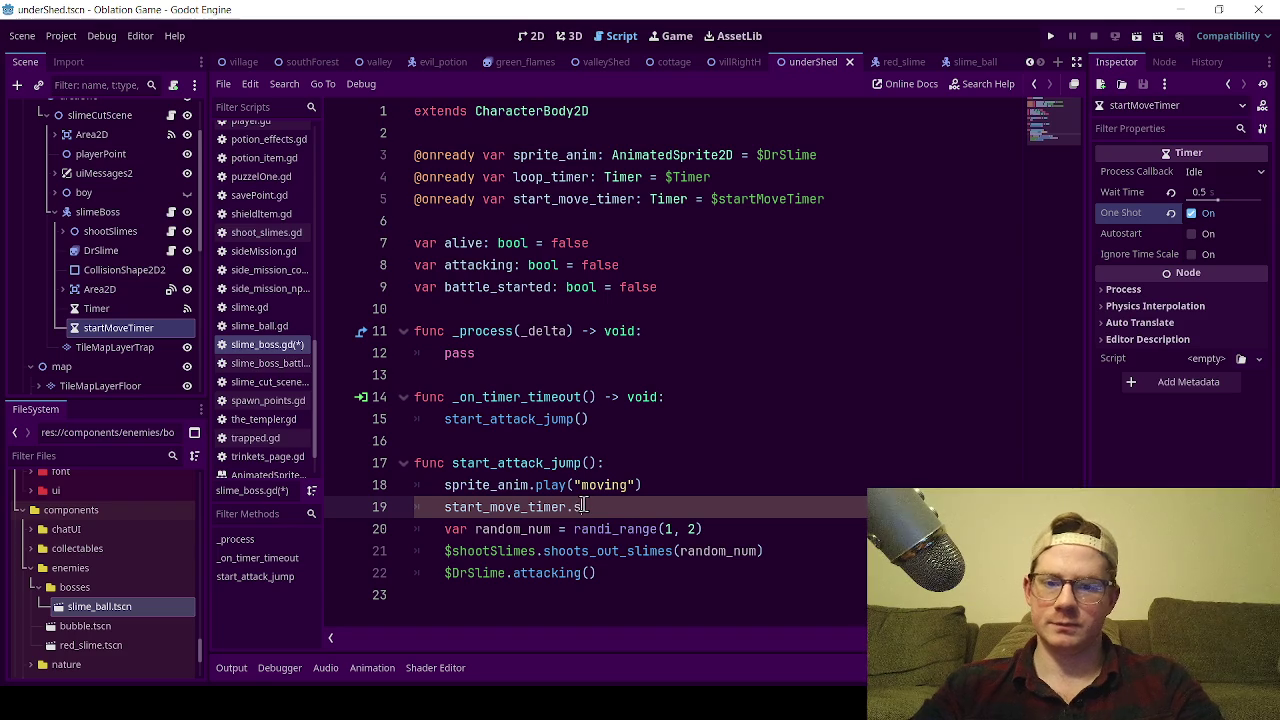
pyautogui.press('Return')
pyautogui.hotkey('ctrl', 's')
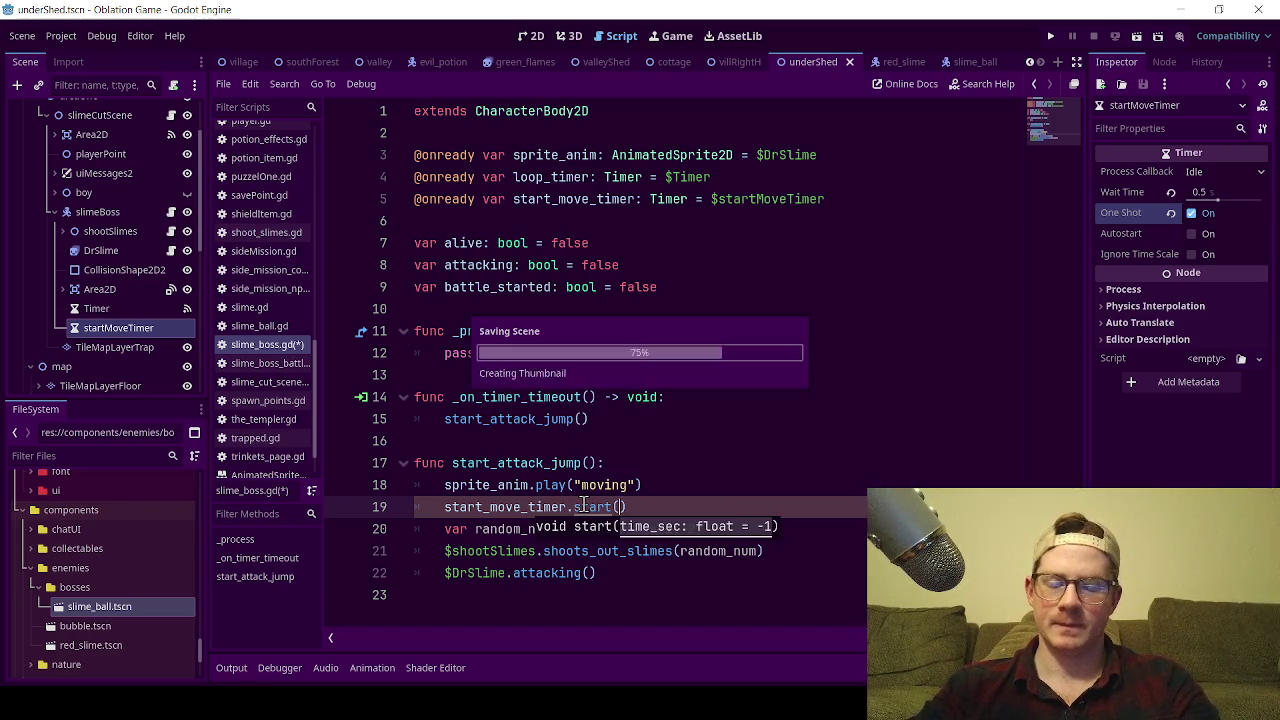
pyautogui.click(564, 438)
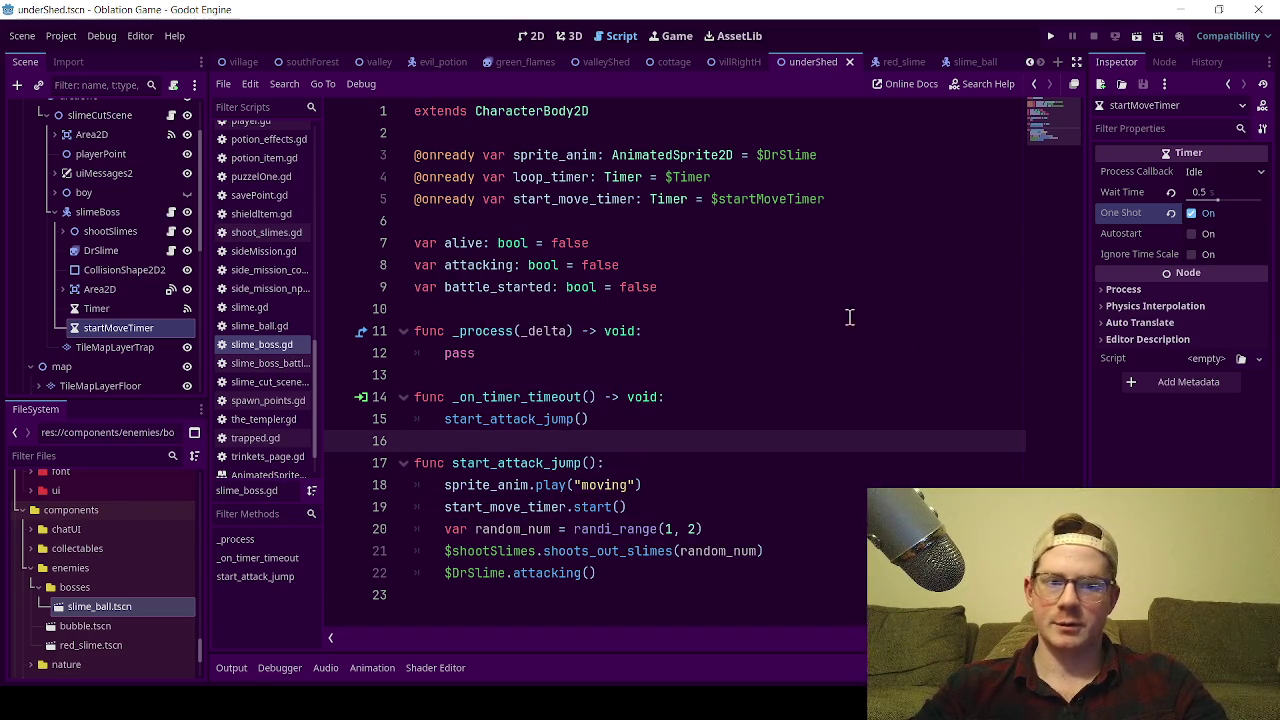
pyautogui.click(1164, 61)
# Connect startMoveTimer's timeout signal to slimeBoss, creating _on_start_move_timer_timeout.
pyautogui.click(1157, 153)
pyautogui.doubleClick(1157, 153)
pyautogui.click(740, 276)
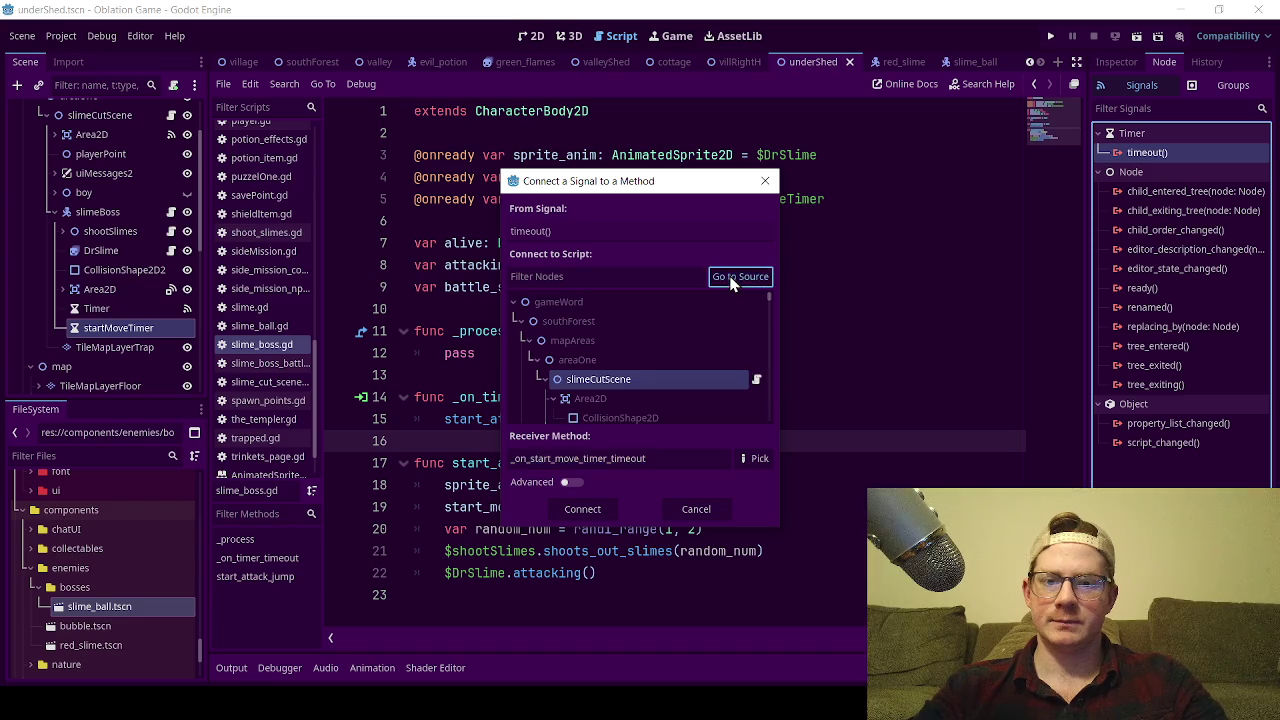
pyautogui.scroll(2, 697, 364)
pyautogui.scroll(3, 681, 358)
pyautogui.click(635, 362)
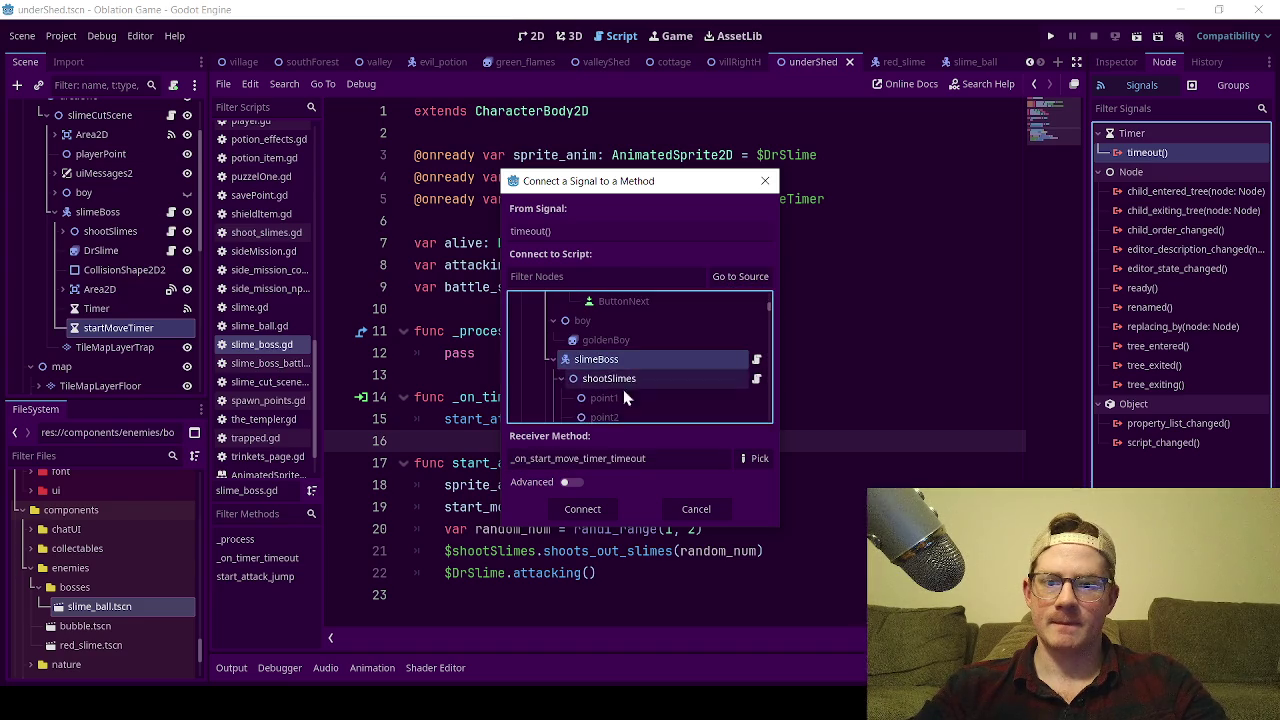
pyautogui.click(583, 509)
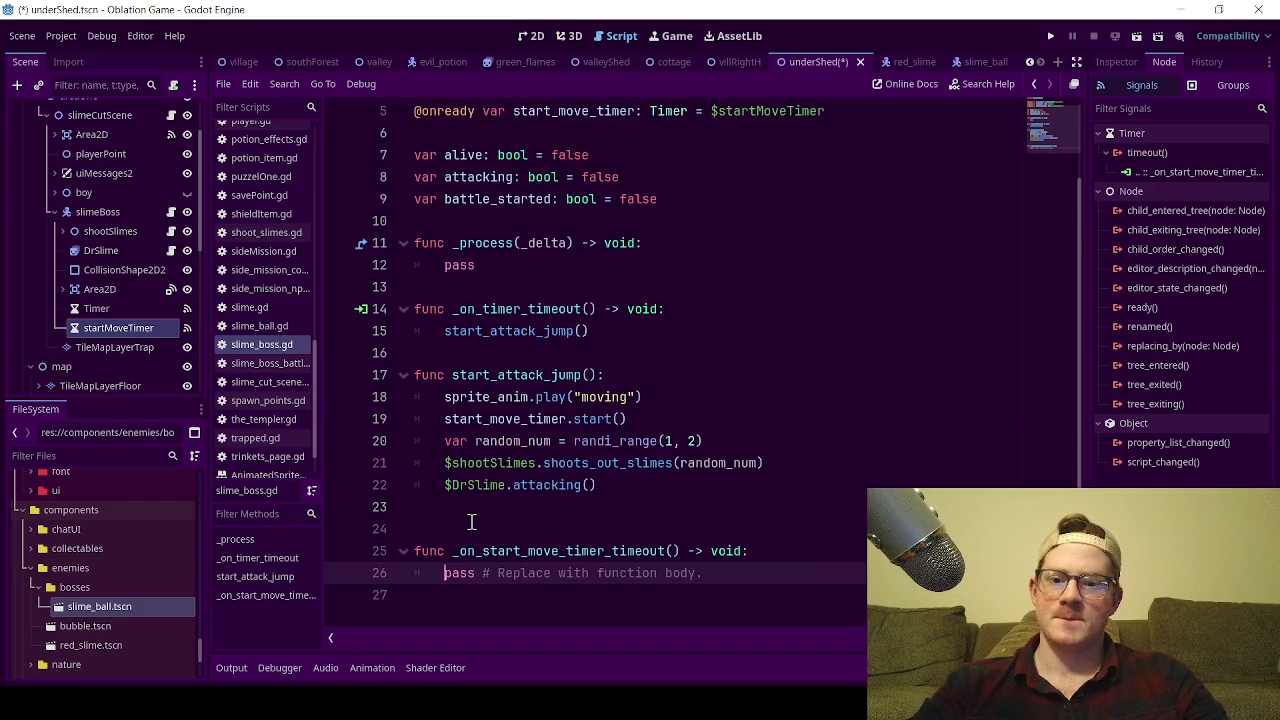
# Remove the extra blank line above the new function and select its placeholder body.
pyautogui.press('BackSpace')
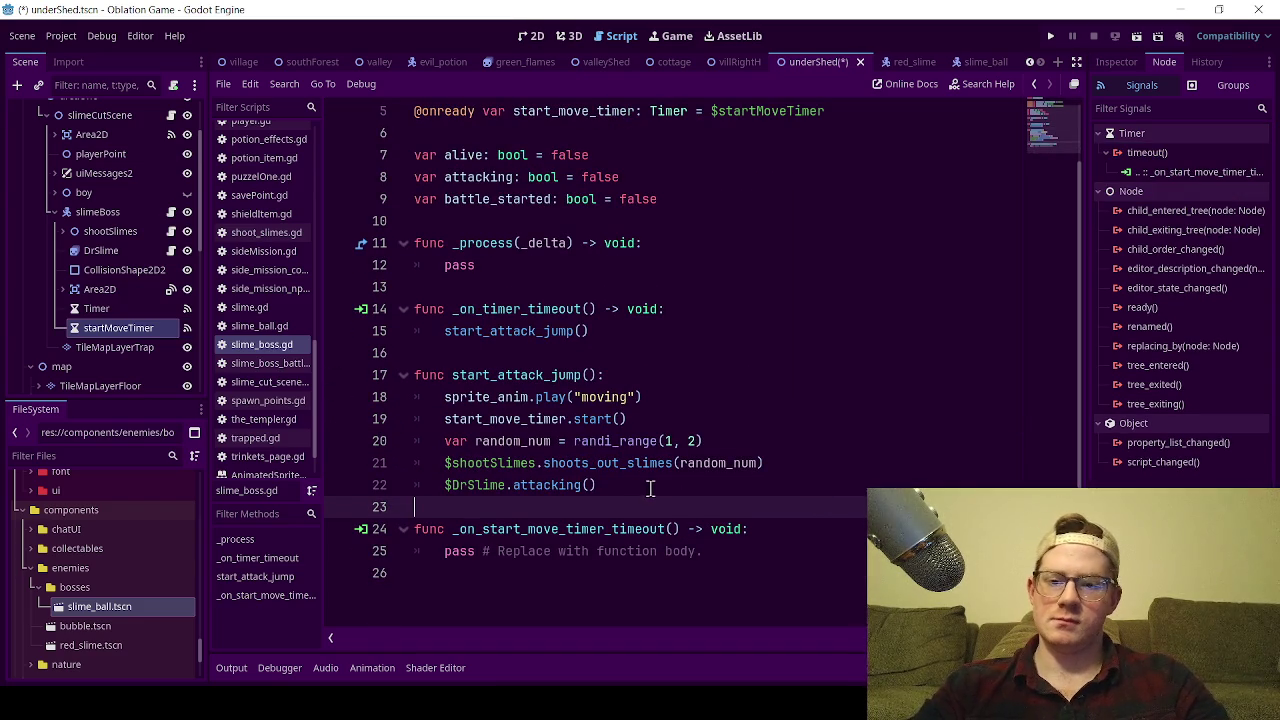
pyautogui.click(660, 420)
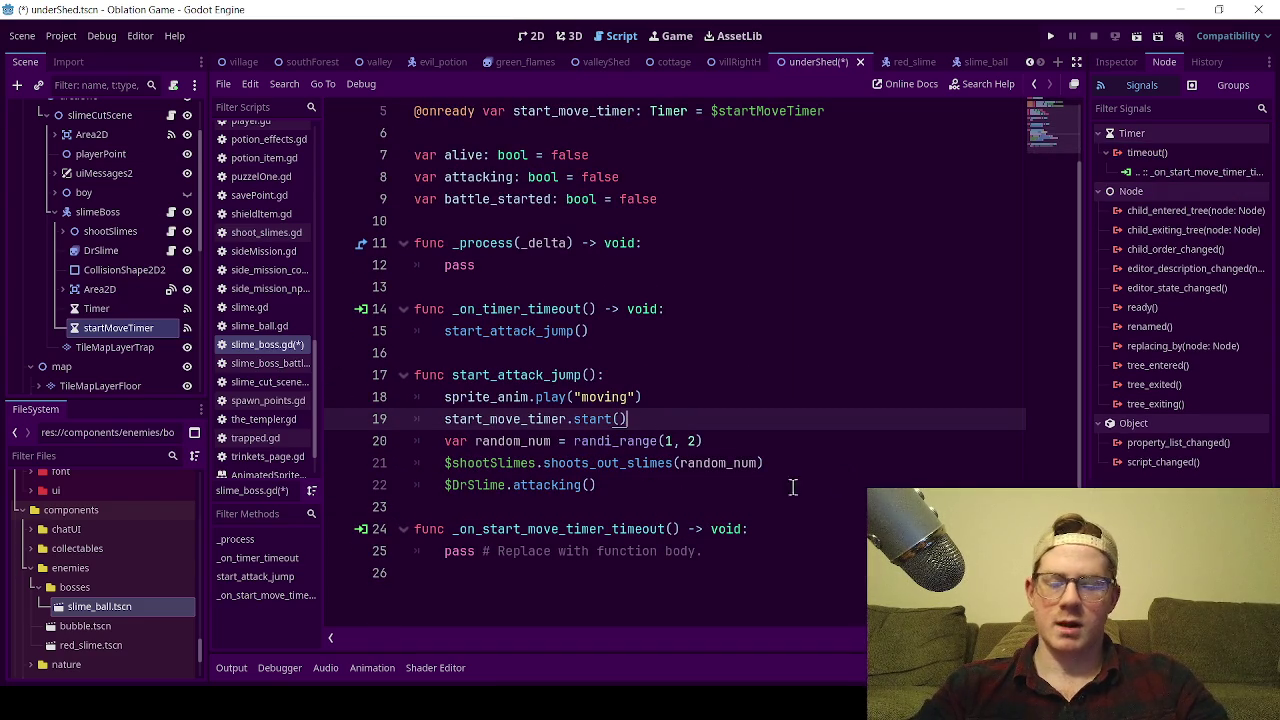
pyautogui.moveTo(714, 556); pyautogui.dragTo(430, 555)
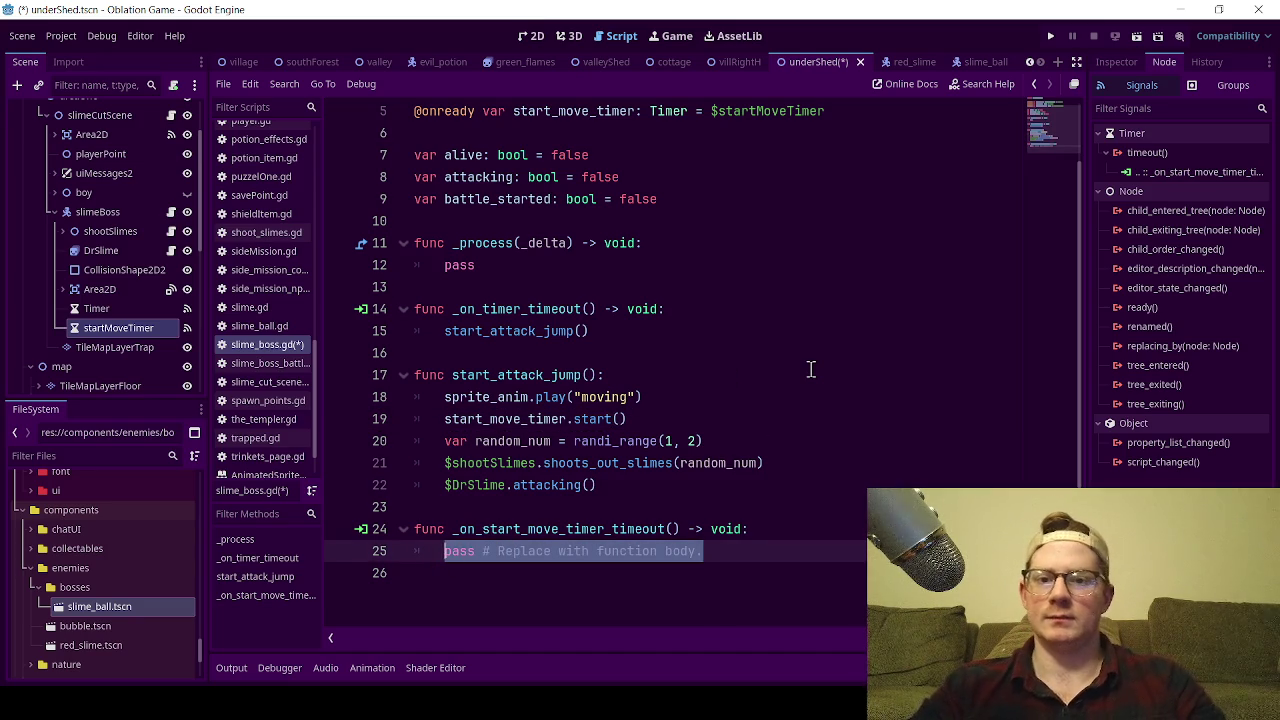
# Duplicate the battle_started declaration and rename the copy to move_to_target.
pyautogui.scroll(2, 810, 368)
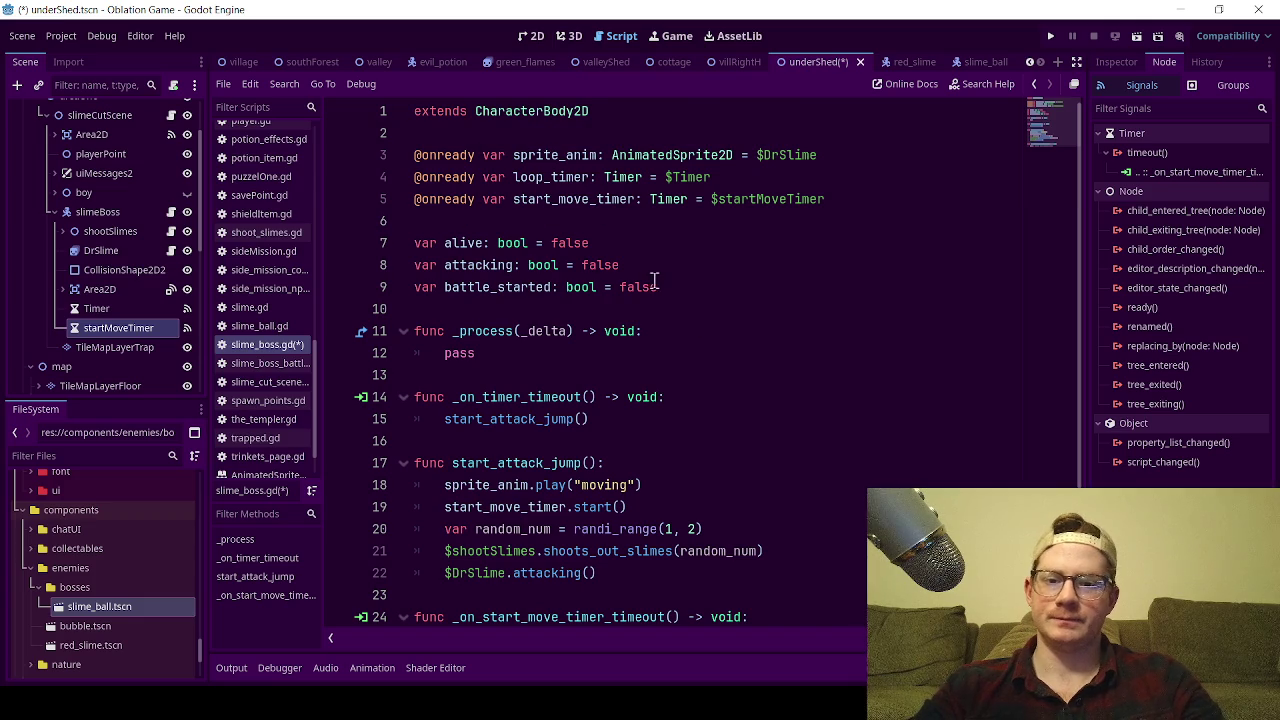
pyautogui.moveTo(680, 291)
pyautogui.mouseDown()
pyautogui.moveTo(397, 304)
pyautogui.moveTo(420, 289)
pyautogui.mouseUp()
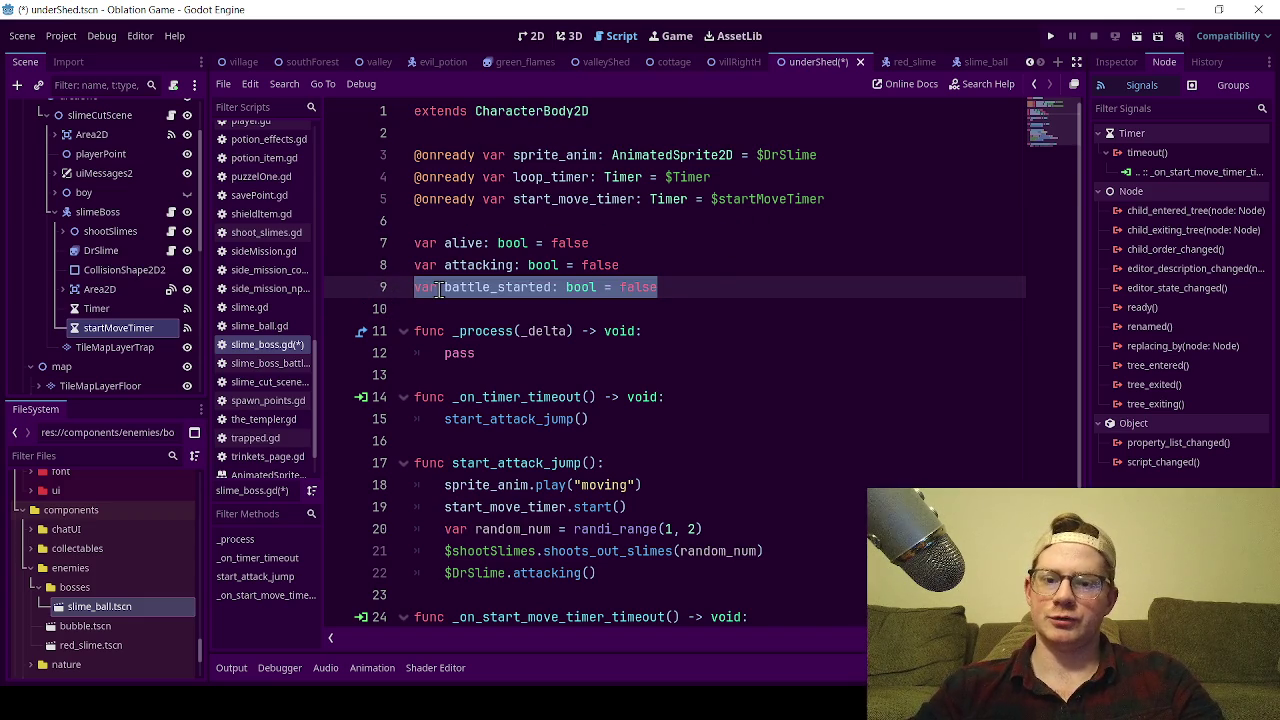
pyautogui.click(727, 294)
pyautogui.hotkey('ctrl', 'shift', 'd')
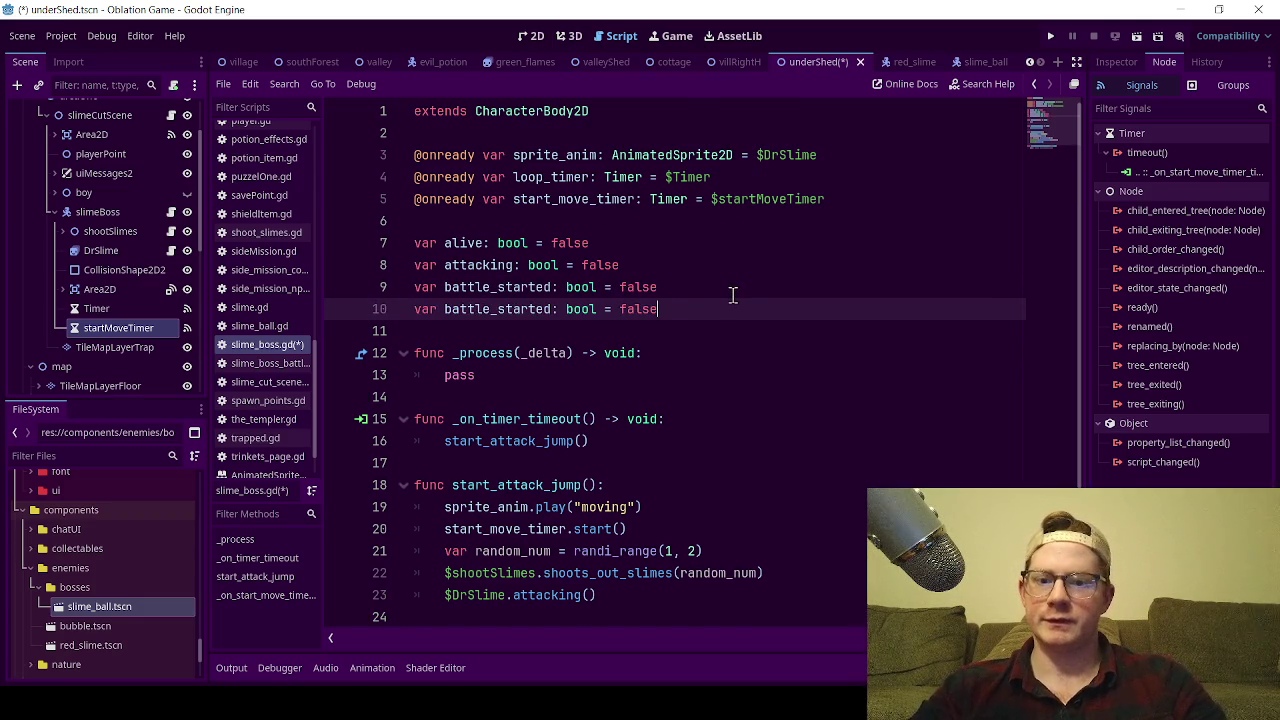
pyautogui.doubleClick(484, 308)
pyautogui.write('move_')
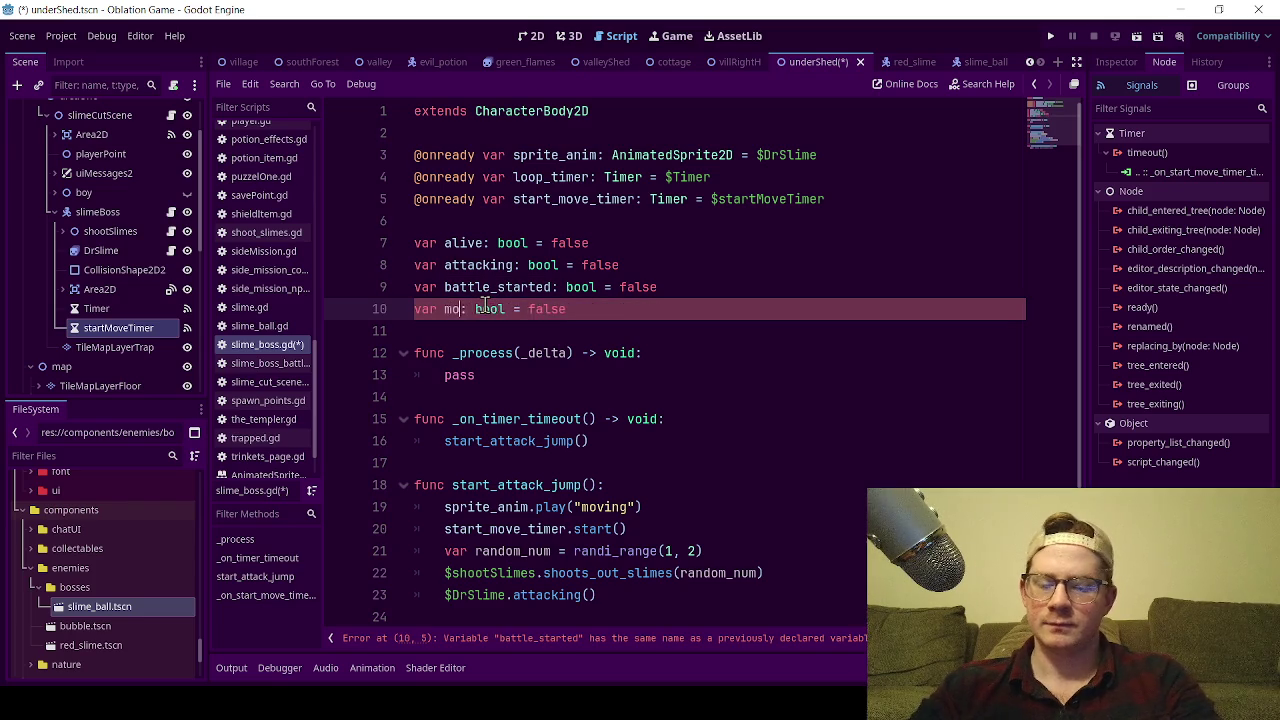
pyautogui.write('co')
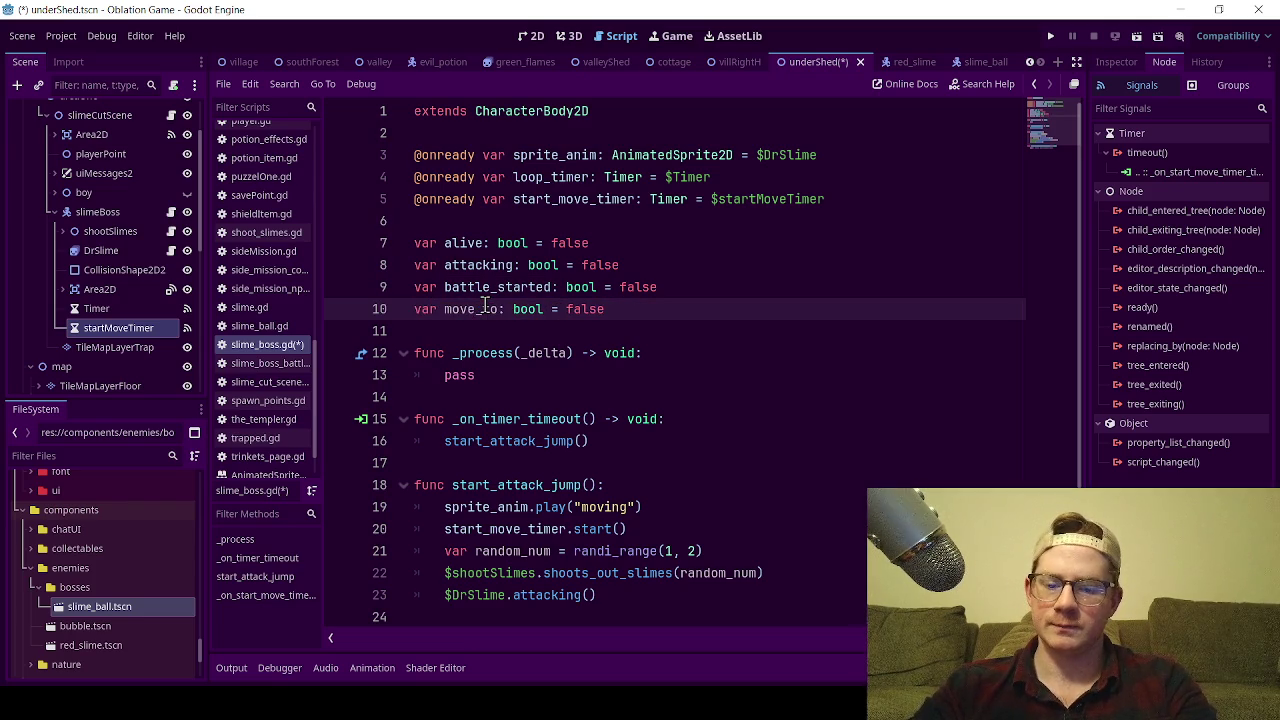
pyautogui.write('_target')
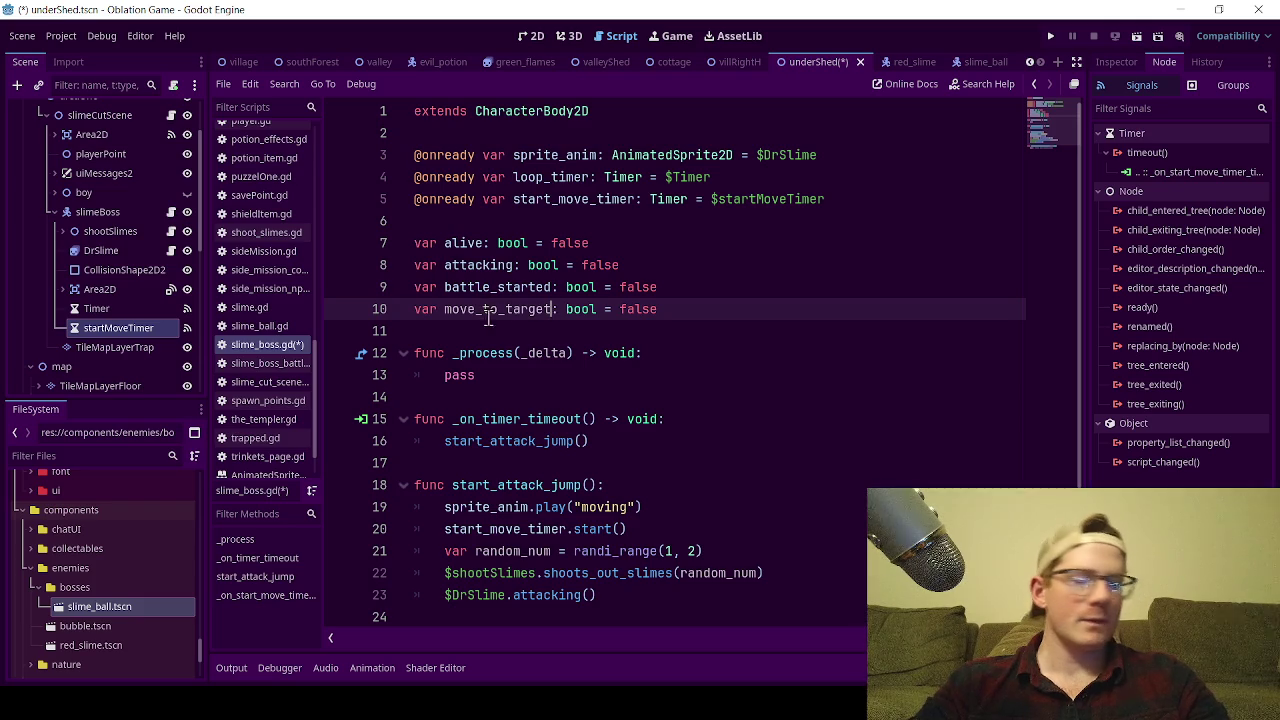
pyautogui.doubleClick(662, 200)
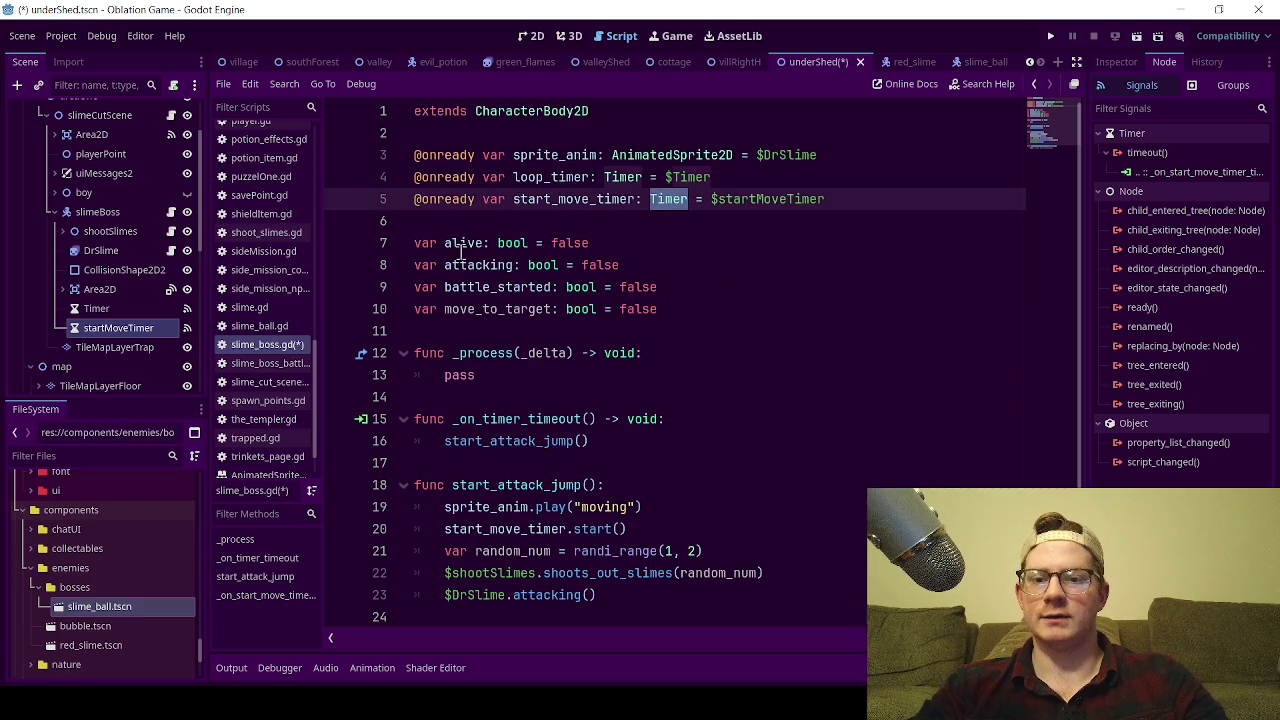
pyautogui.moveTo(614, 245); pyautogui.dragTo(370, 247)
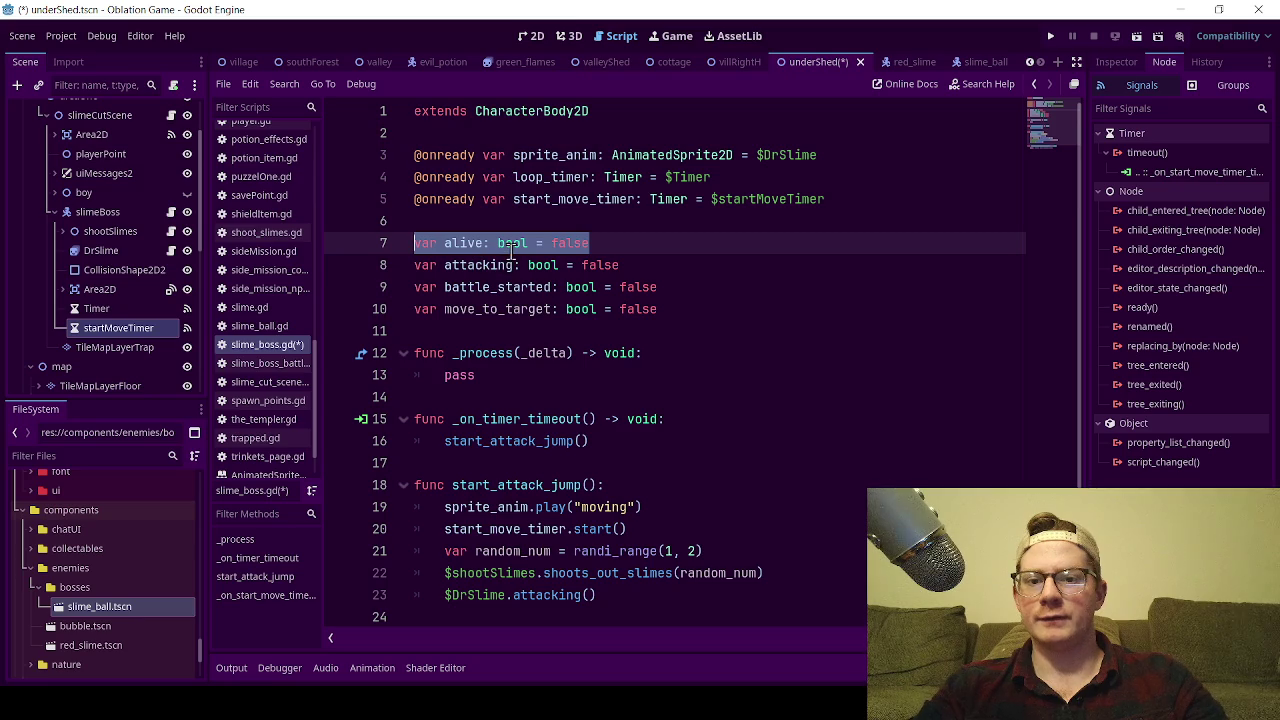
pyautogui.doubleClick(512, 245)
pyautogui.doubleClick(580, 245)
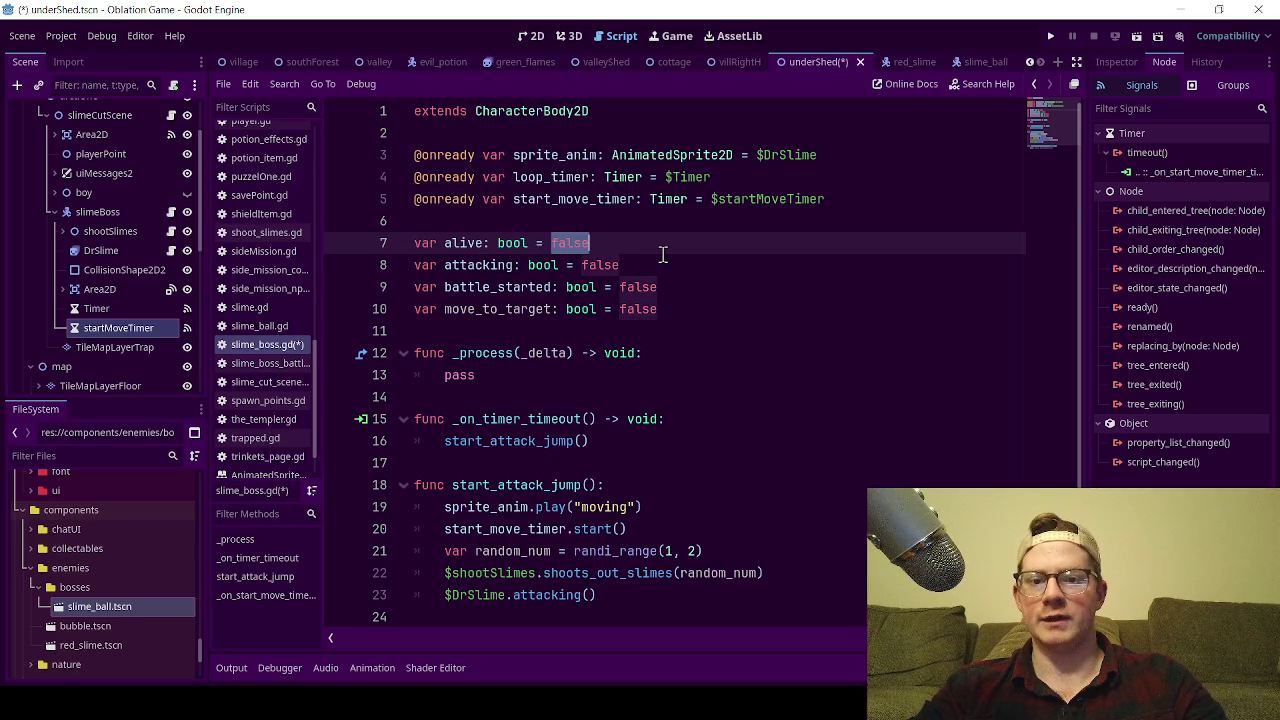
pyautogui.click(648, 262)
pyautogui.moveTo(833, 202)
pyautogui.mouseDown()
pyautogui.moveTo(470, 212)
pyautogui.moveTo(484, 203)
pyautogui.mouseUp()
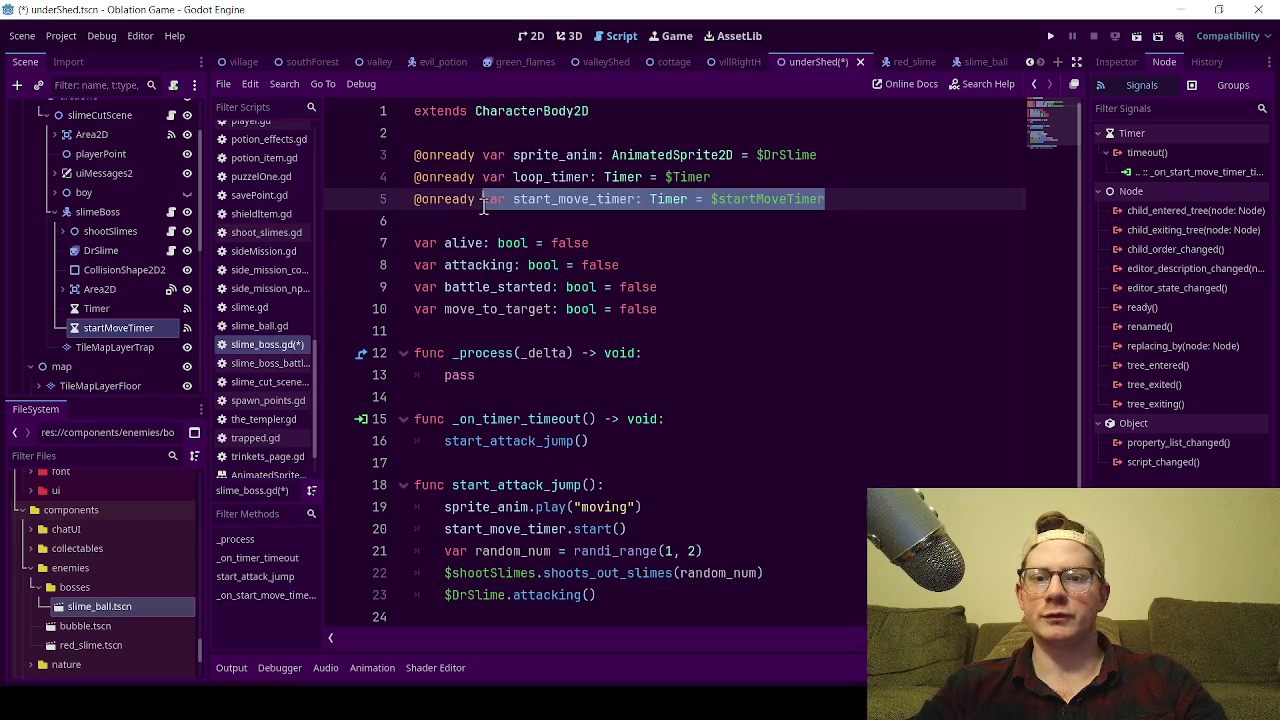
pyautogui.doubleClick(665, 200)
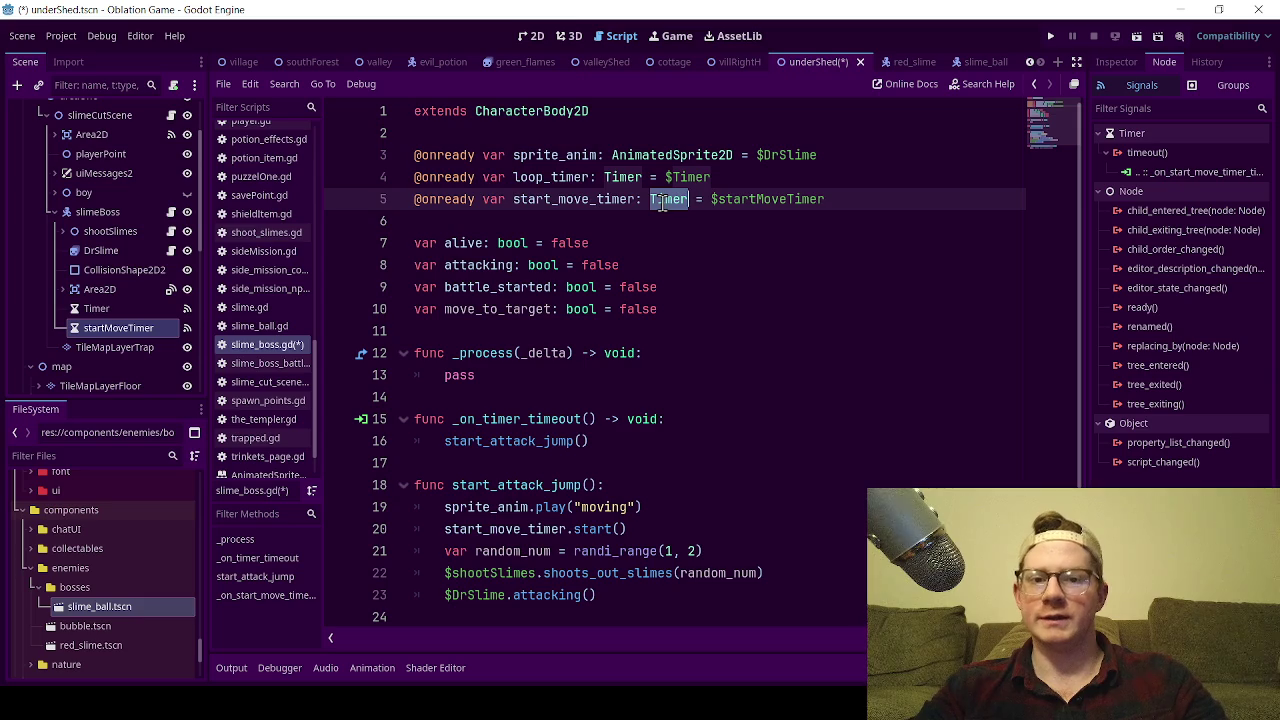
pyautogui.doubleClick(513, 245)
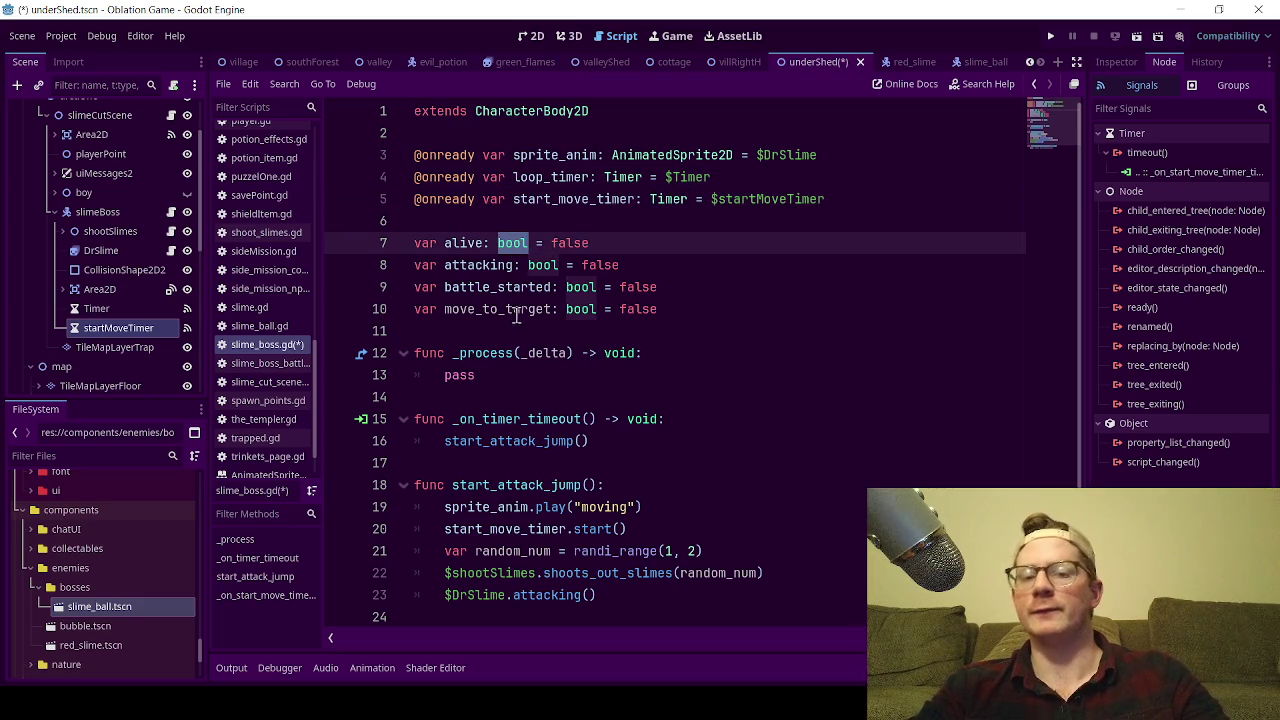
pyautogui.doubleClick(662, 200)
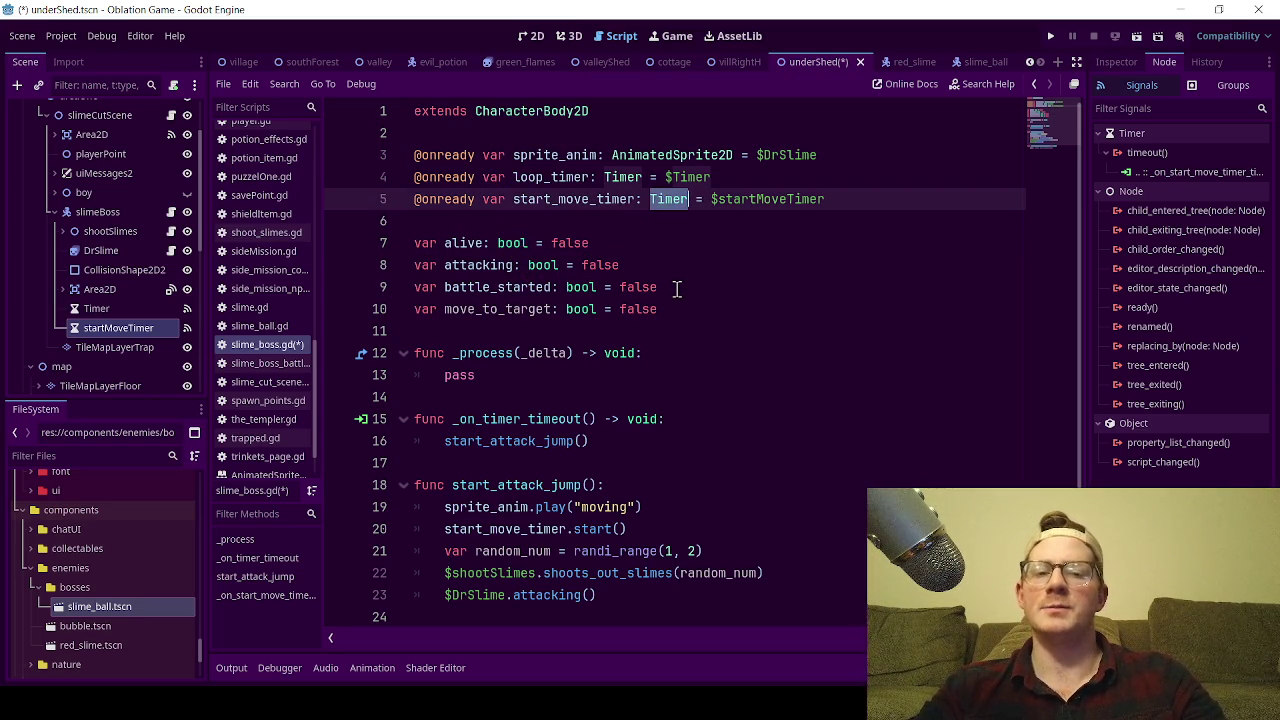
pyautogui.click(622, 219)
pyautogui.doubleClick(668, 200)
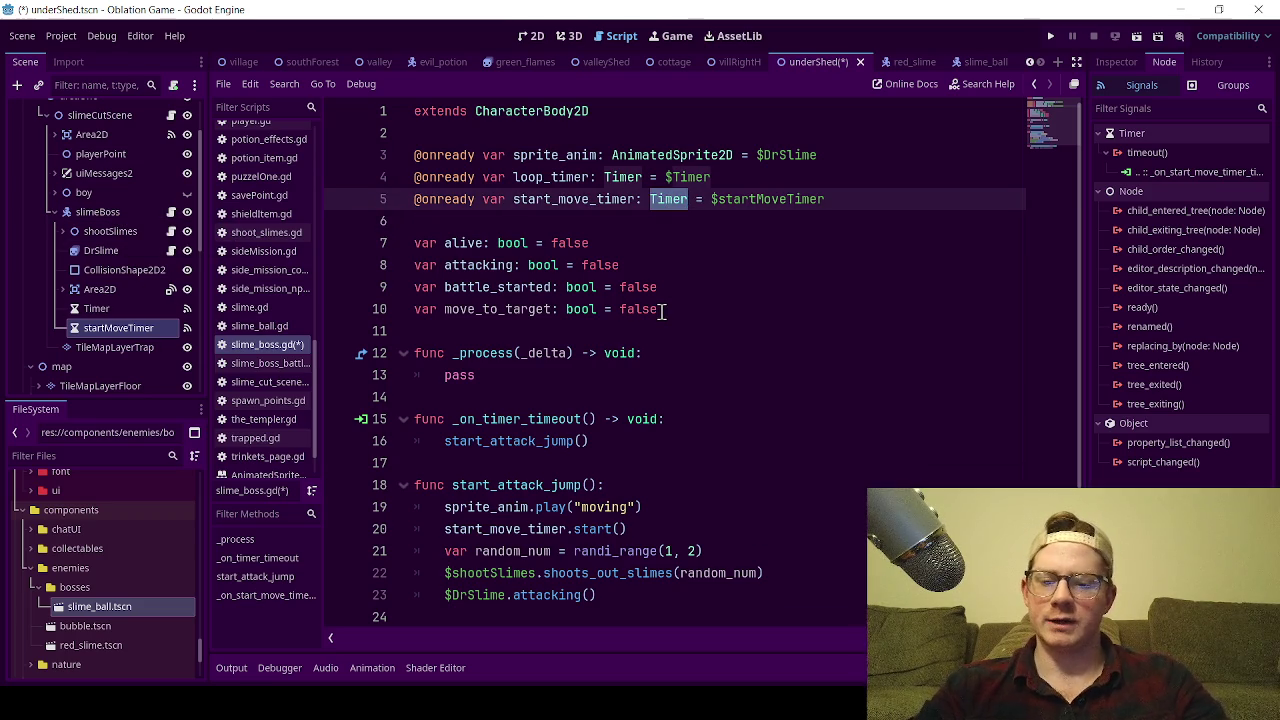
# Undo the stray typing to restore the Timer type on line 5.
pyautogui.write('CH')
pyautogui.scroll(-5, 781, 243)
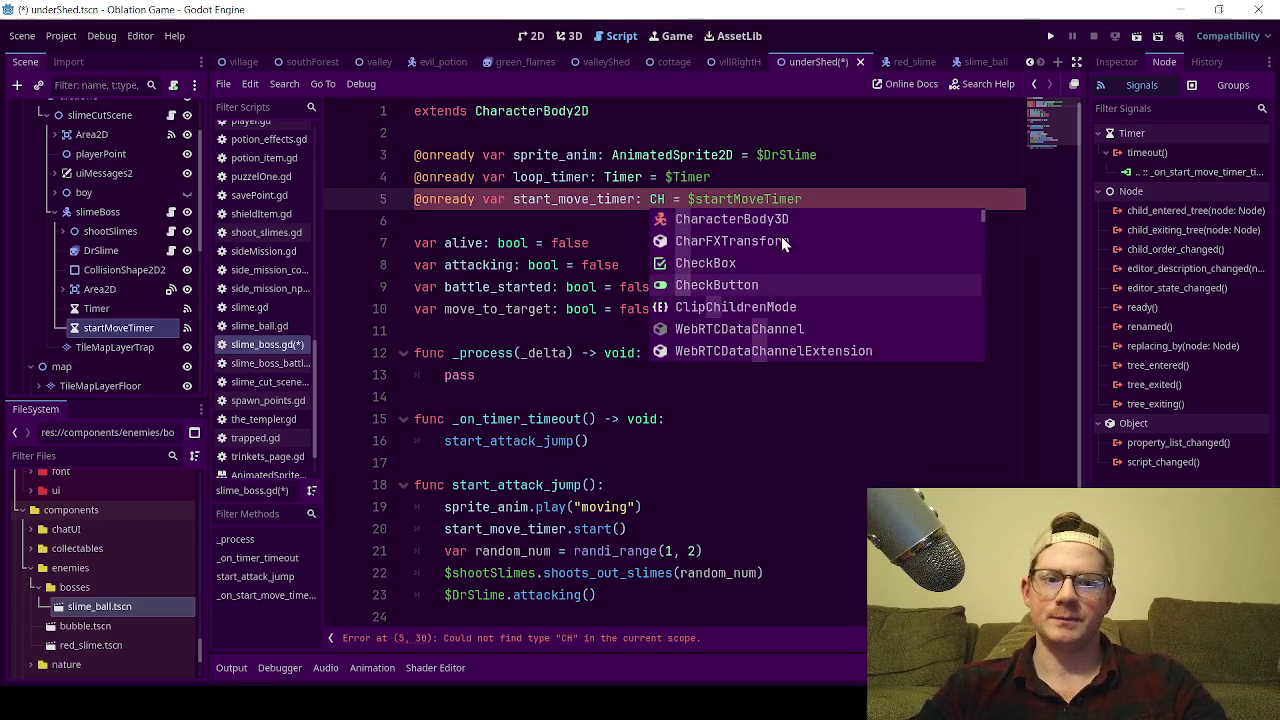
pyautogui.scroll(-6, 797, 263)
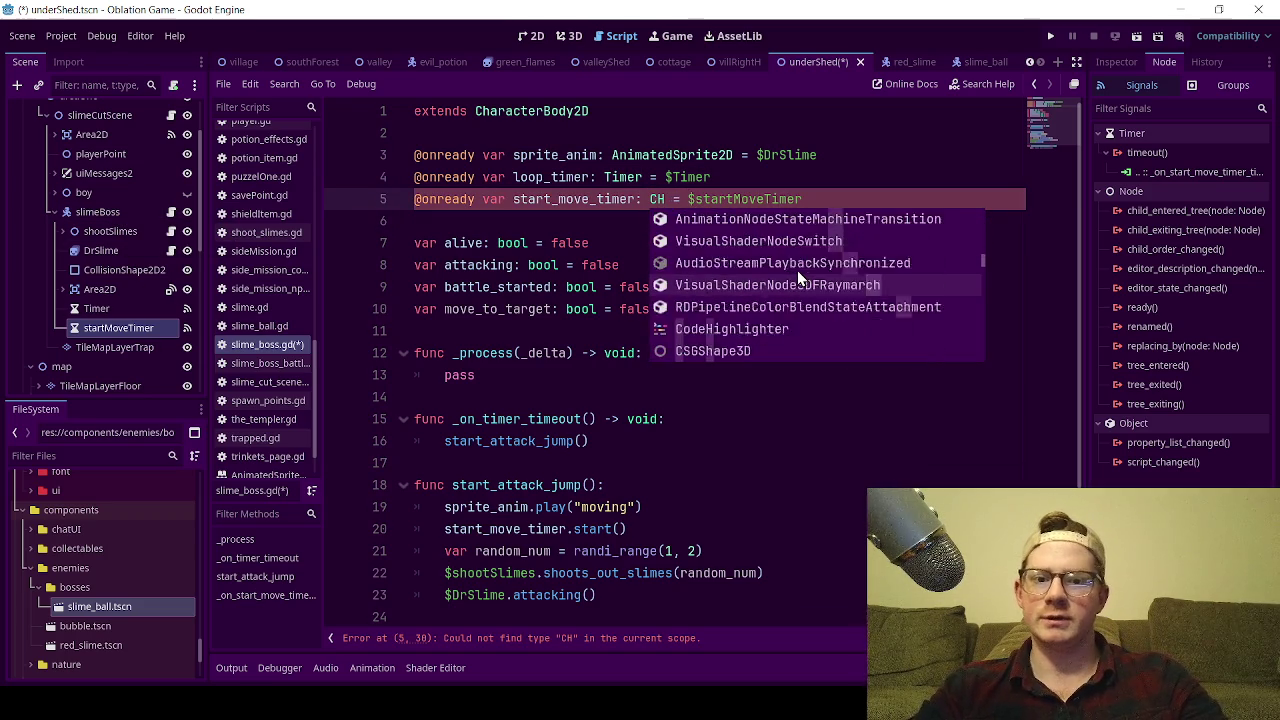
pyautogui.click(757, 178)
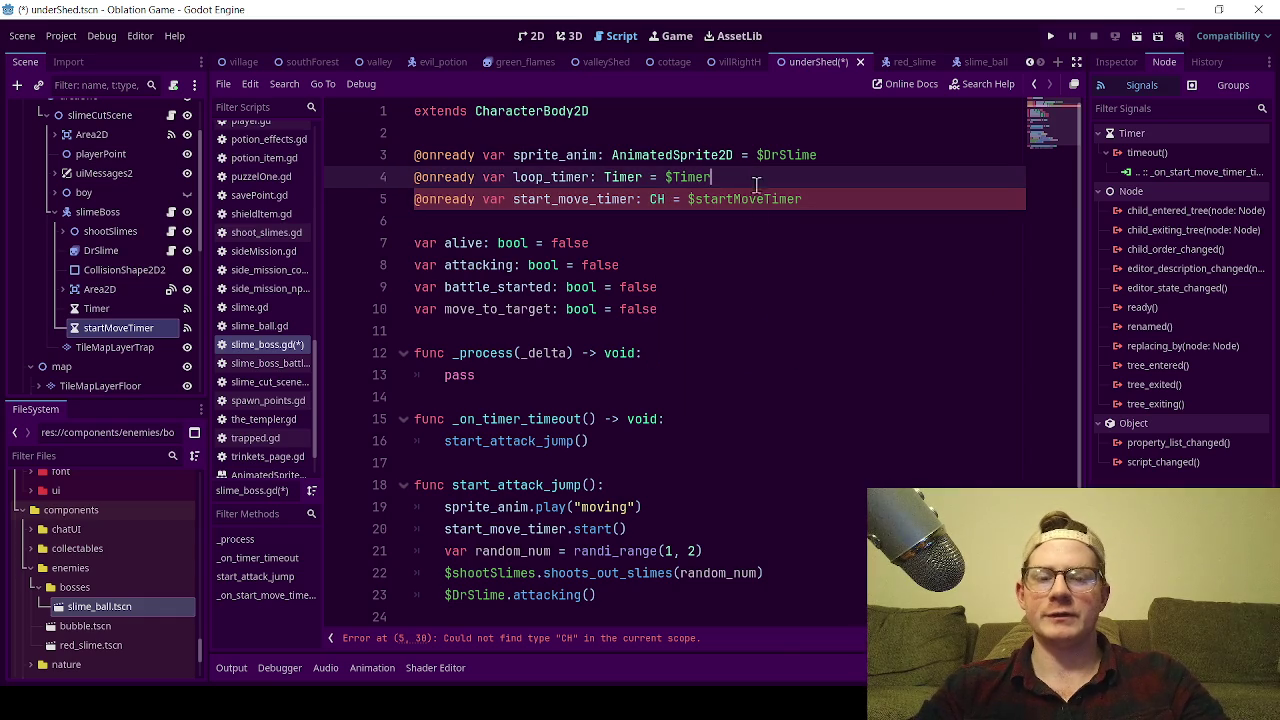
pyautogui.hotkey('ctrl', 'z')
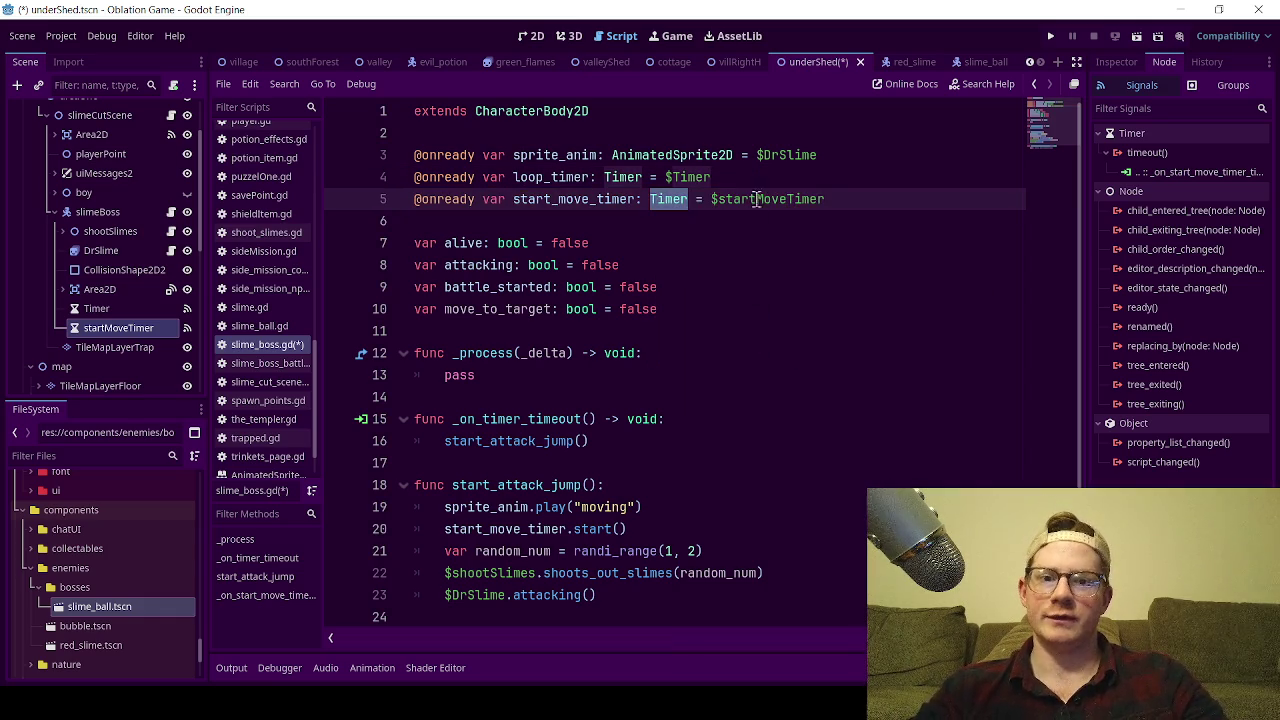
# Delete the ': Timer' hint from start_move_timer, paste it back, and save script and scene.
pyautogui.click(756, 186)
pyautogui.moveTo(688, 200); pyautogui.dragTo(637, 199)
pyautogui.hotkey('ctrl', 'c')
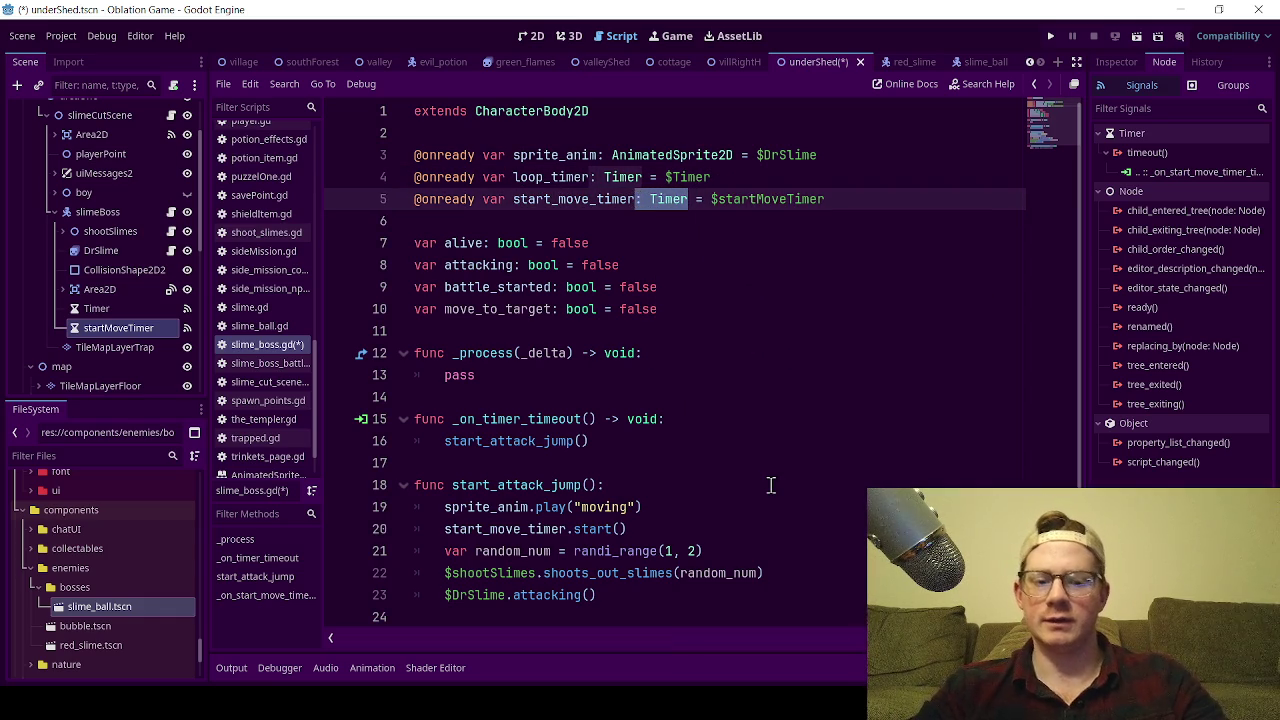
pyautogui.press('BackSpace')
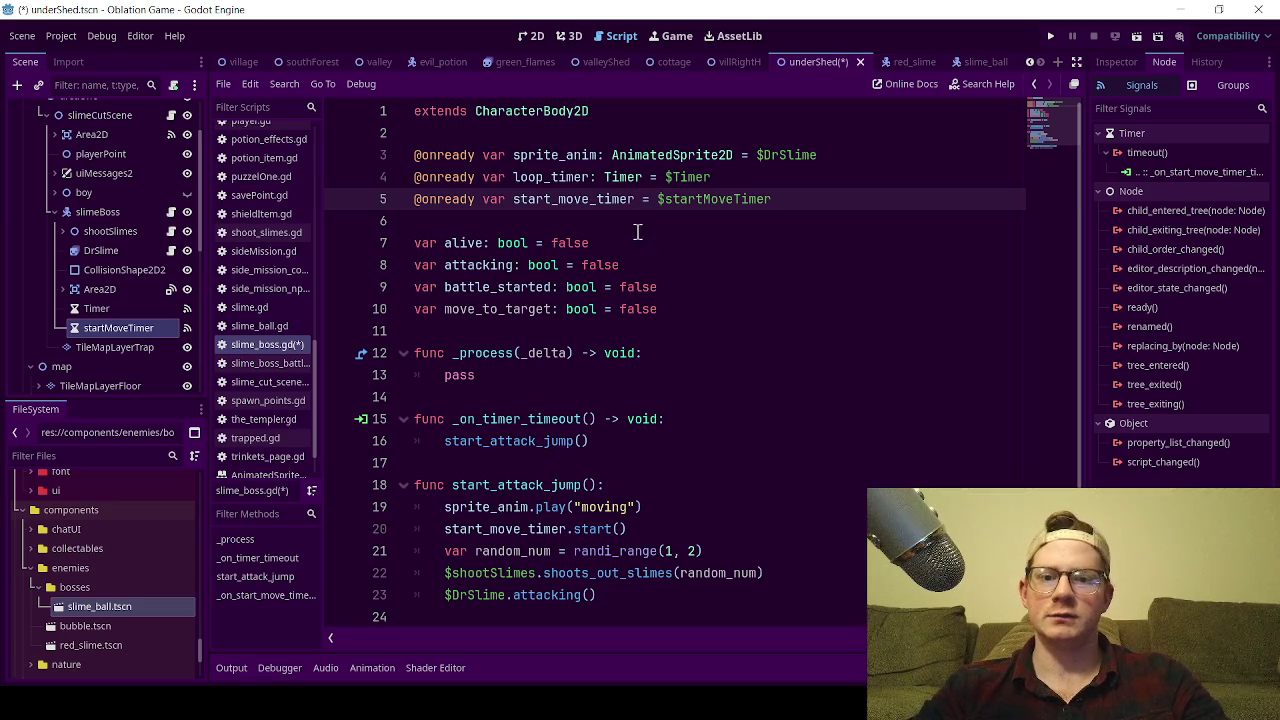
pyautogui.moveTo(814, 200); pyautogui.dragTo(394, 205)
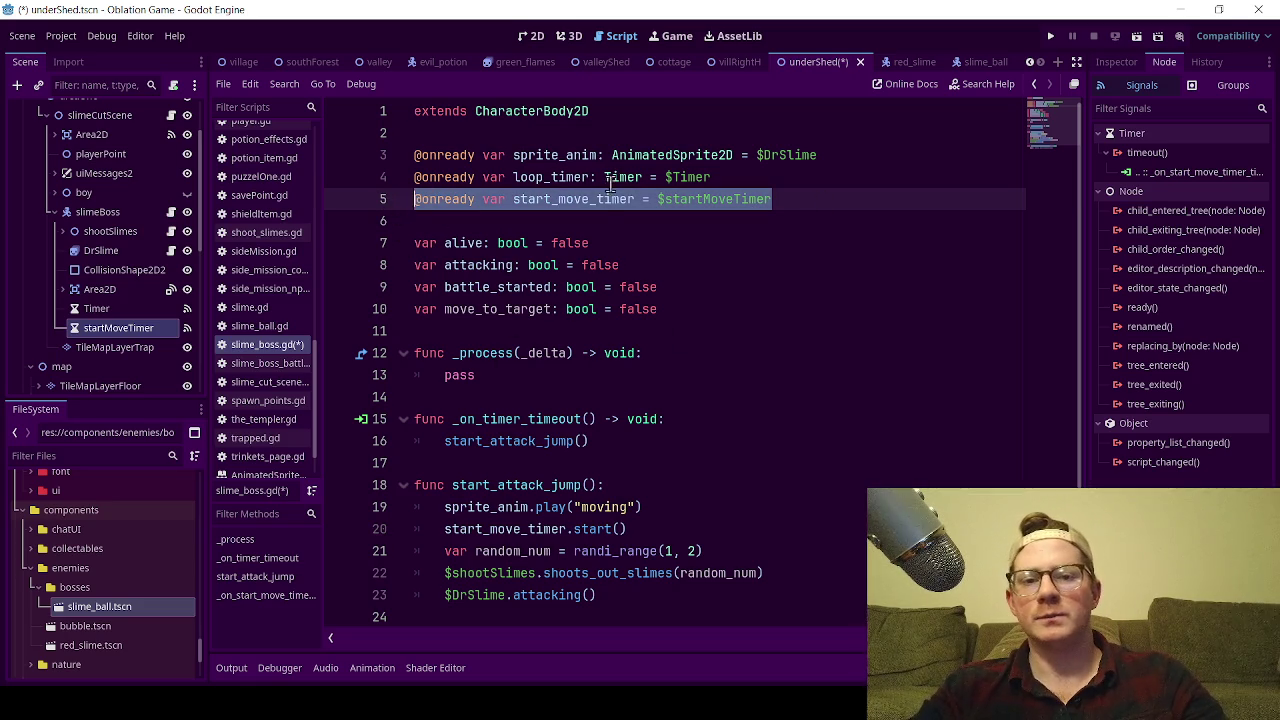
pyautogui.click(607, 179)
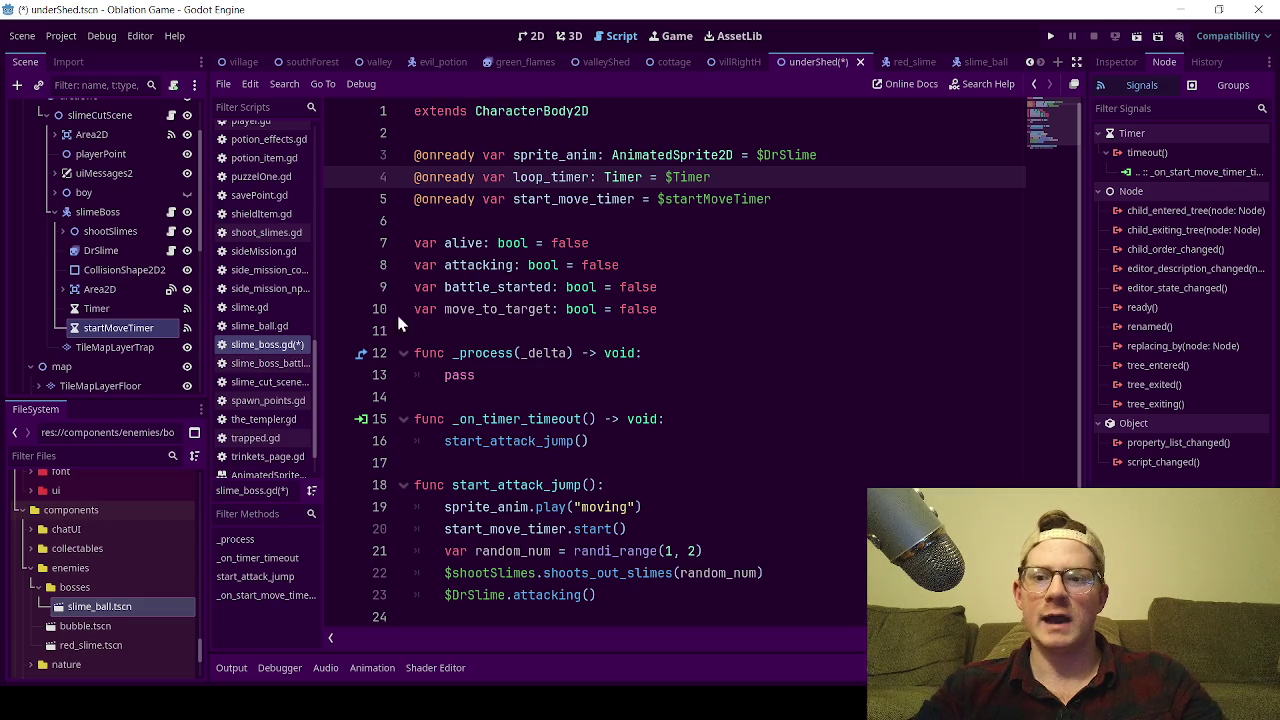
pyautogui.click(636, 199)
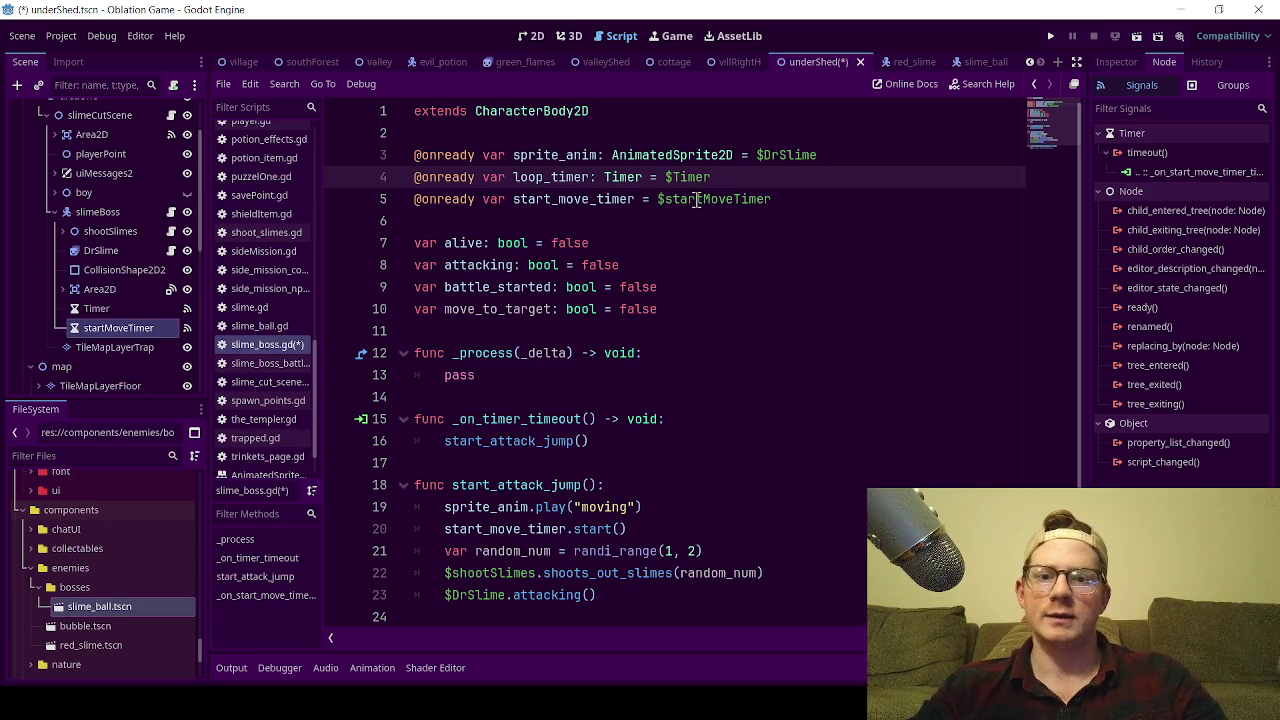
pyautogui.hotkey('ctrl', 'v')
pyautogui.click(747, 176)
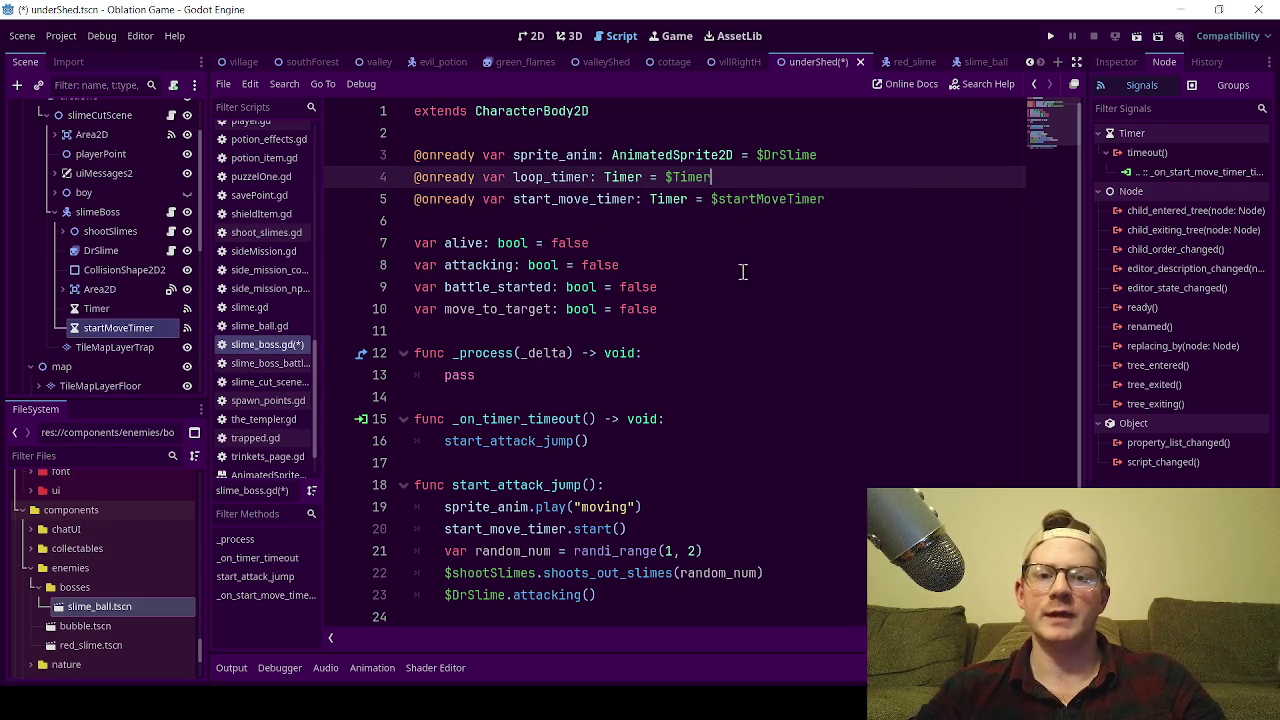
pyautogui.hotkey('ctrl', 's')
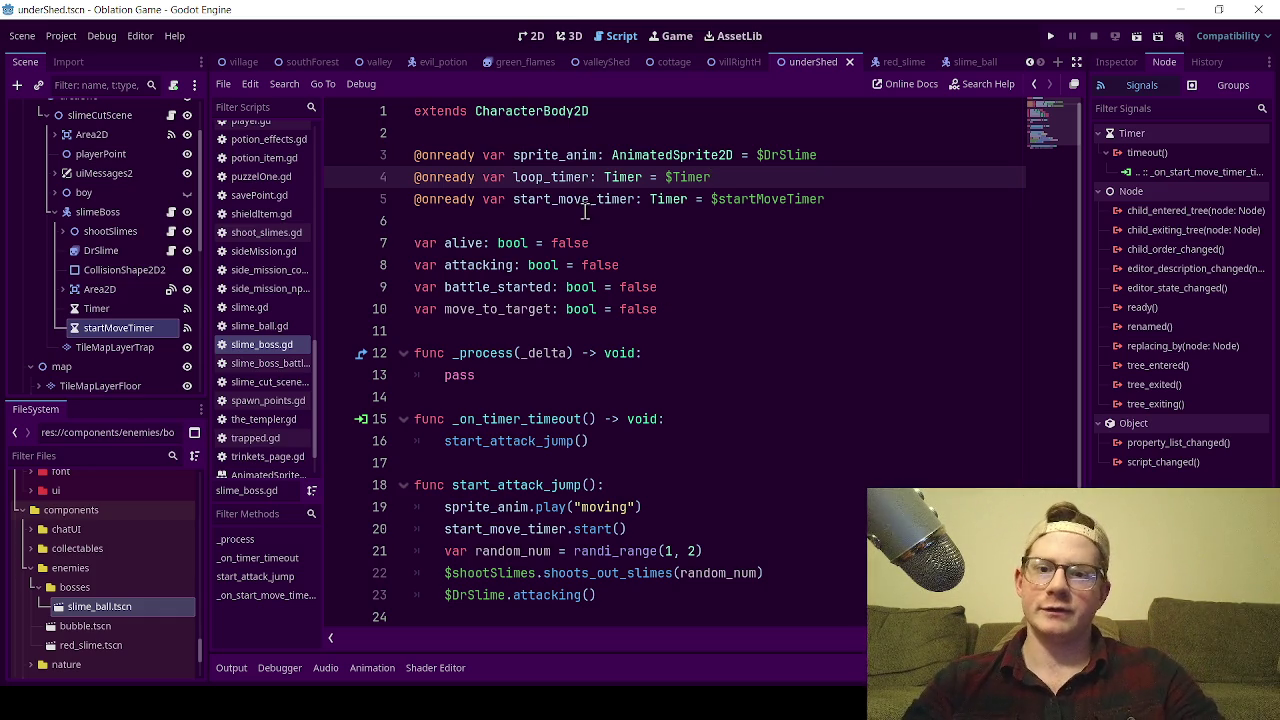
# Review the Timer type hint and the timeout function's placeholder body.
pyautogui.click(625, 199)
pyautogui.doubleClick(668, 199)
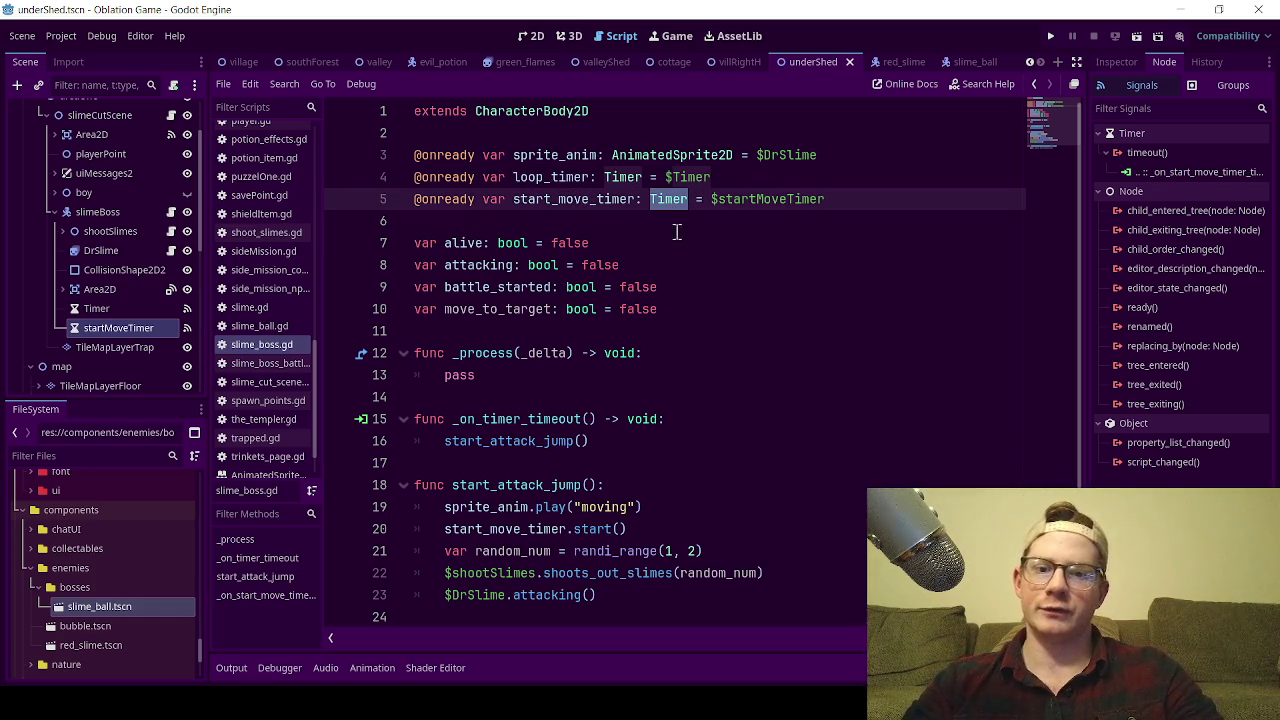
pyautogui.click(720, 242)
pyautogui.scroll(-2, 585, 345)
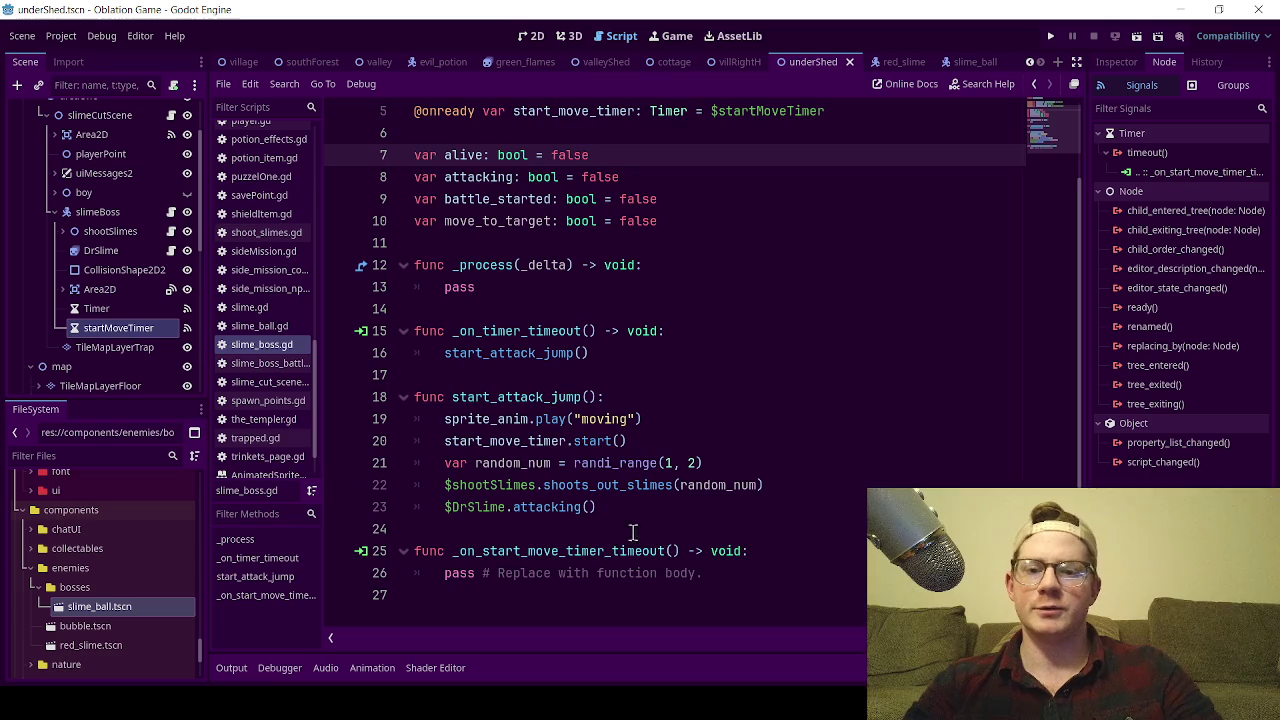
pyautogui.click(676, 512)
pyautogui.moveTo(716, 576); pyautogui.dragTo(443, 574)
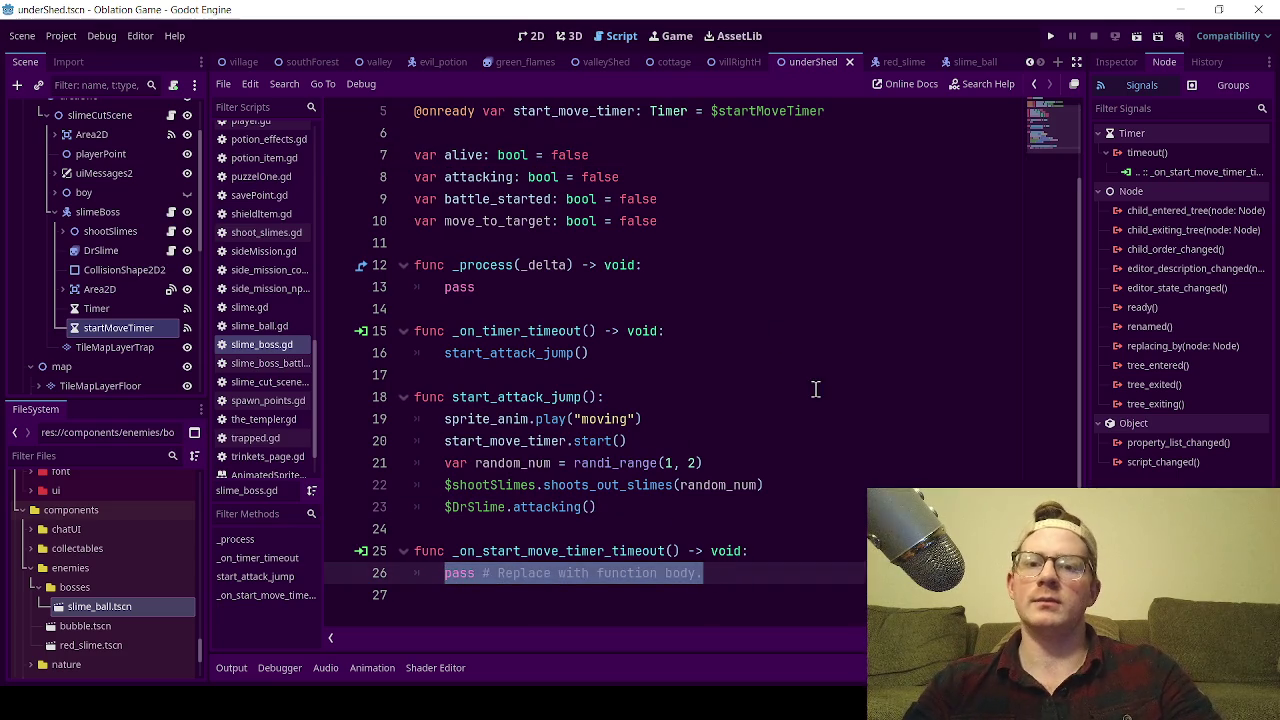
pyautogui.scroll(10, 260, 417)
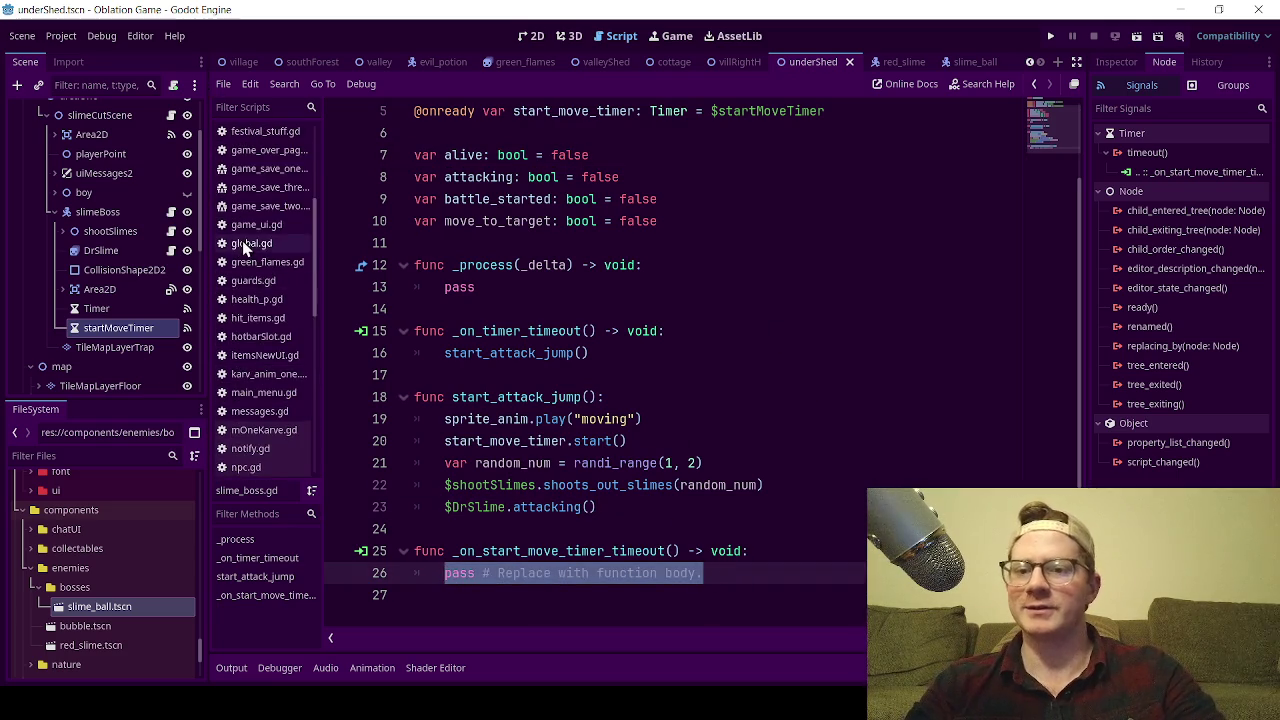
pyautogui.scroll(-10, 245, 200)
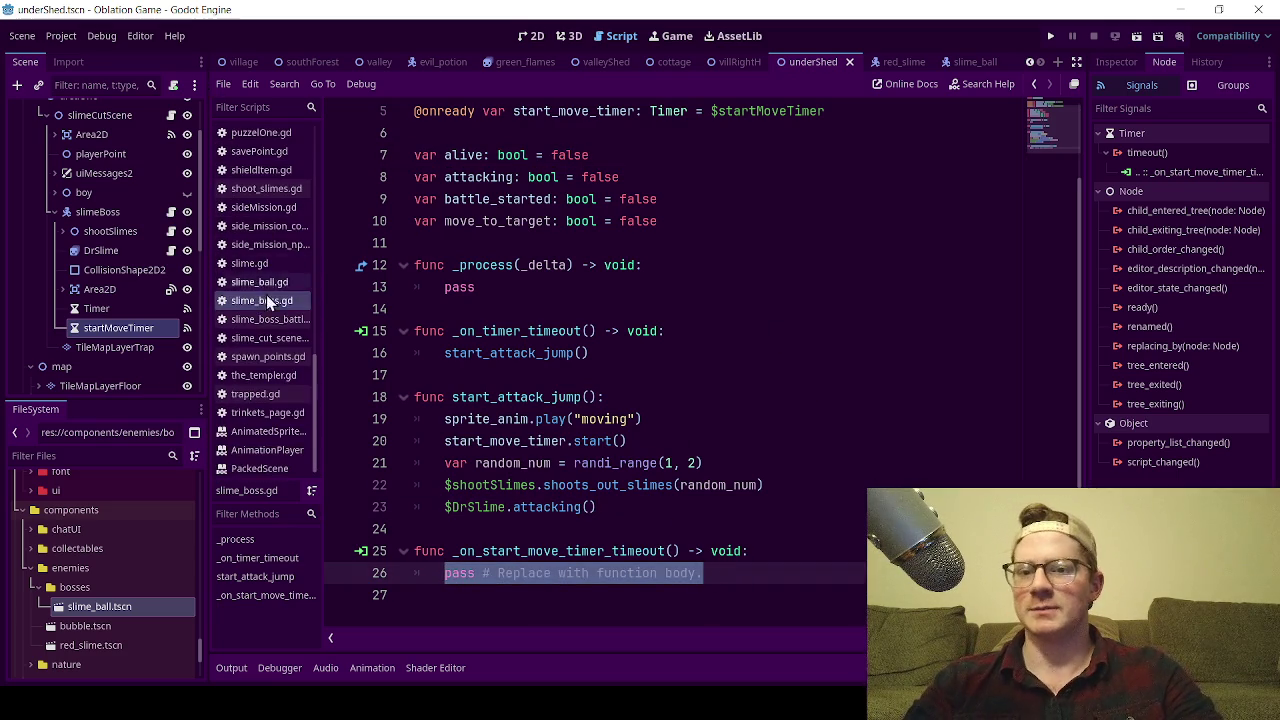
pyautogui.click(766, 397)
pyautogui.moveTo(704, 573); pyautogui.dragTo(444, 580)
pyautogui.scroll(2, 672, 432)
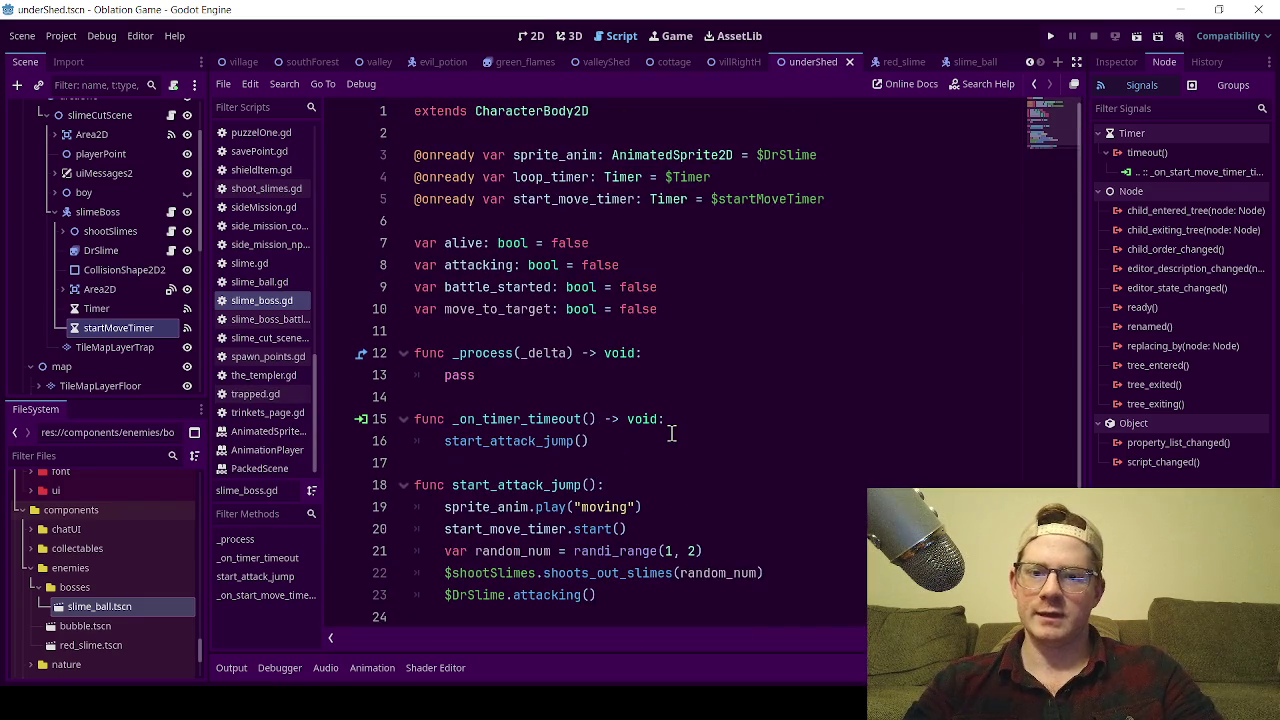
pyautogui.scroll(-2, 677, 432)
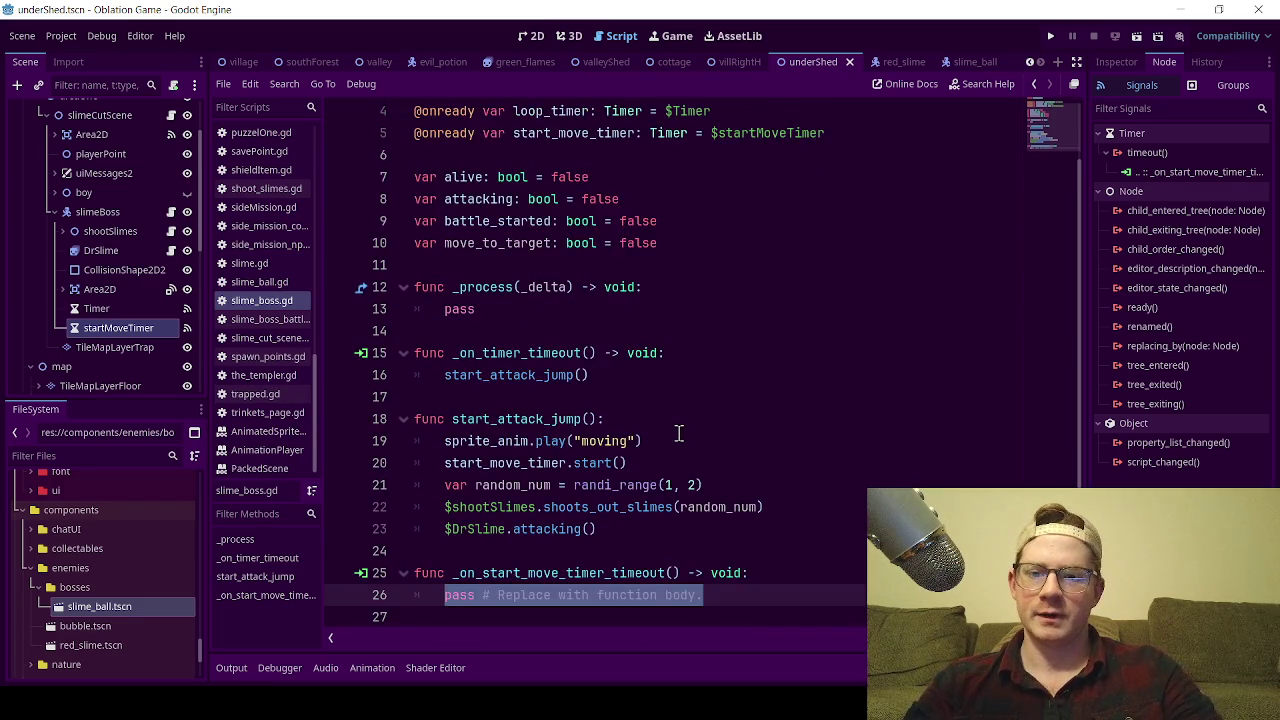
# Check the random_num line, then start a new line after the move_to_target declaration.
pyautogui.click(675, 373)
pyautogui.click(708, 463)
pyautogui.moveTo(708, 463); pyautogui.dragTo(455, 467)
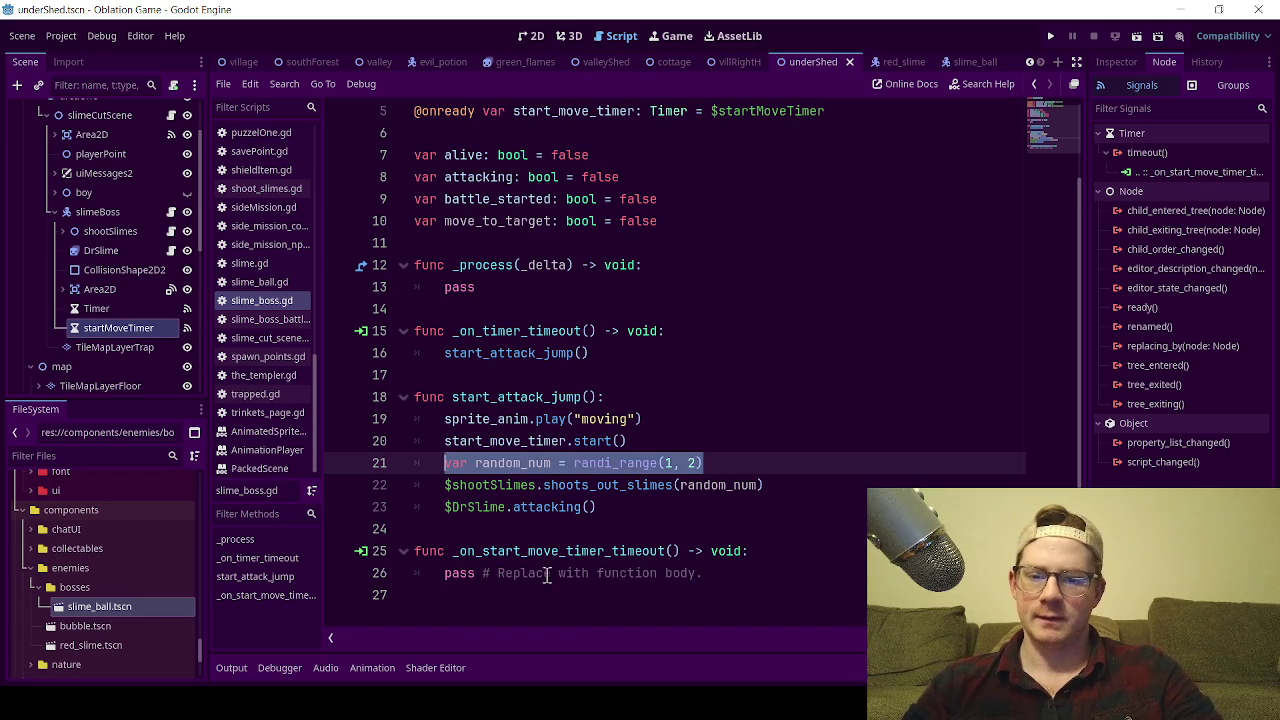
pyautogui.moveTo(722, 580); pyautogui.dragTo(449, 578)
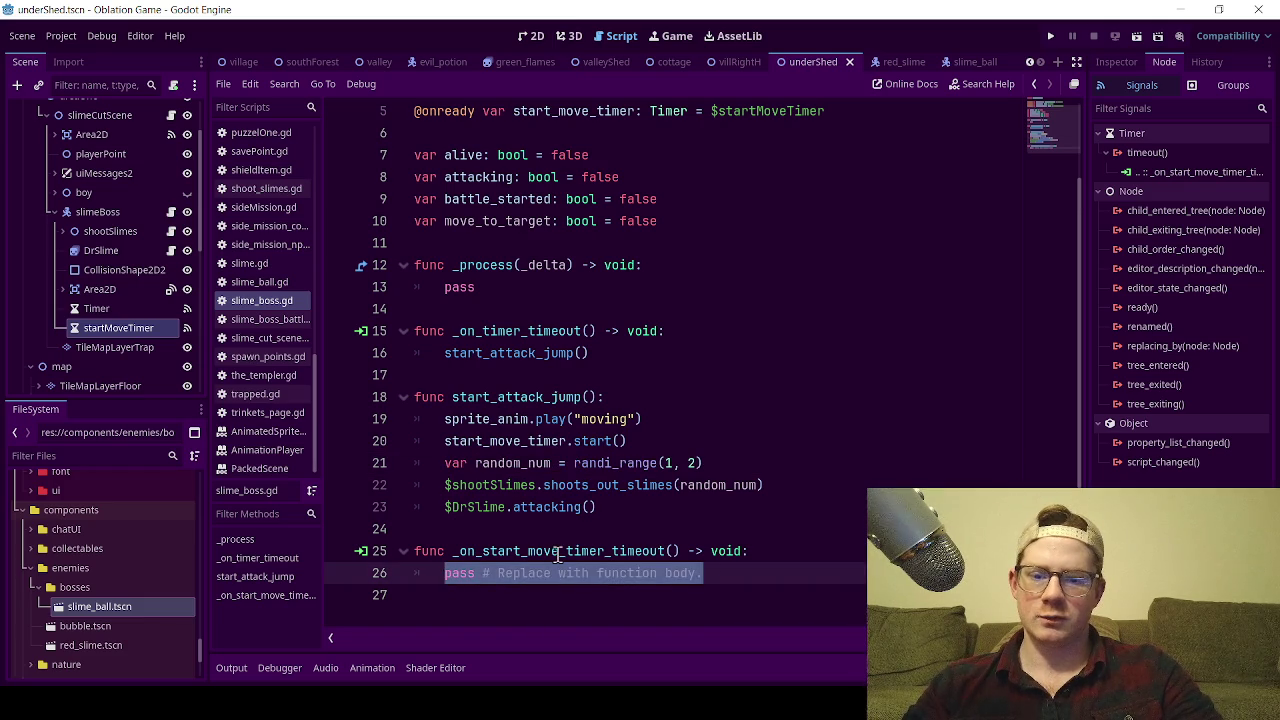
pyautogui.scroll(2, 651, 235)
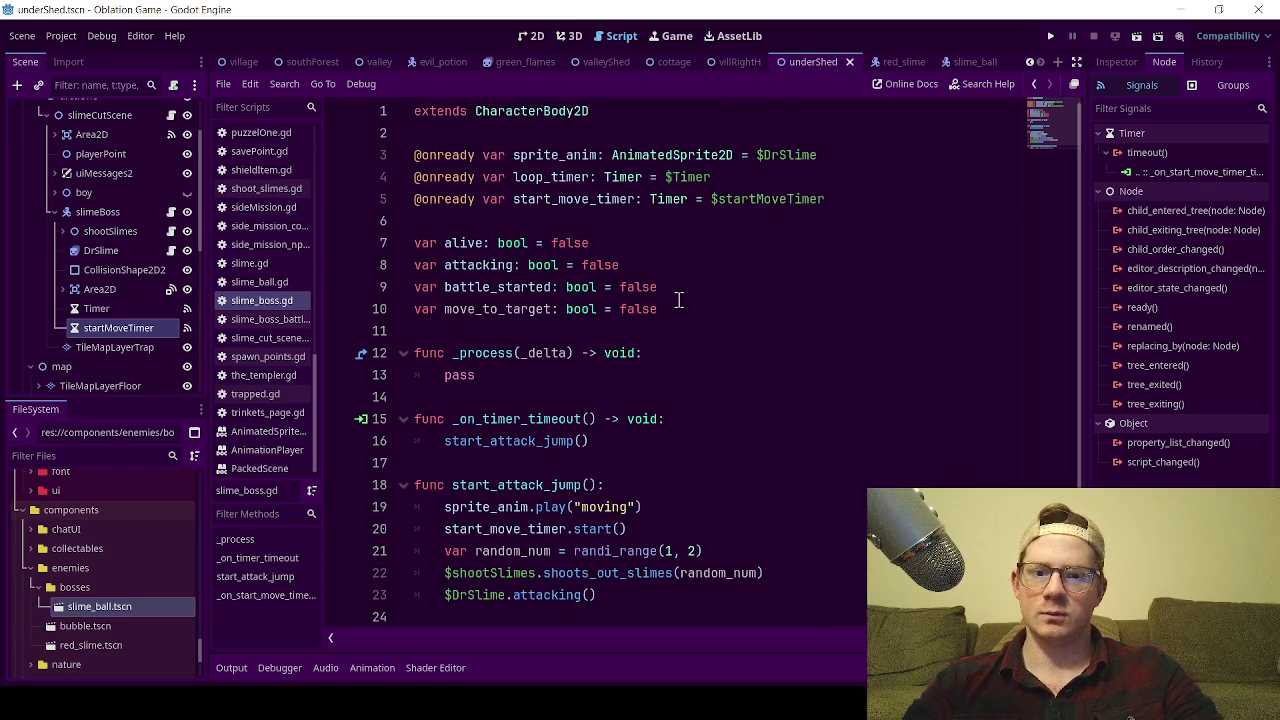
pyautogui.click(680, 306)
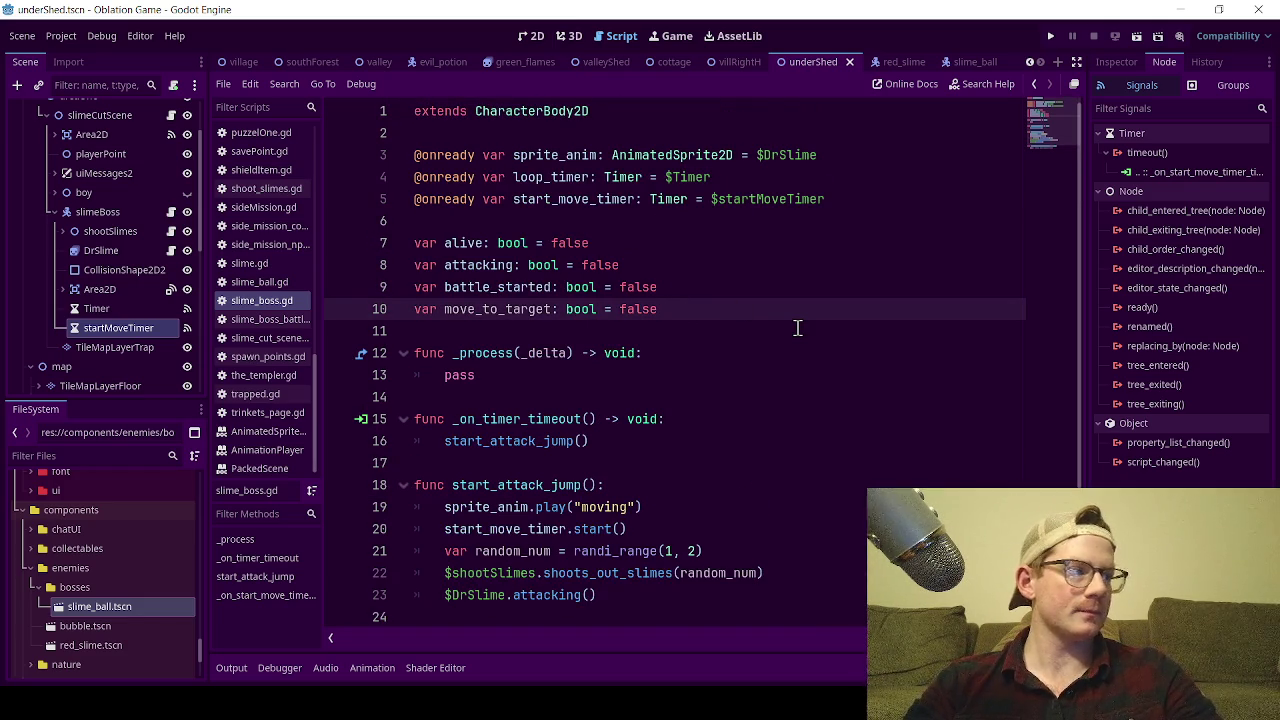
pyautogui.press('Return')
pyautogui.write('var')
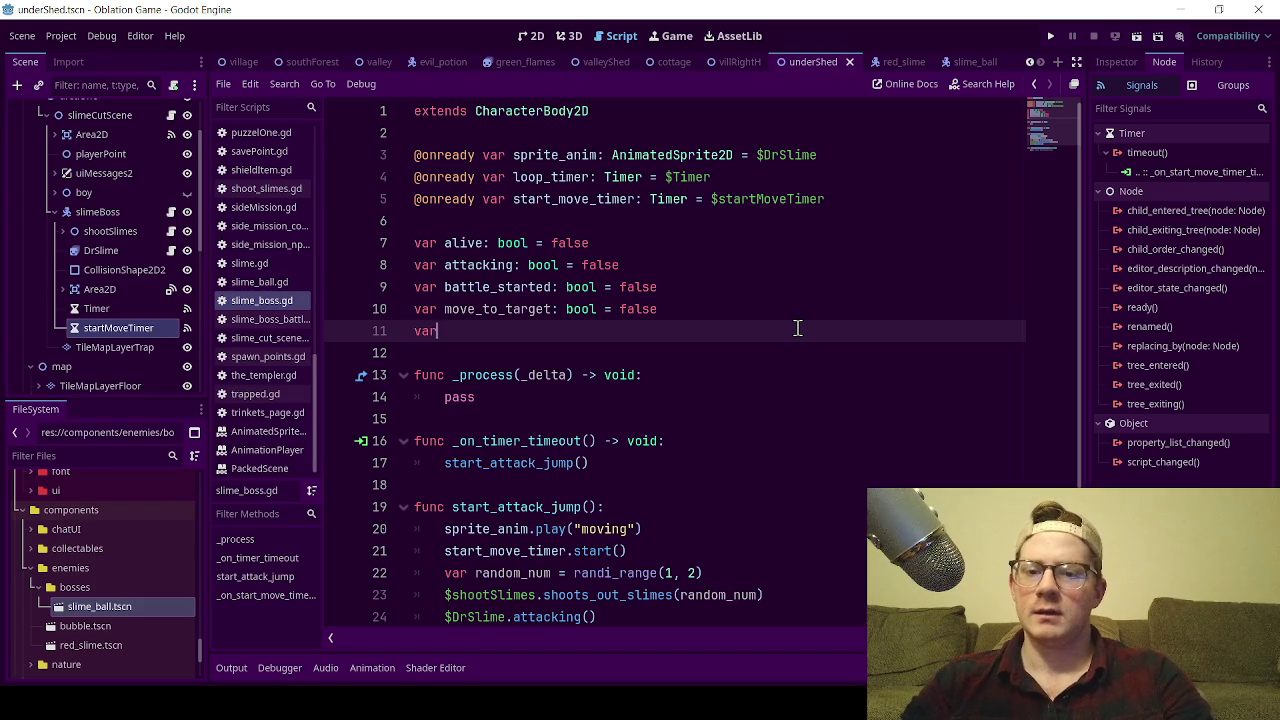
# Declare 'var random_spot: int = 2' on line 11 and save.
pyautogui.write(' ran')
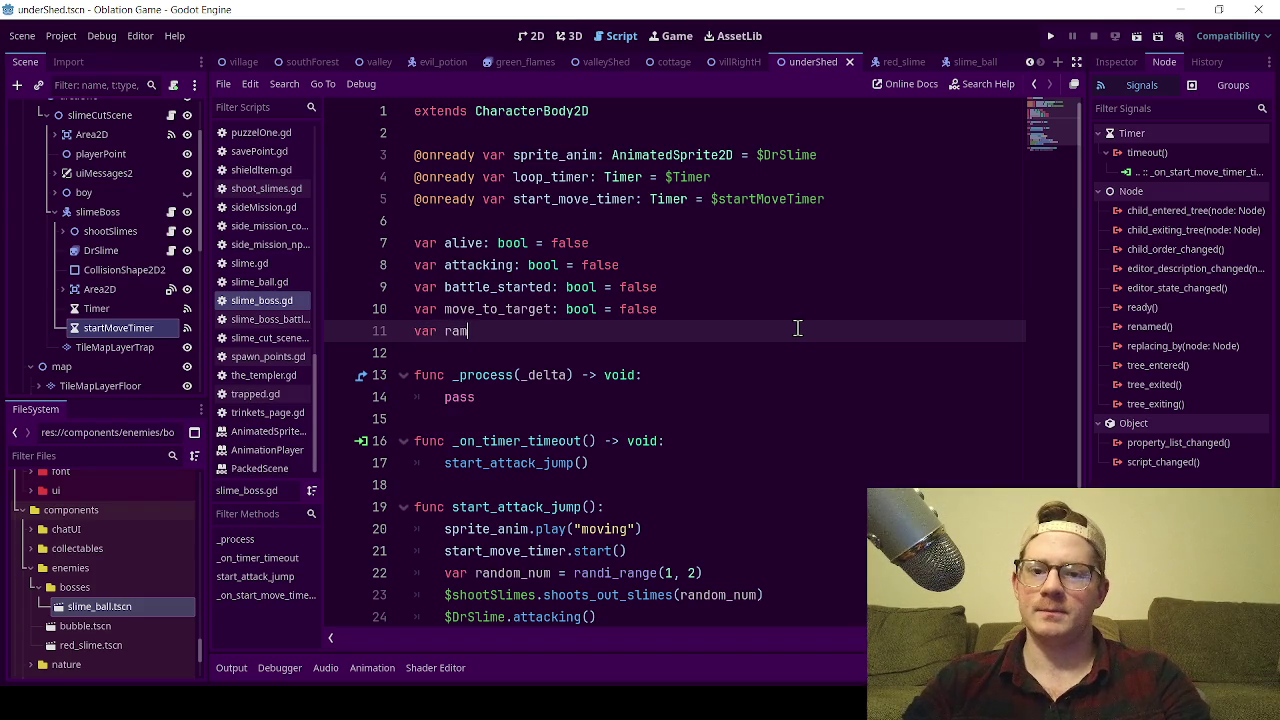
pyautogui.write('dom')
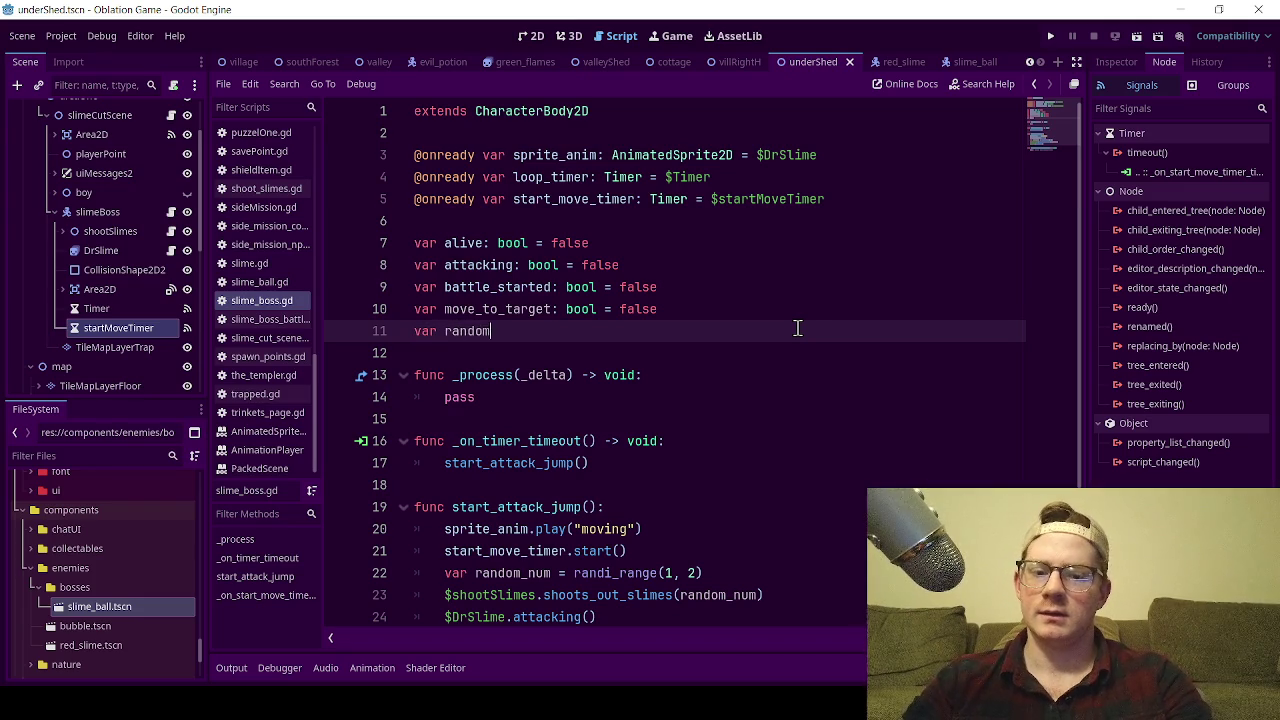
pyautogui.write('_spot')
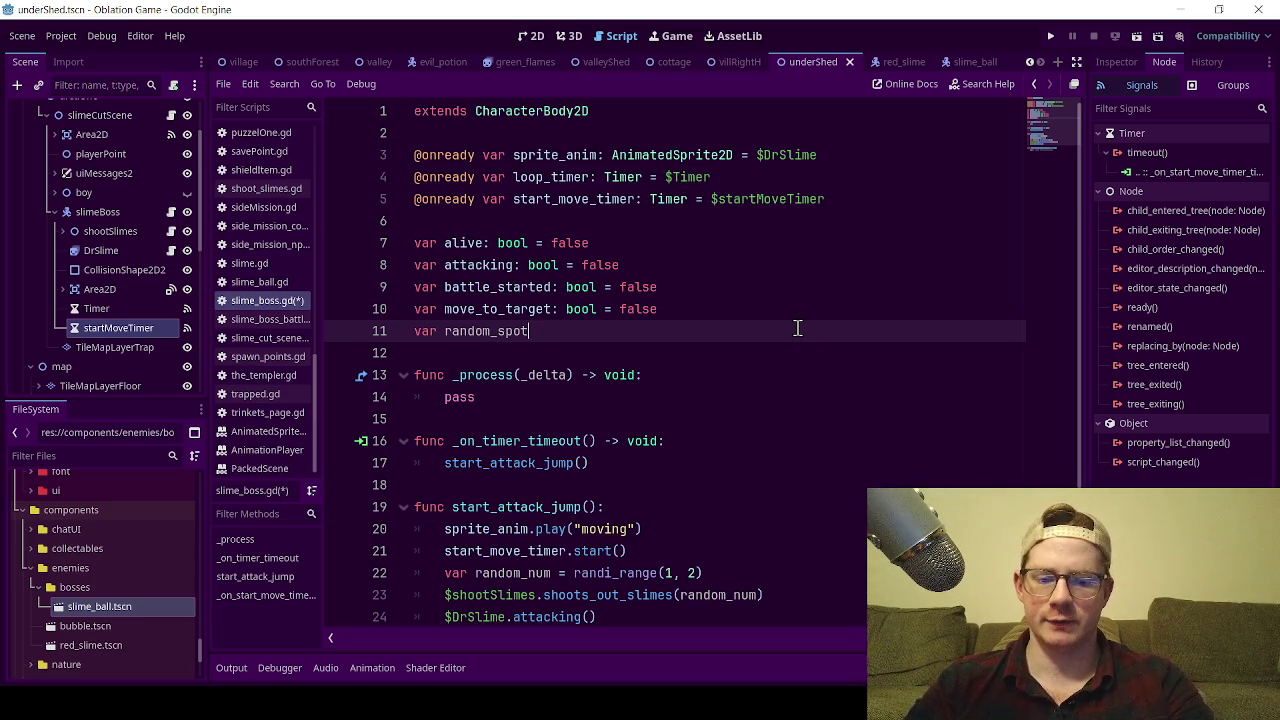
pyautogui.write(': int =')
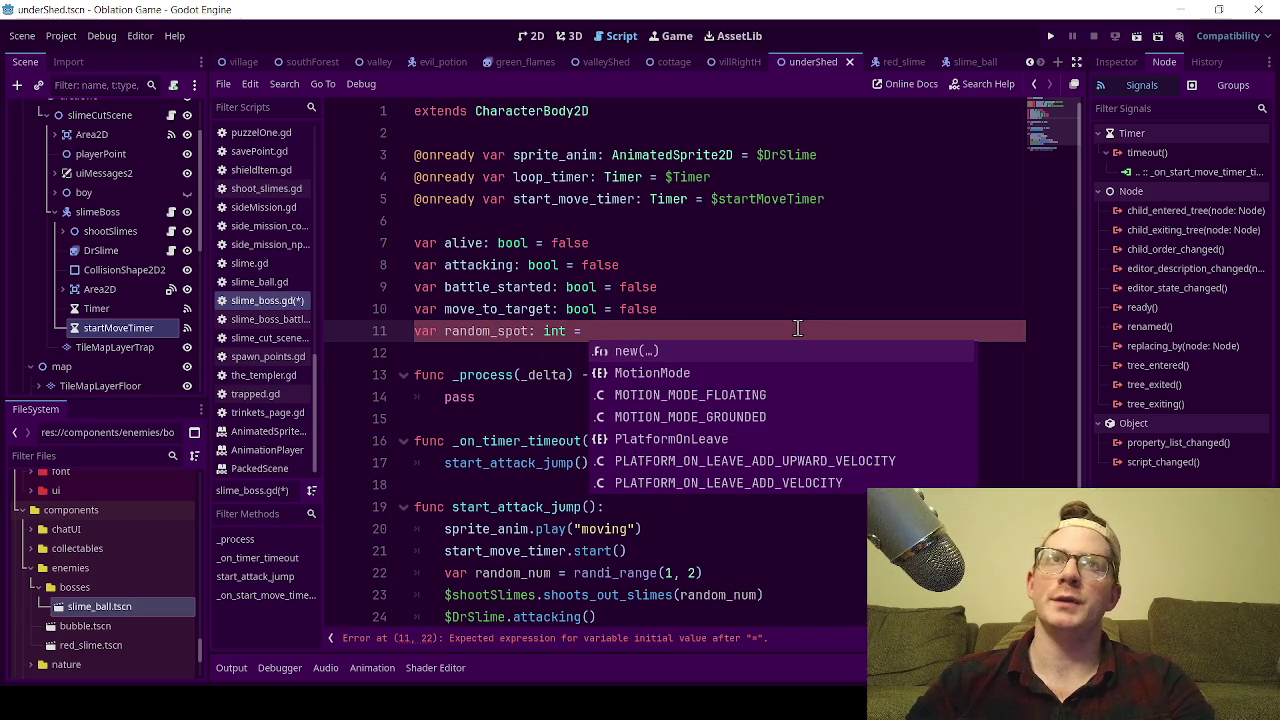
pyautogui.press('Escape')
pyautogui.write('2')
pyautogui.hotkey('ctrl', 's')
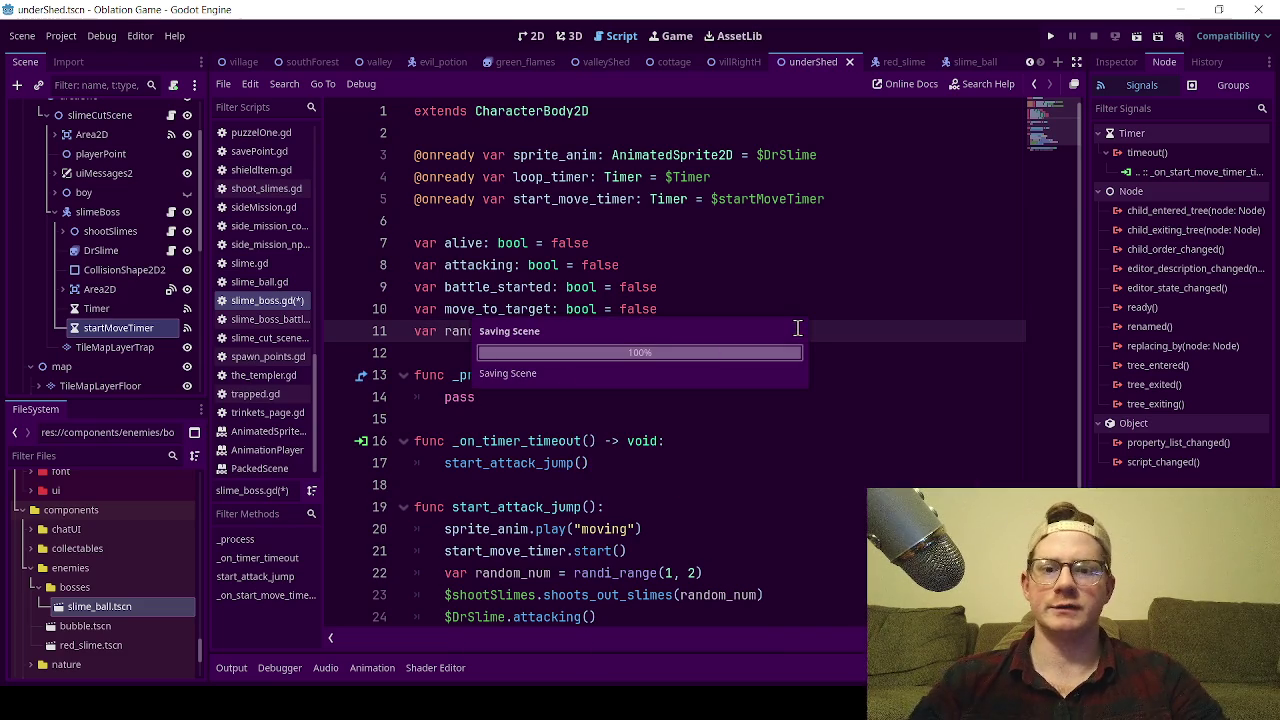
# Select the timeout function's pass line, comparing it with the random_num randi_range line.
pyautogui.scroll(-2, 623, 420)
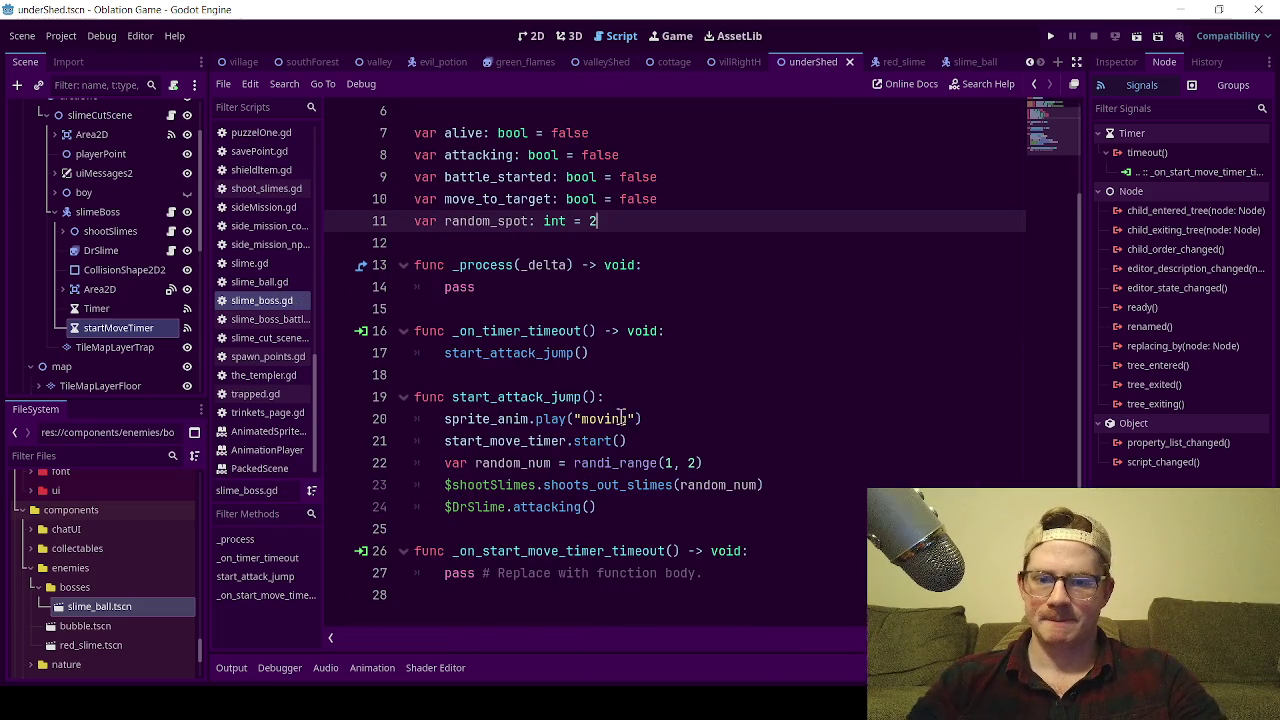
pyautogui.moveTo(706, 573)
pyautogui.mouseDown()
pyautogui.moveTo(478, 596)
pyautogui.moveTo(444, 578)
pyautogui.mouseUp()
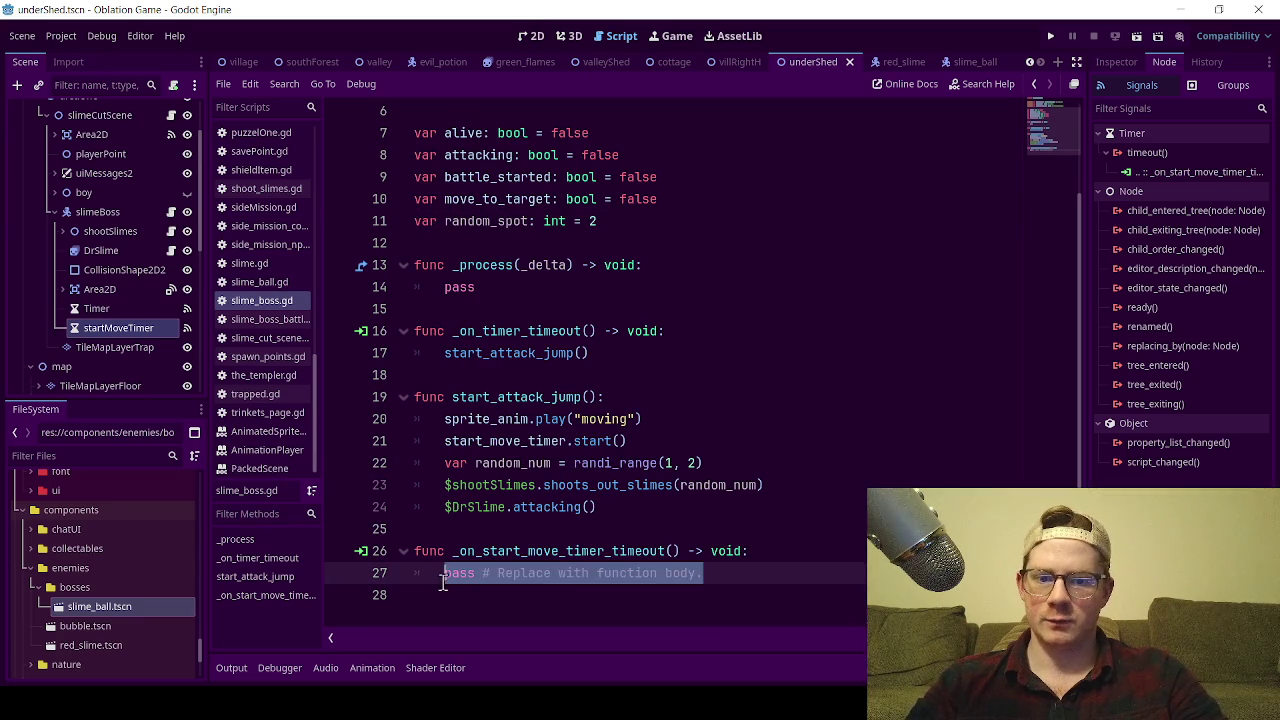
pyautogui.moveTo(705, 463)
pyautogui.mouseDown()
pyautogui.moveTo(462, 463)
pyautogui.moveTo(558, 463)
pyautogui.mouseUp()
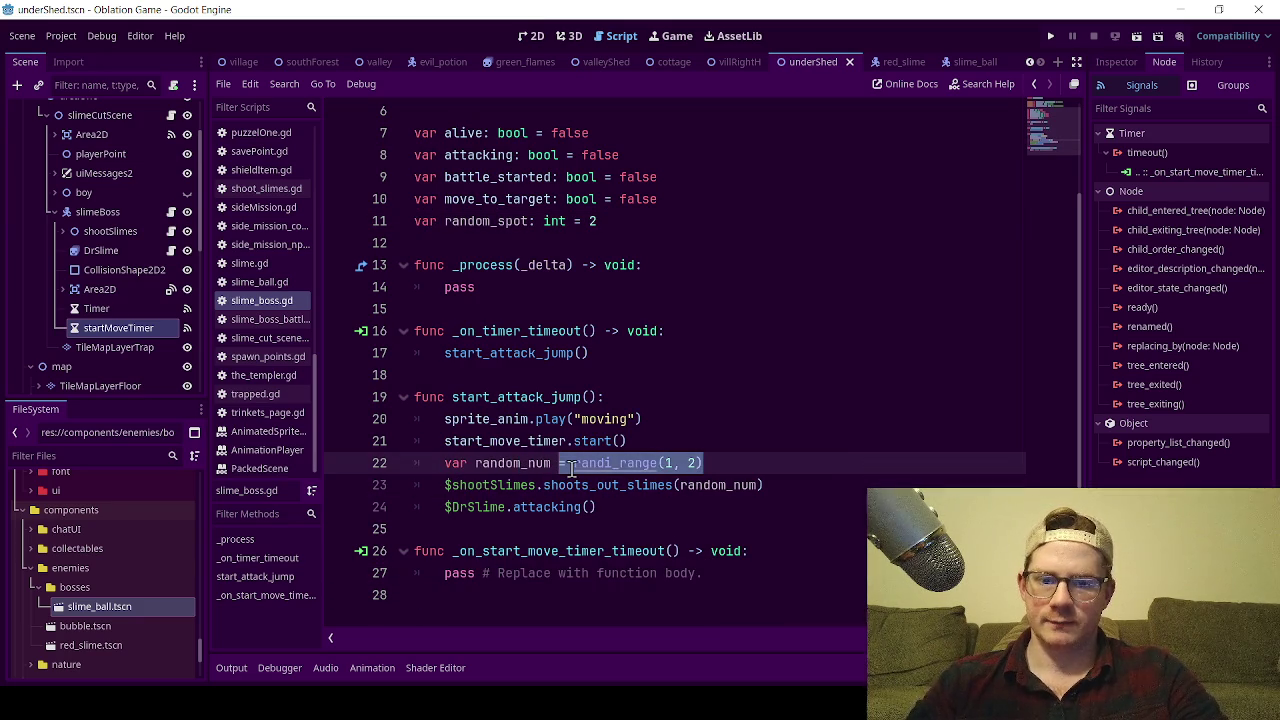
pyautogui.moveTo(715, 573)
pyautogui.mouseDown()
pyautogui.moveTo(728, 573)
pyautogui.moveTo(444, 578)
pyautogui.mouseUp()
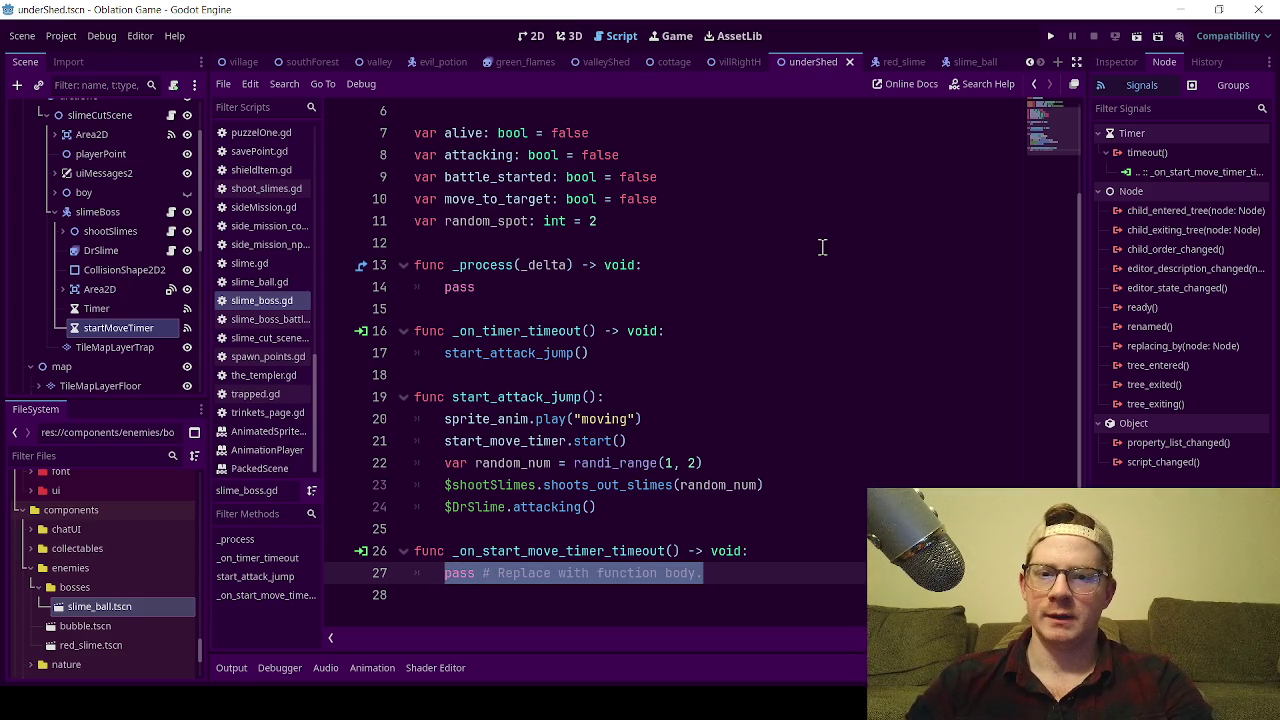
# Replace the placeholder pass with 'random_spot = randi_range(1, 6)' and save.
pyautogui.press('BackSpace')
pyautogui.write('r')
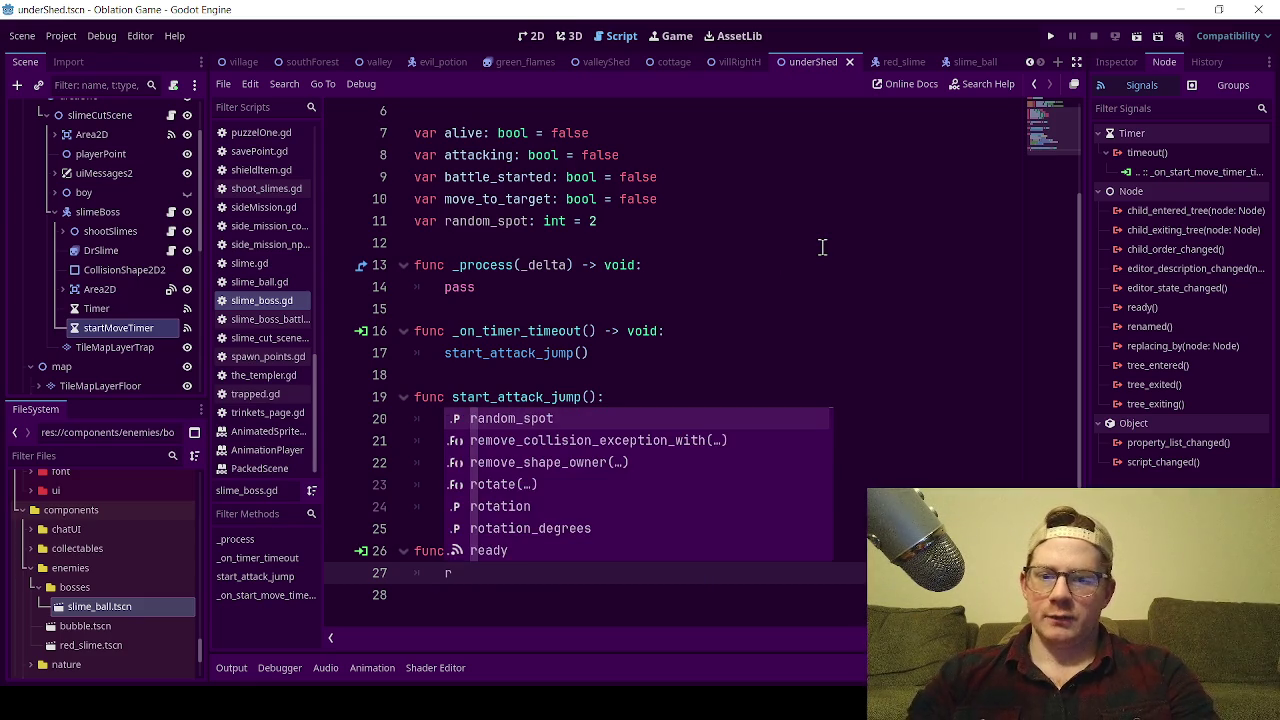
pyautogui.write('andom_spot = randi_range(1, 2)')
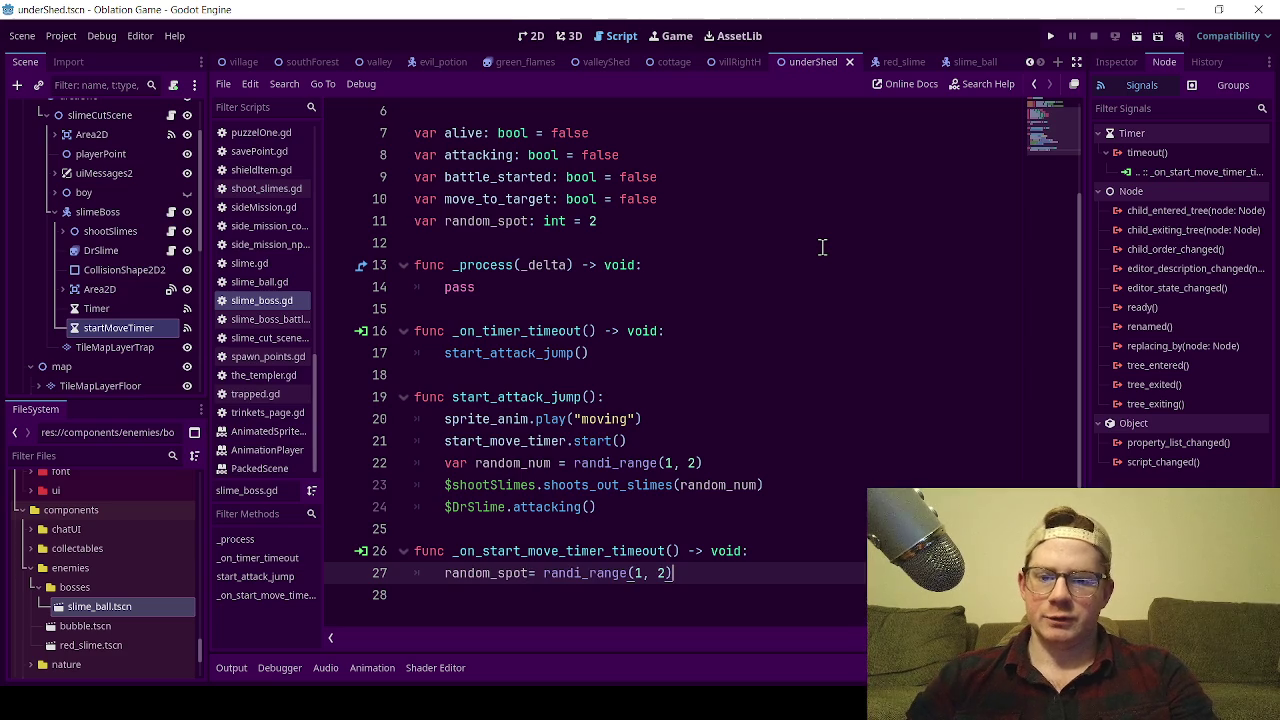
pyautogui.click(537, 573)
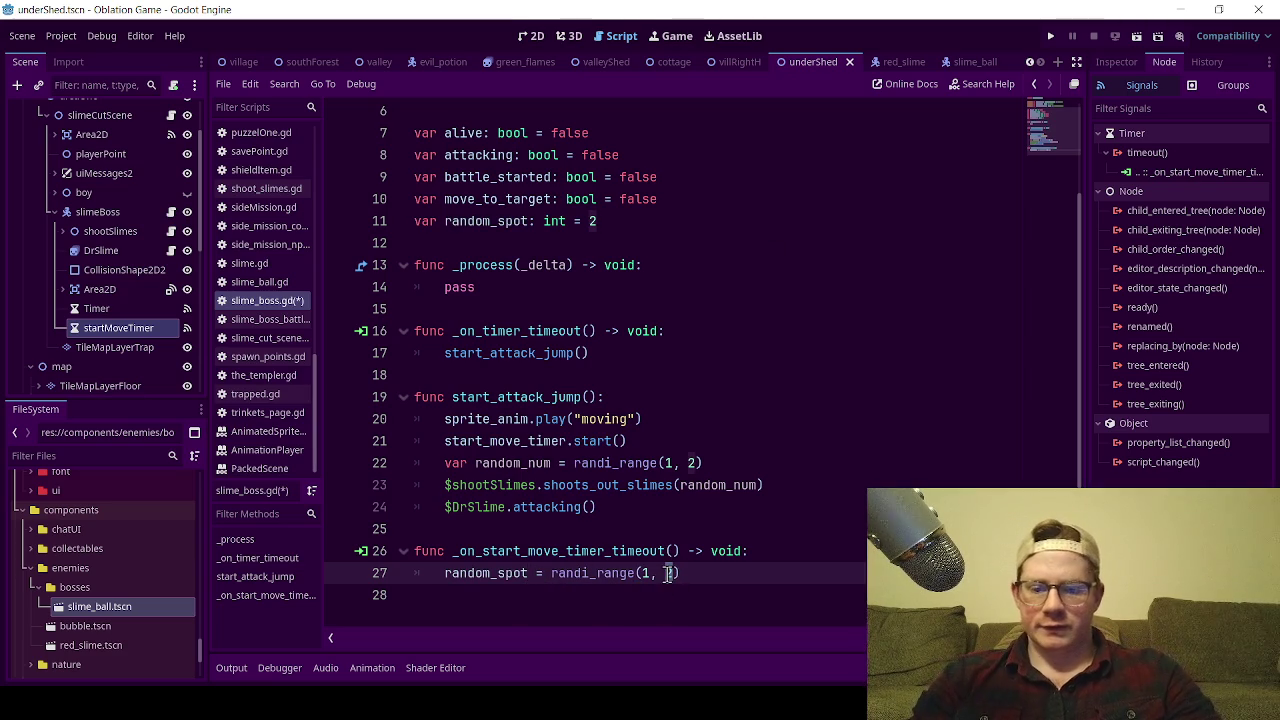
pyautogui.doubleClick(671, 573)
pyautogui.write('6')
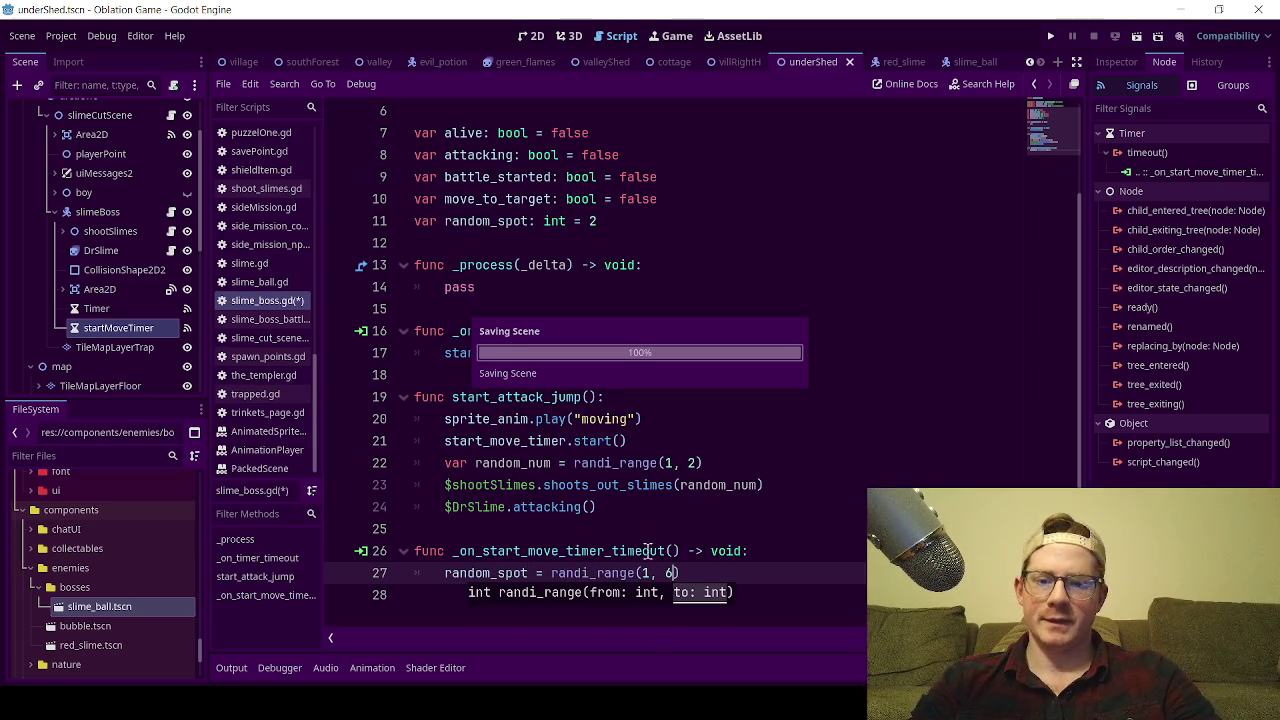
pyautogui.hotkey('ctrl', 's')
# Add 'move_to_target = true' as the handler's next line.
pyautogui.press('Return')
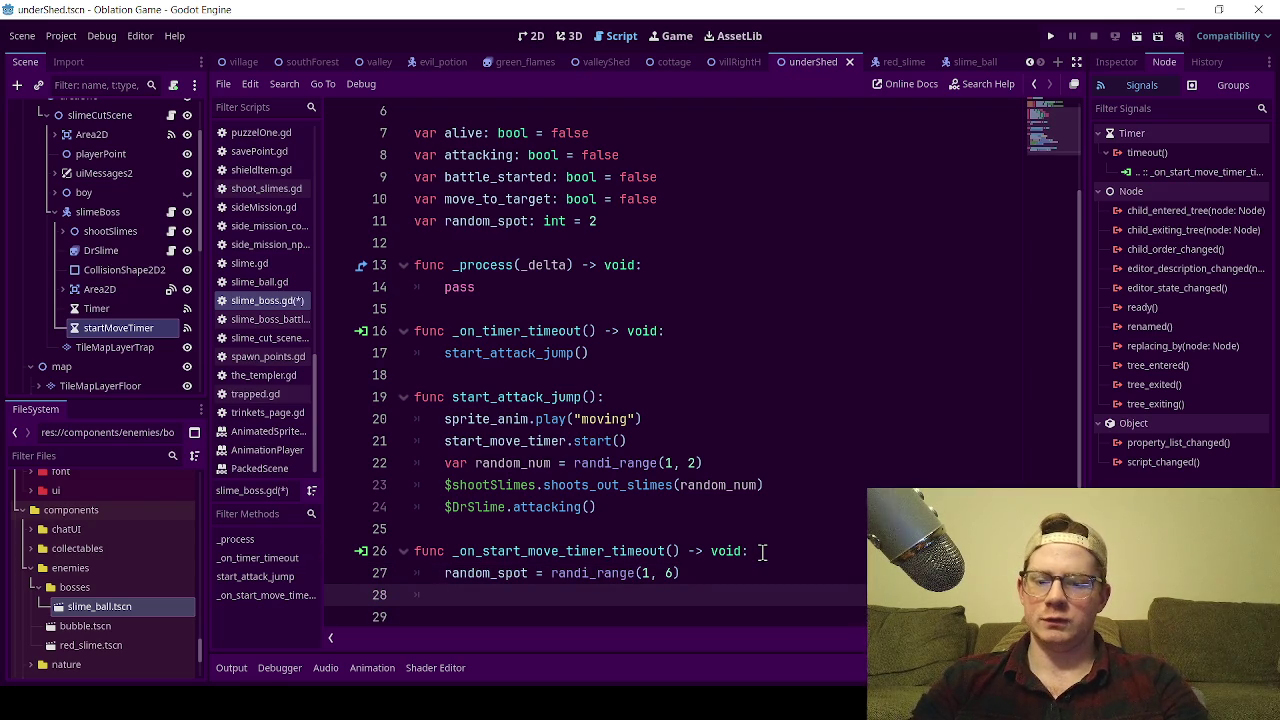
pyautogui.write('mot')
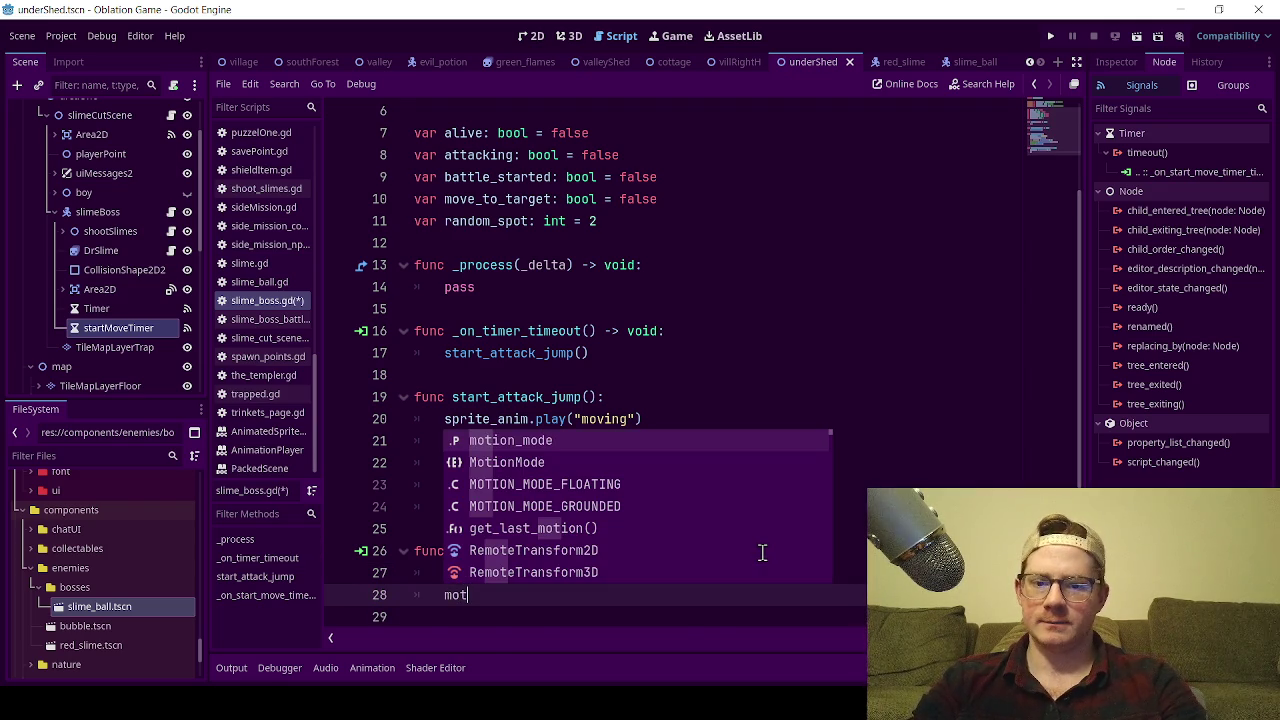
pyautogui.press('BackSpace')
pyautogui.write('ve')
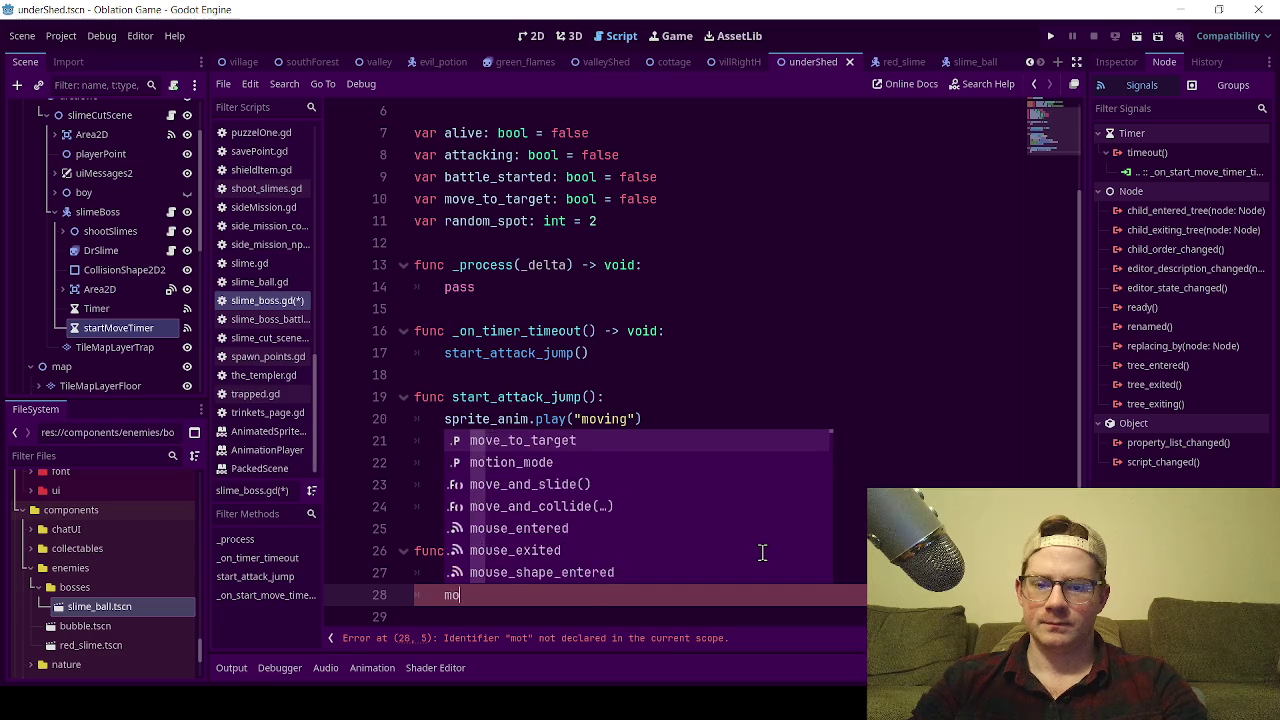
pyautogui.press('Return')
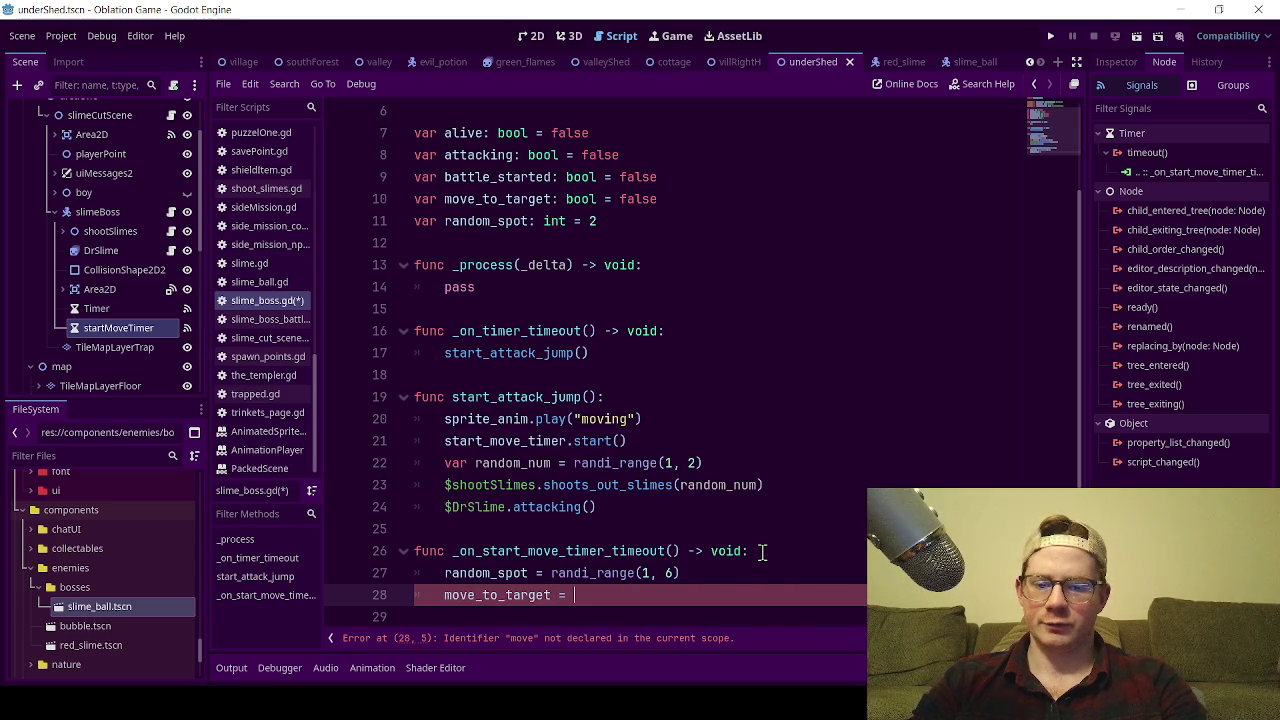
pyautogui.write('true')
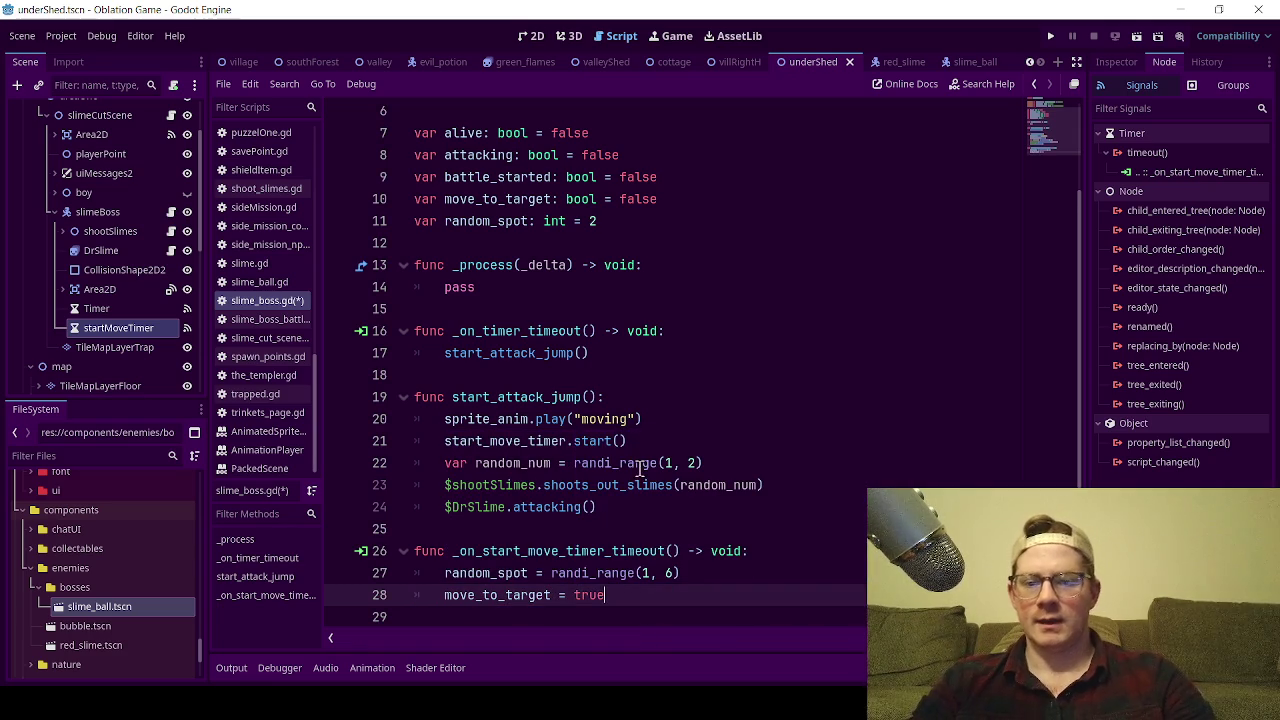
pyautogui.doubleClick(463, 289)
# Replace pass in _process with 'if move_to_target == true'.
pyautogui.write('if m')
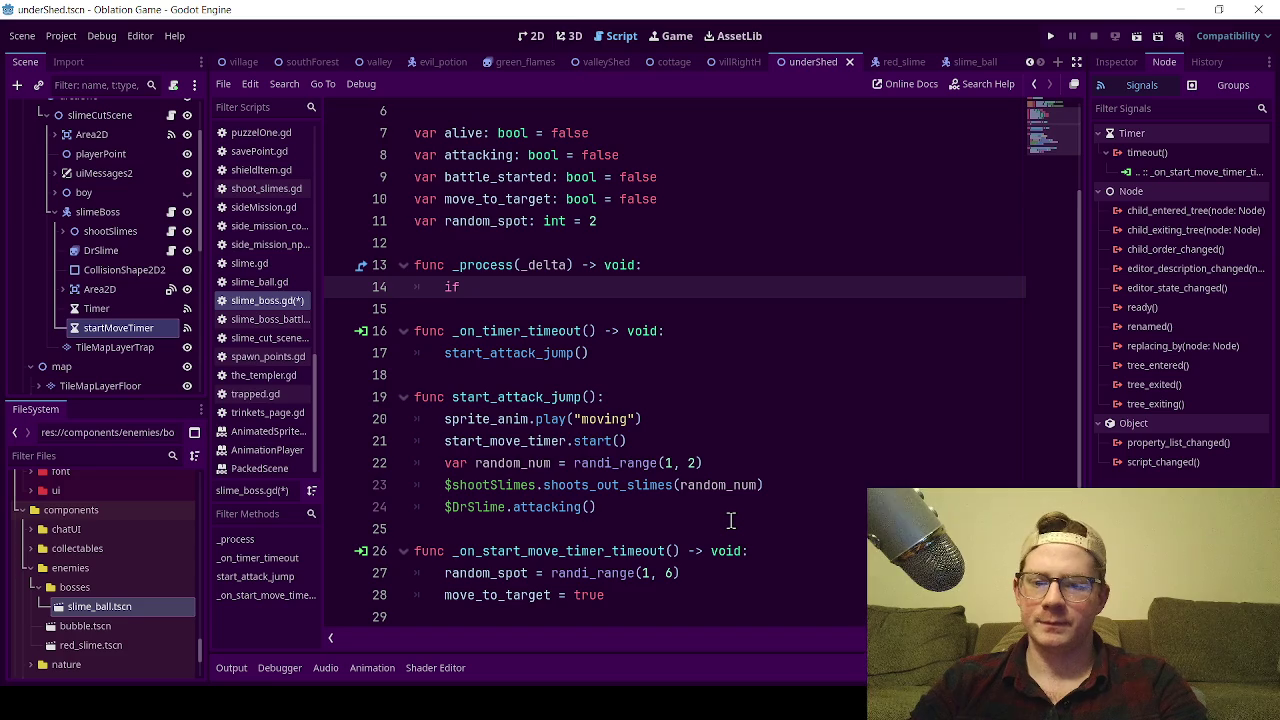
pyautogui.write('ov')
pyautogui.press('Return')
pyautogui.write('==')
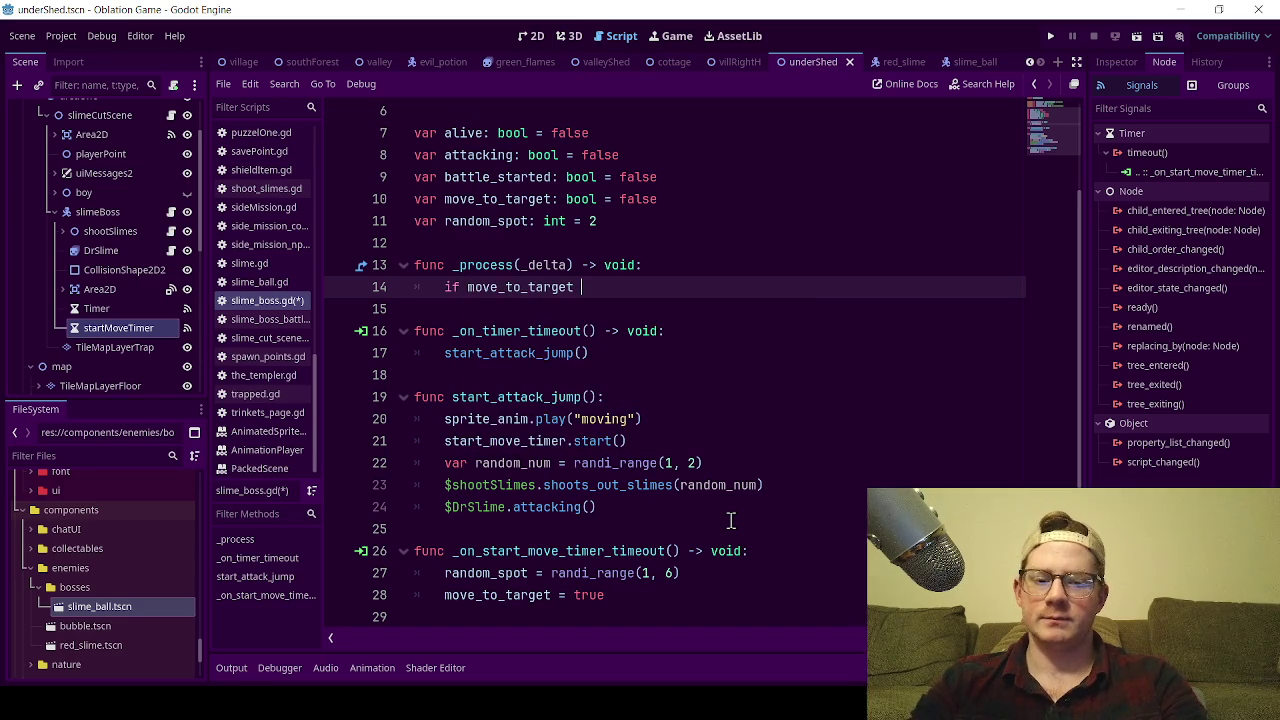
pyautogui.write(' true')
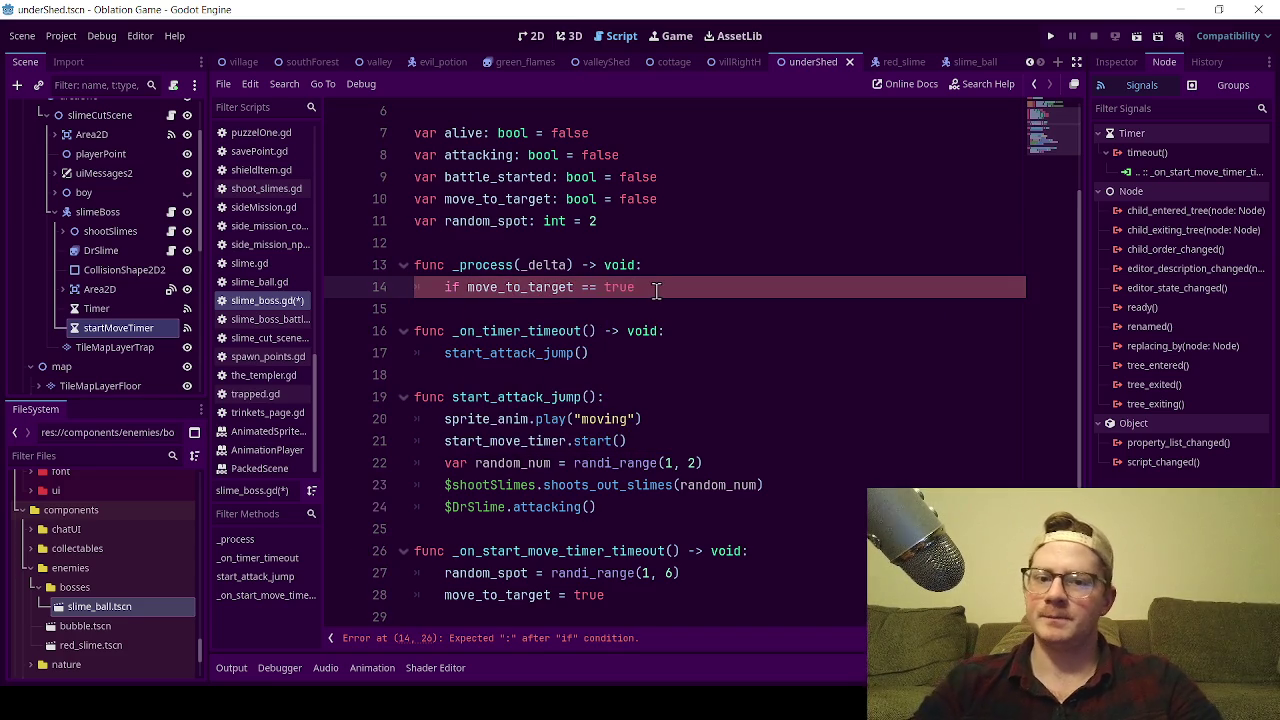
pyautogui.scroll(2, 670, 235)
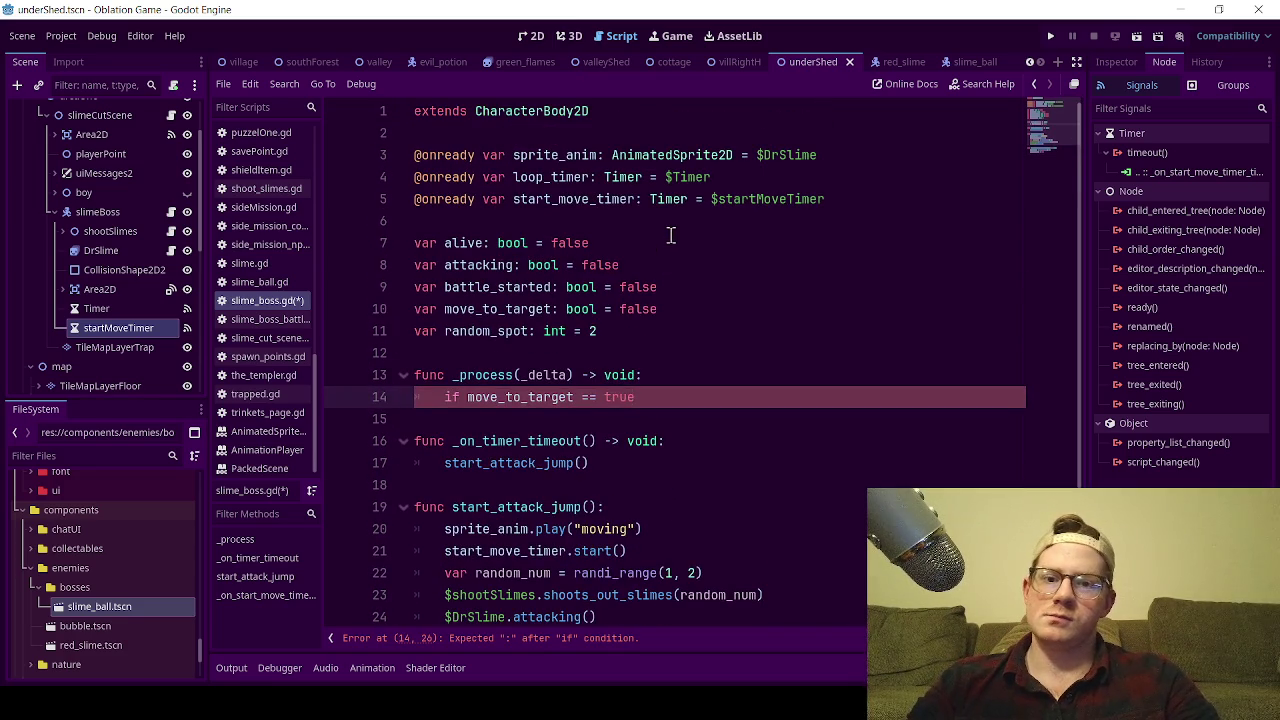
pyautogui.click(641, 336)
pyautogui.press('Return')
pyautogui.press('Return')
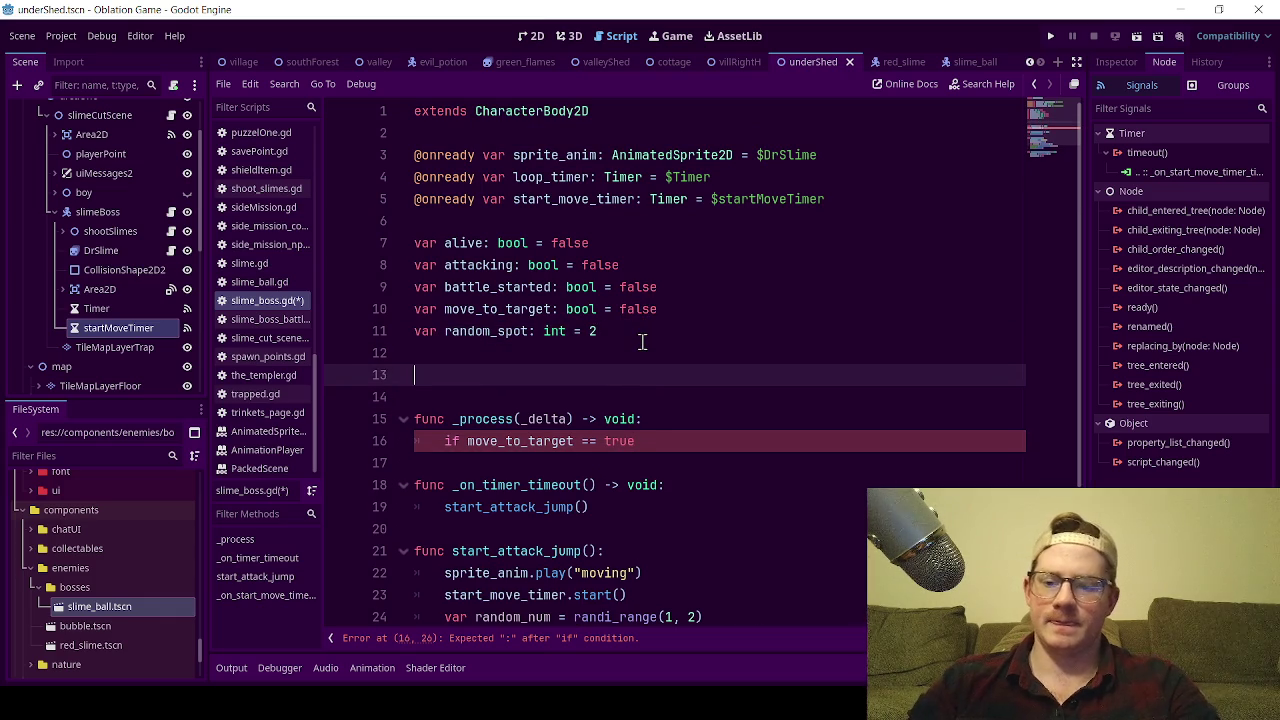
pyautogui.write('@onready var target_one')
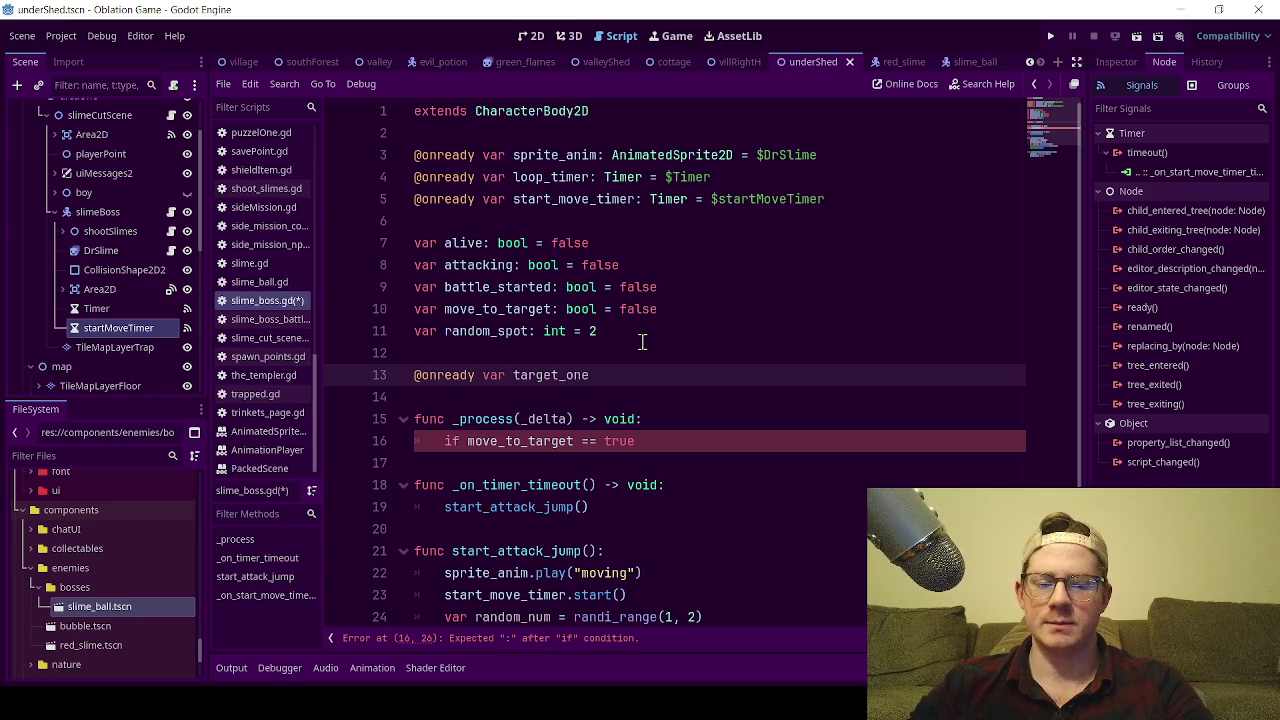
pyautogui.press('Down')
pyautogui.press('BackSpace')
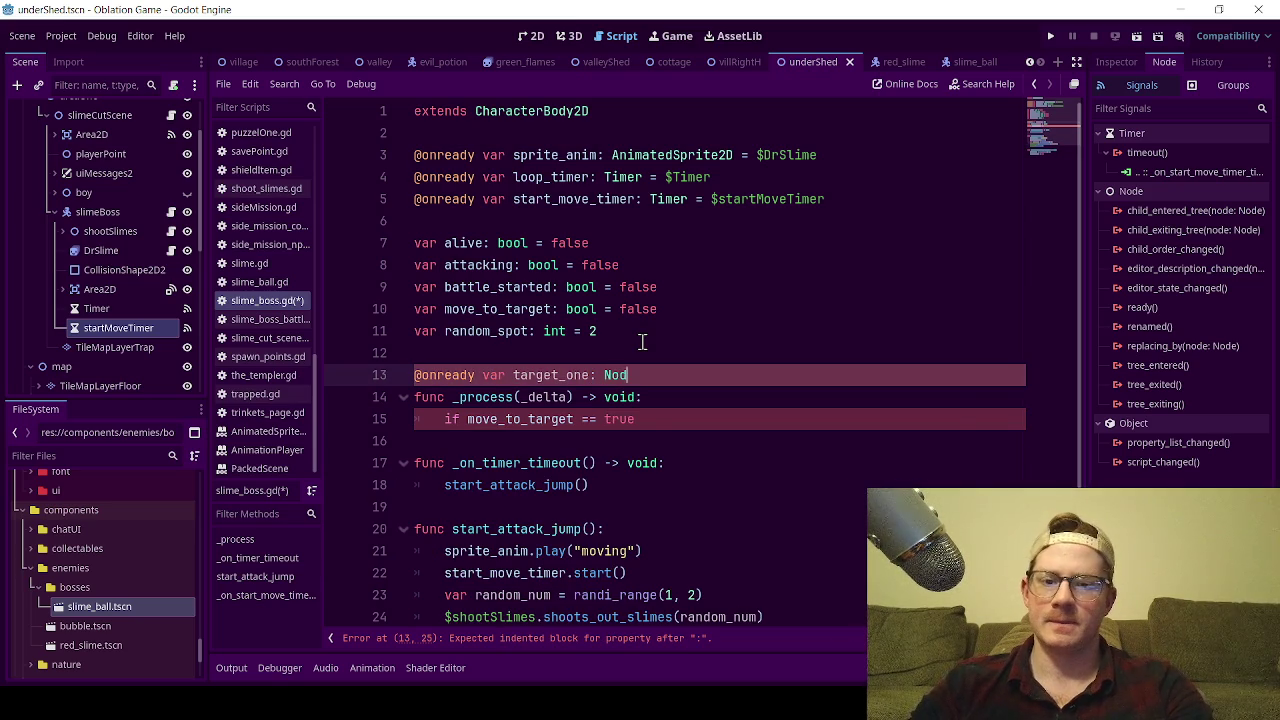
pyautogui.write('e')
pyautogui.press('Down')
pyautogui.press('Return')
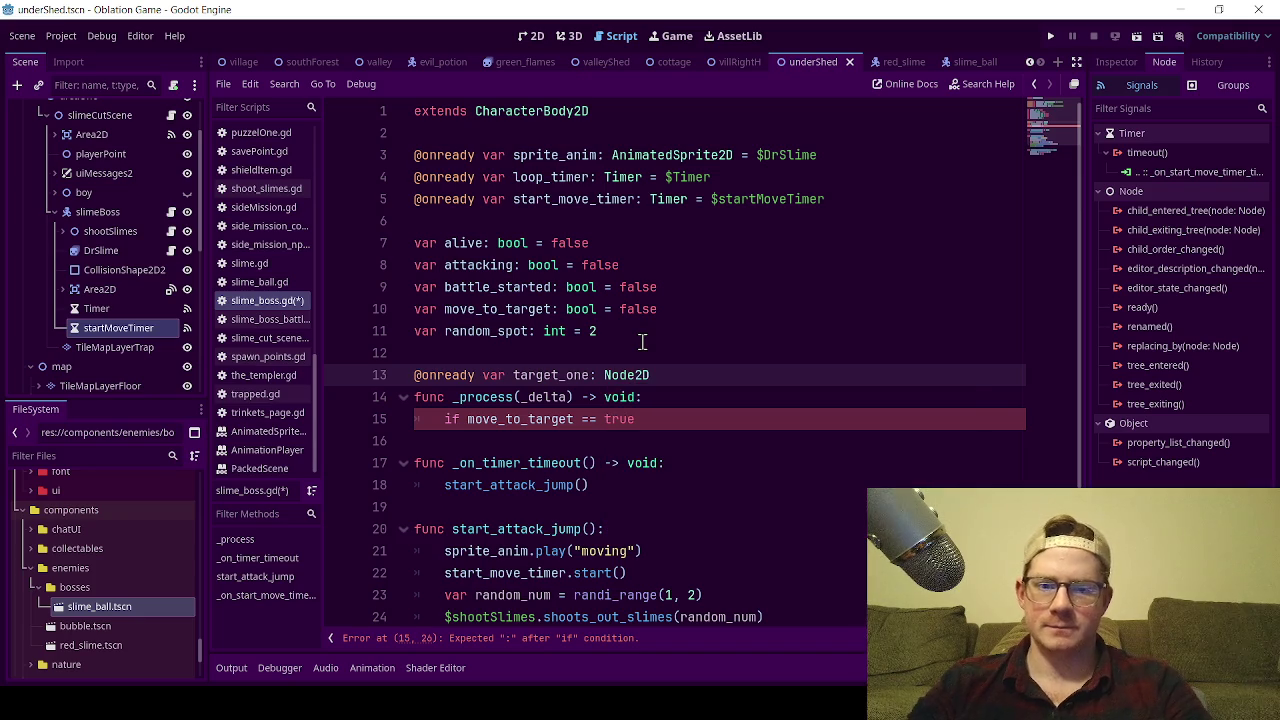
pyautogui.write('=')
pyautogui.press('Escape')
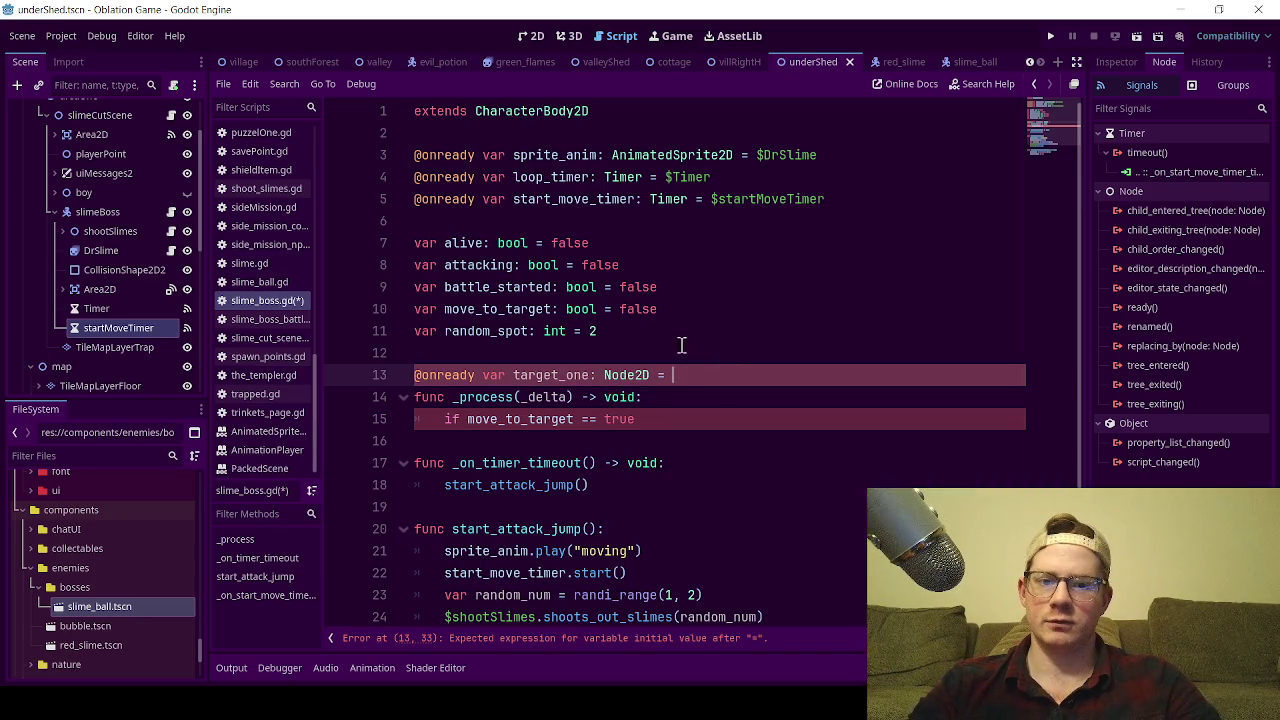
# Add a blank line after target_one and show the level in the 2D view.
pyautogui.click(663, 339)
pyautogui.click(693, 372)
pyautogui.press('Return')
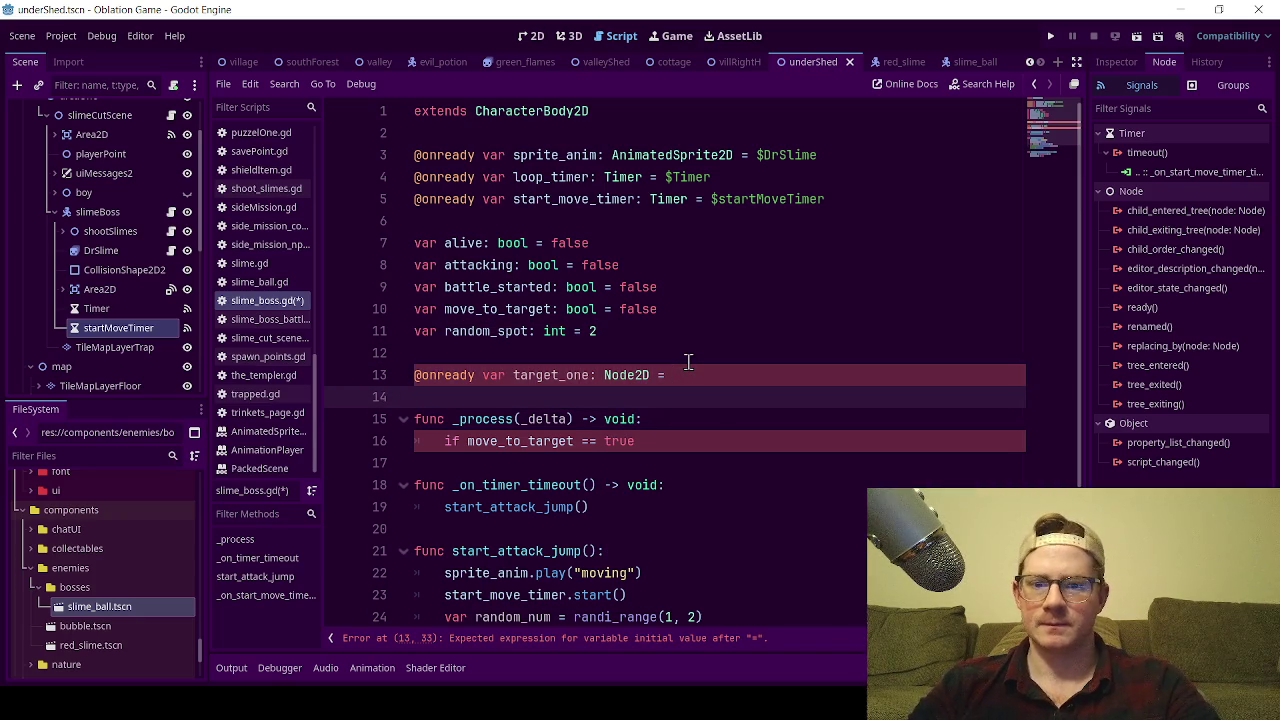
pyautogui.click(528, 38)
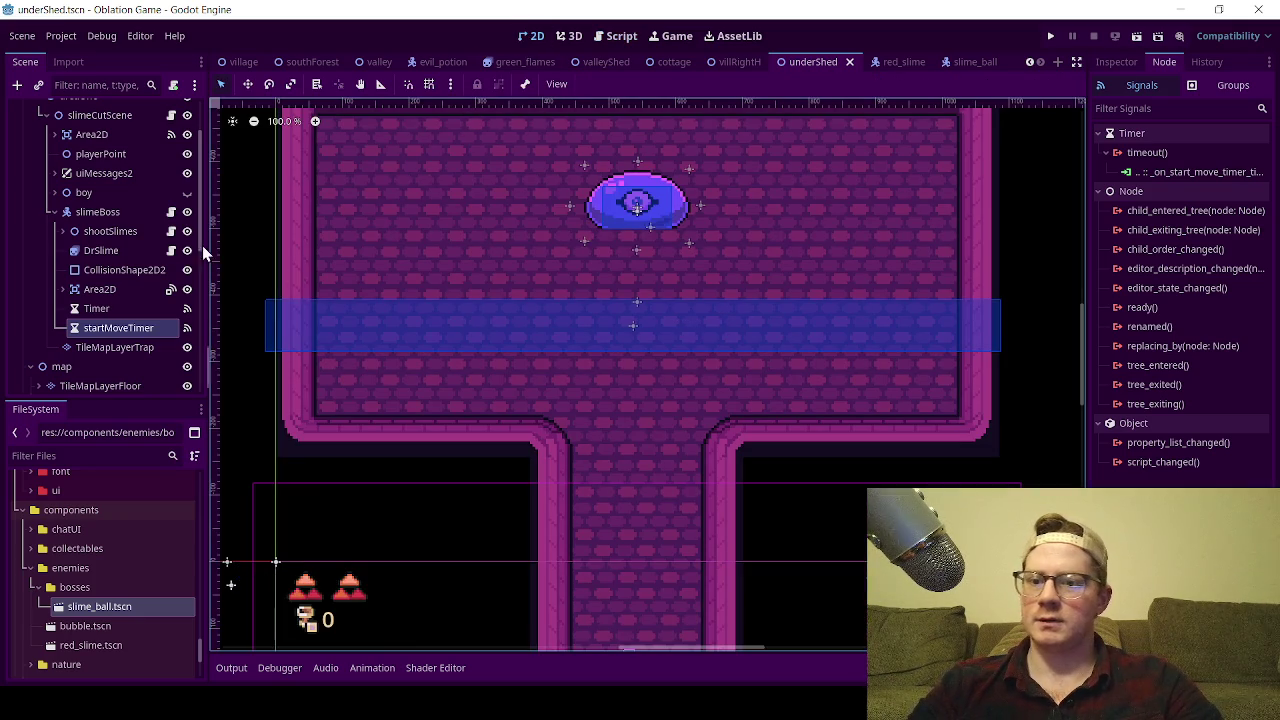
pyautogui.rightClick(72, 218)
# Add a Node2D child under slimeBoss and name it spots.
pyautogui.click(119, 225)
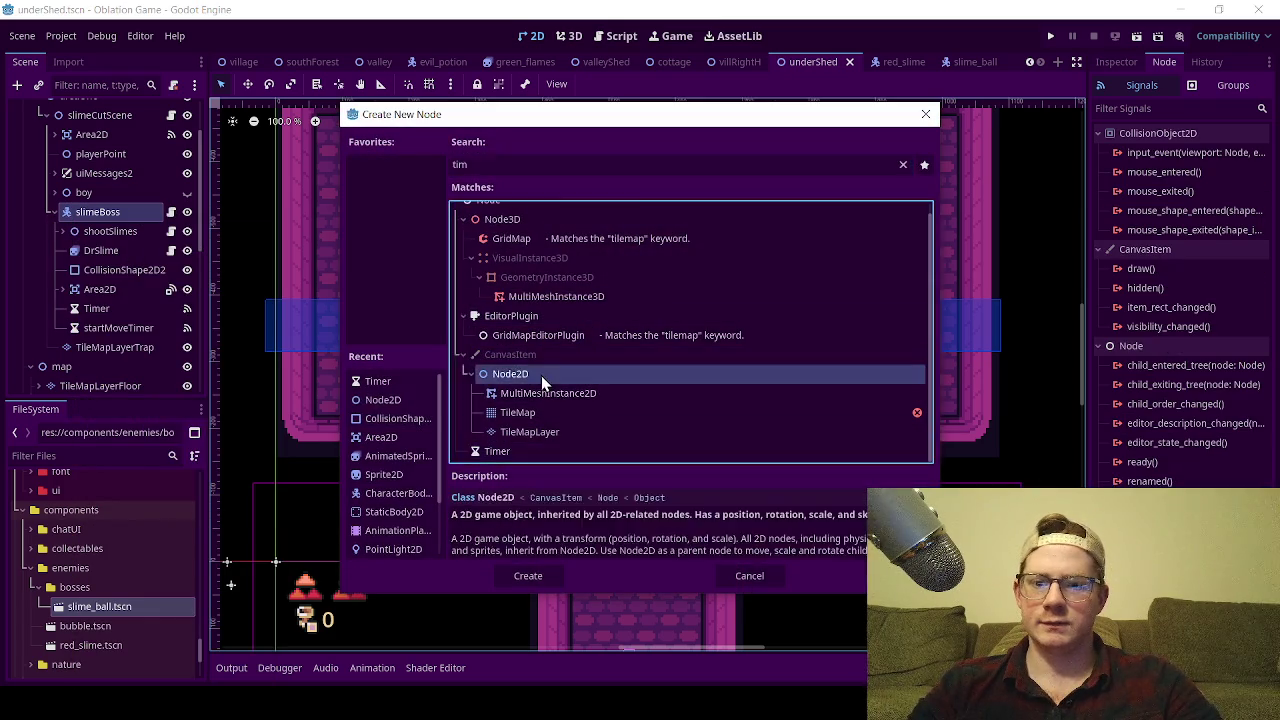
pyautogui.doubleClick(541, 375)
pyautogui.doubleClick(99, 353)
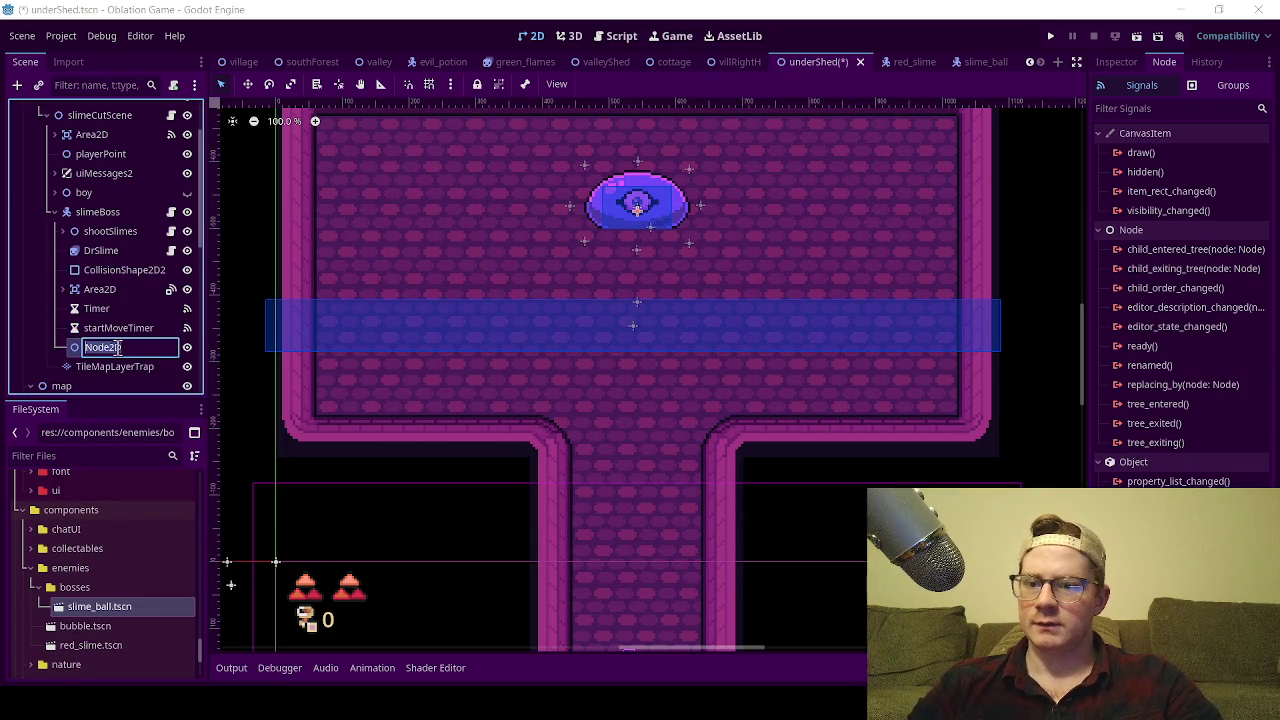
pyautogui.write('spot')
pyautogui.press('Return')
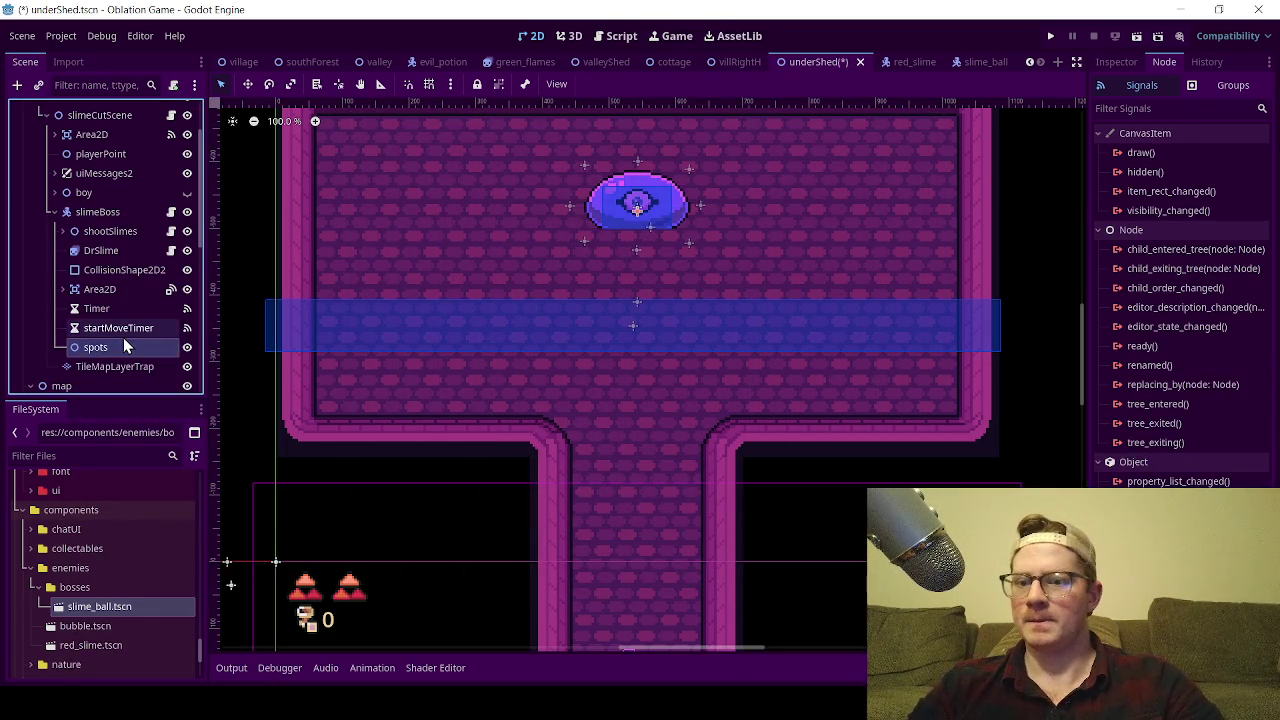
pyautogui.write('s')
pyautogui.press('Return')
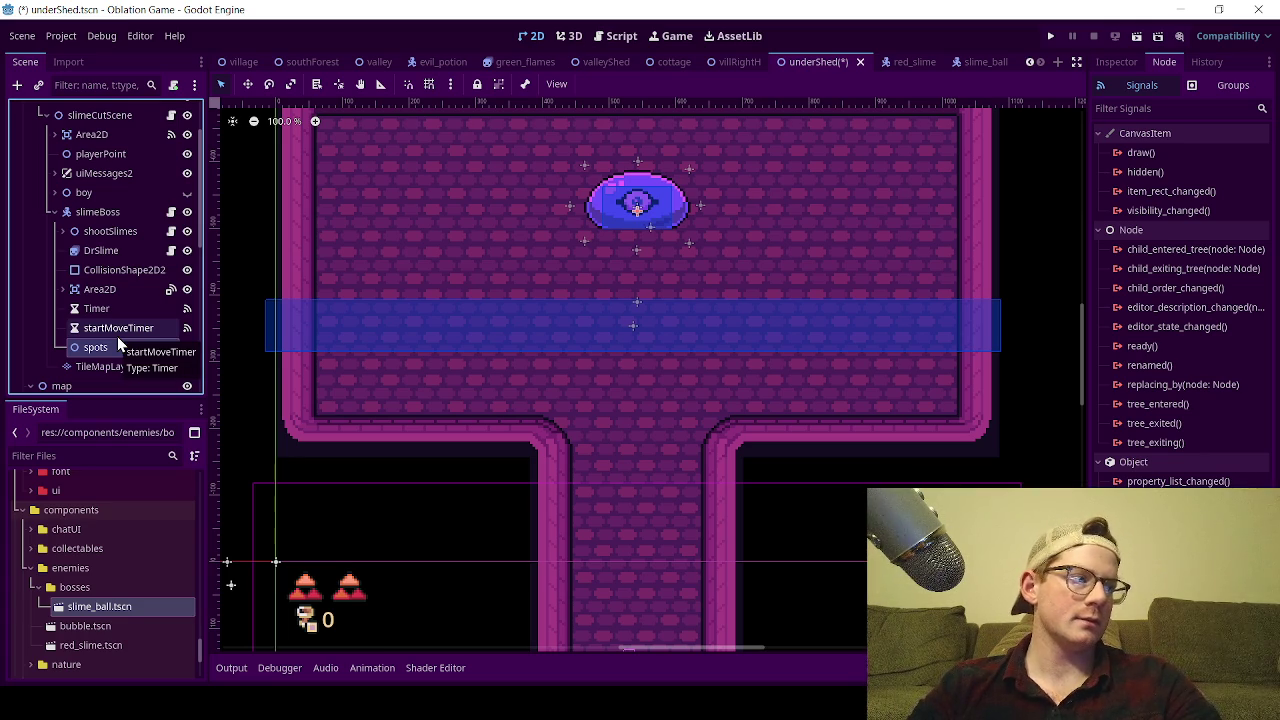
# Reselect the spots node and duplicate it.
pyautogui.click(100, 328)
pyautogui.click(100, 347)
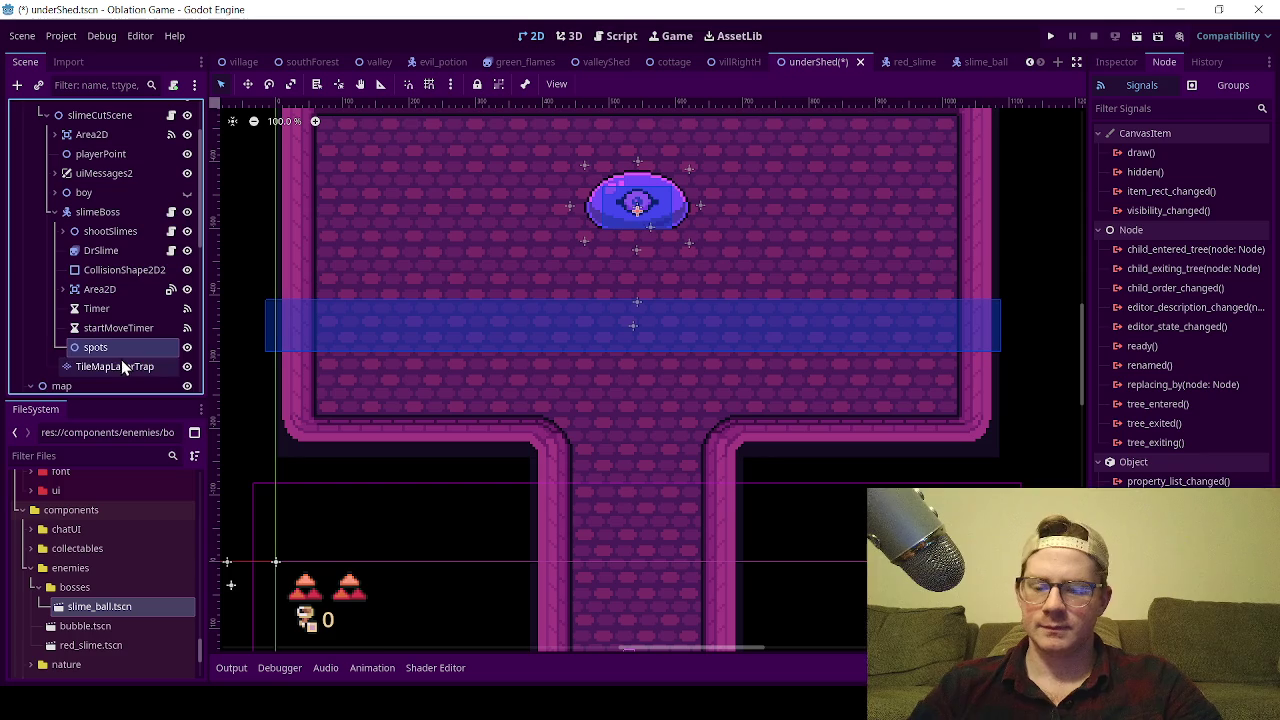
pyautogui.hotkey('ctrl', 'd')
# Make the duplicate a child of spots and name it spot2.
pyautogui.moveTo(120, 354); pyautogui.dragTo(121, 352)
pyautogui.doubleClick(130, 367)
pyautogui.write('spot1')
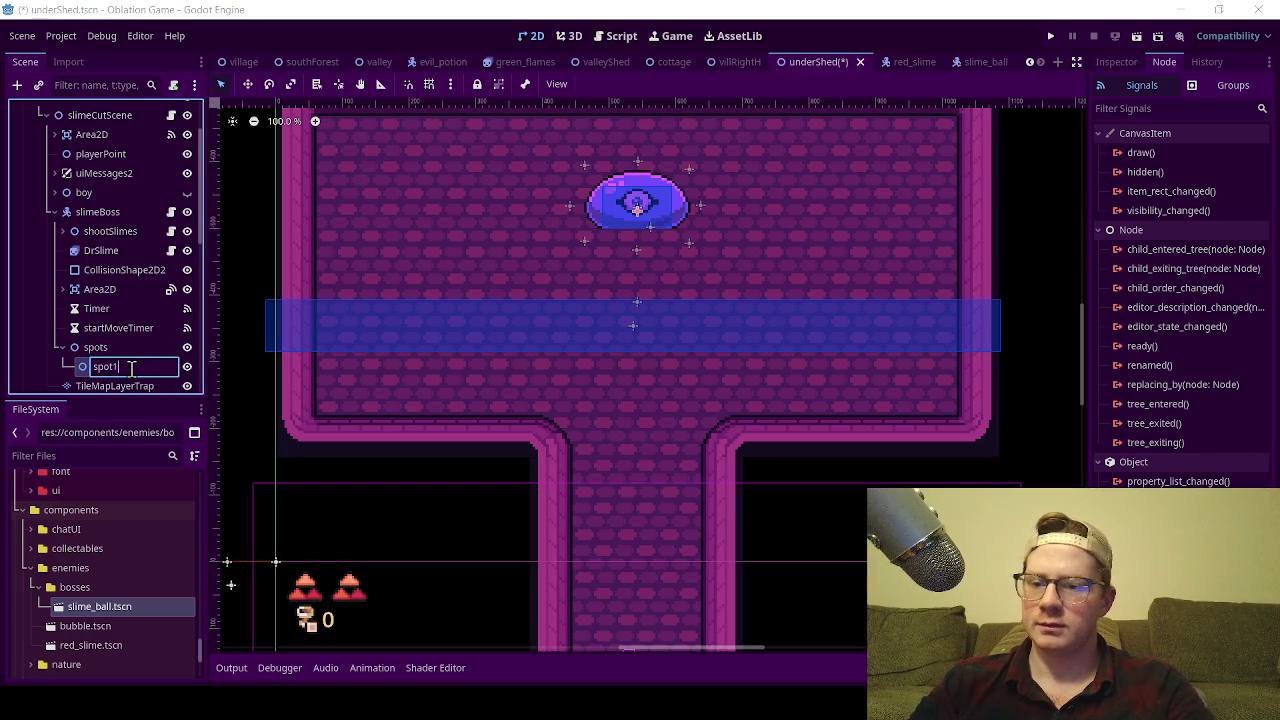
pyautogui.press('Return')
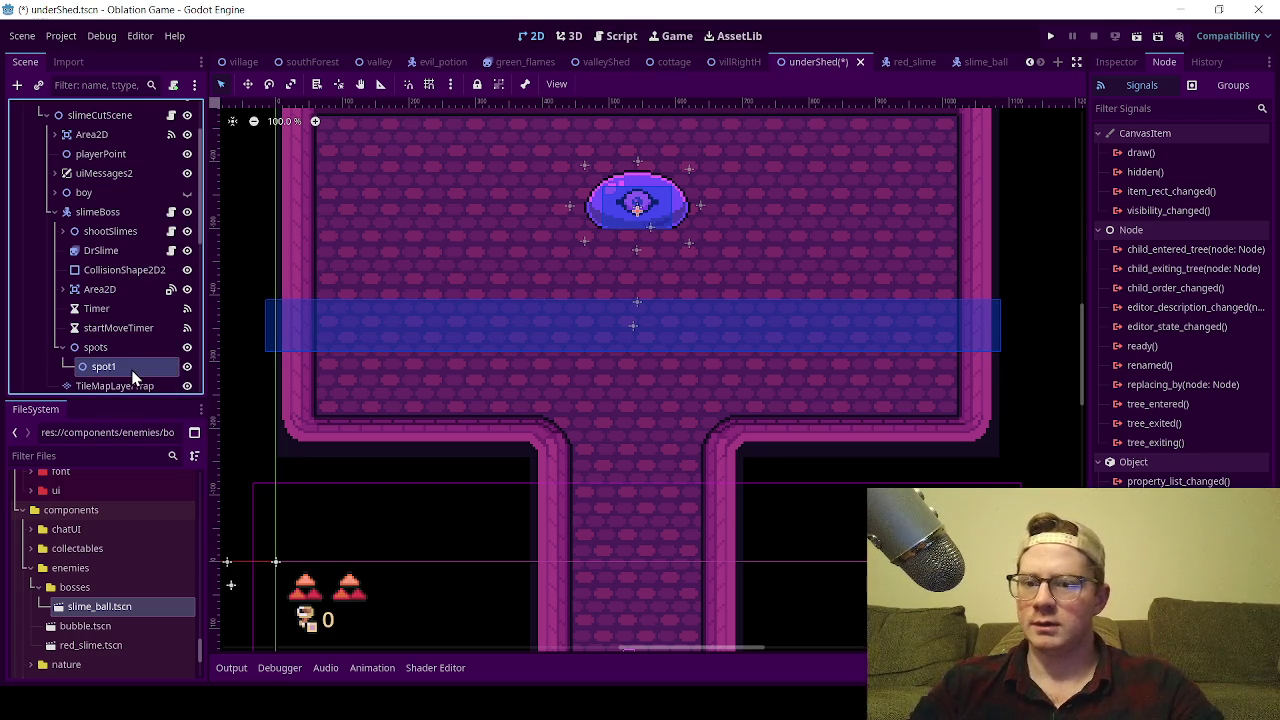
pyautogui.scroll(-2, 542, 253)
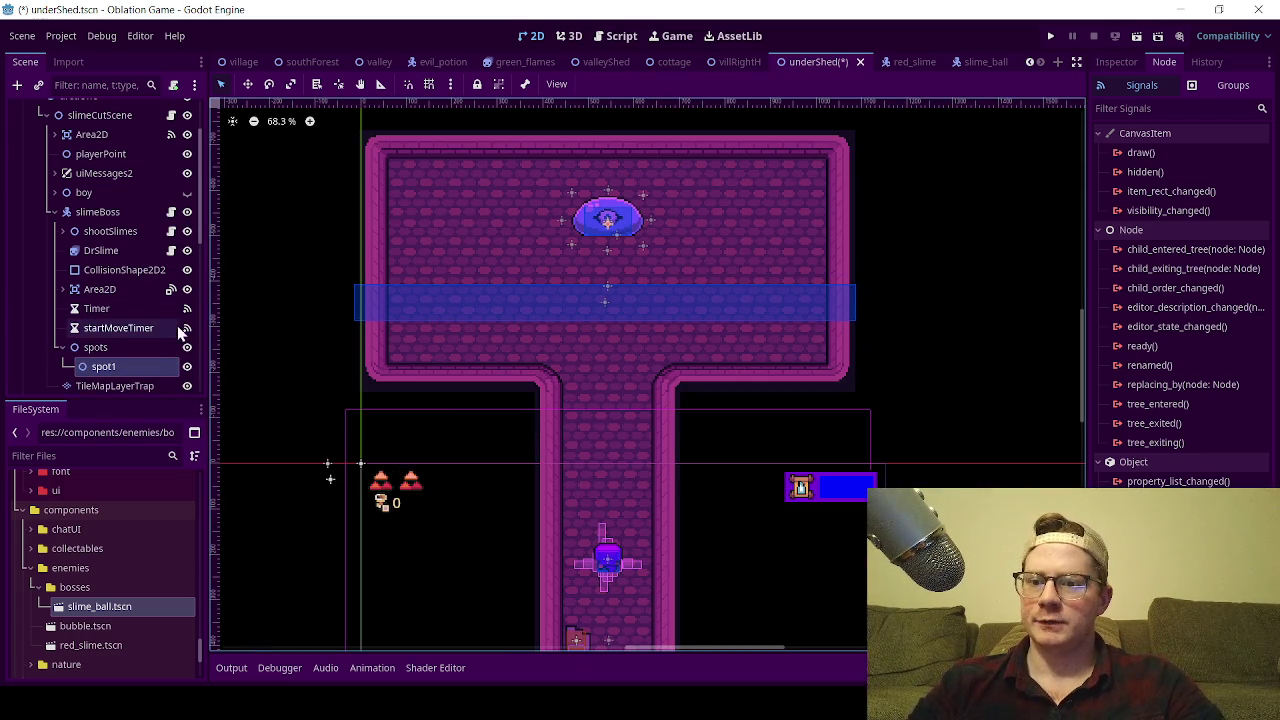
pyautogui.doubleClick(143, 367)
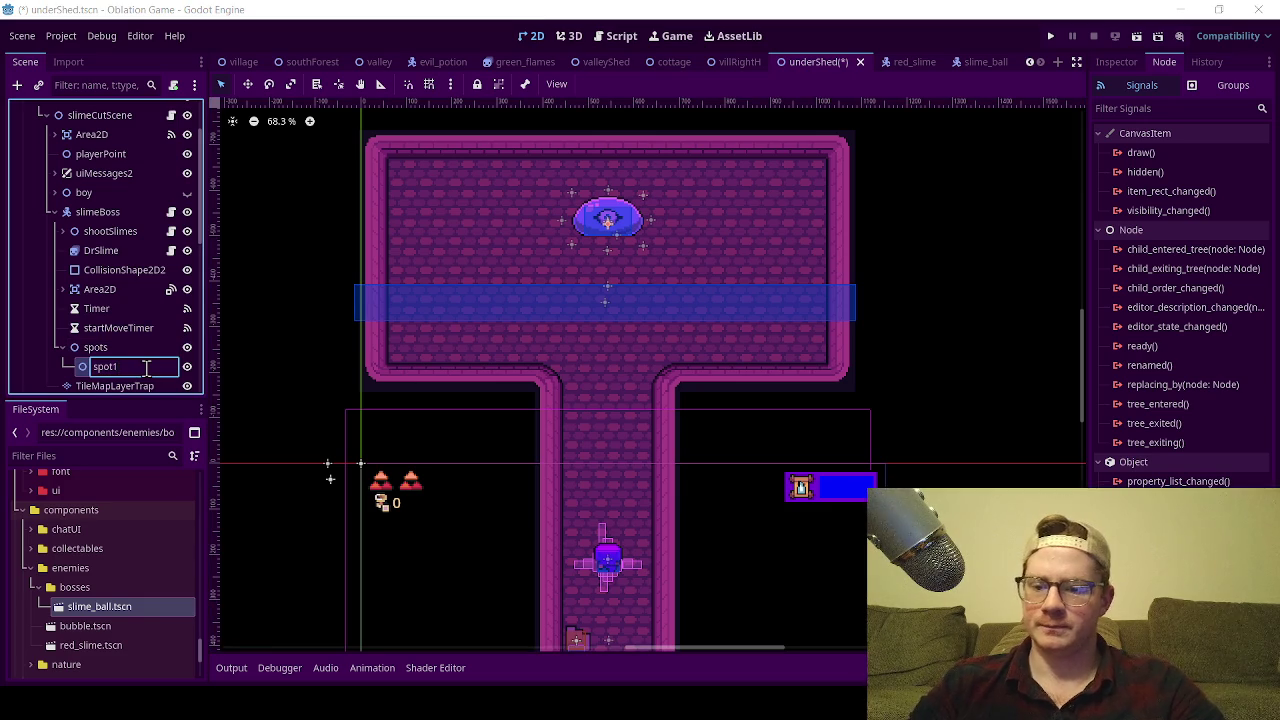
pyautogui.press('Return')
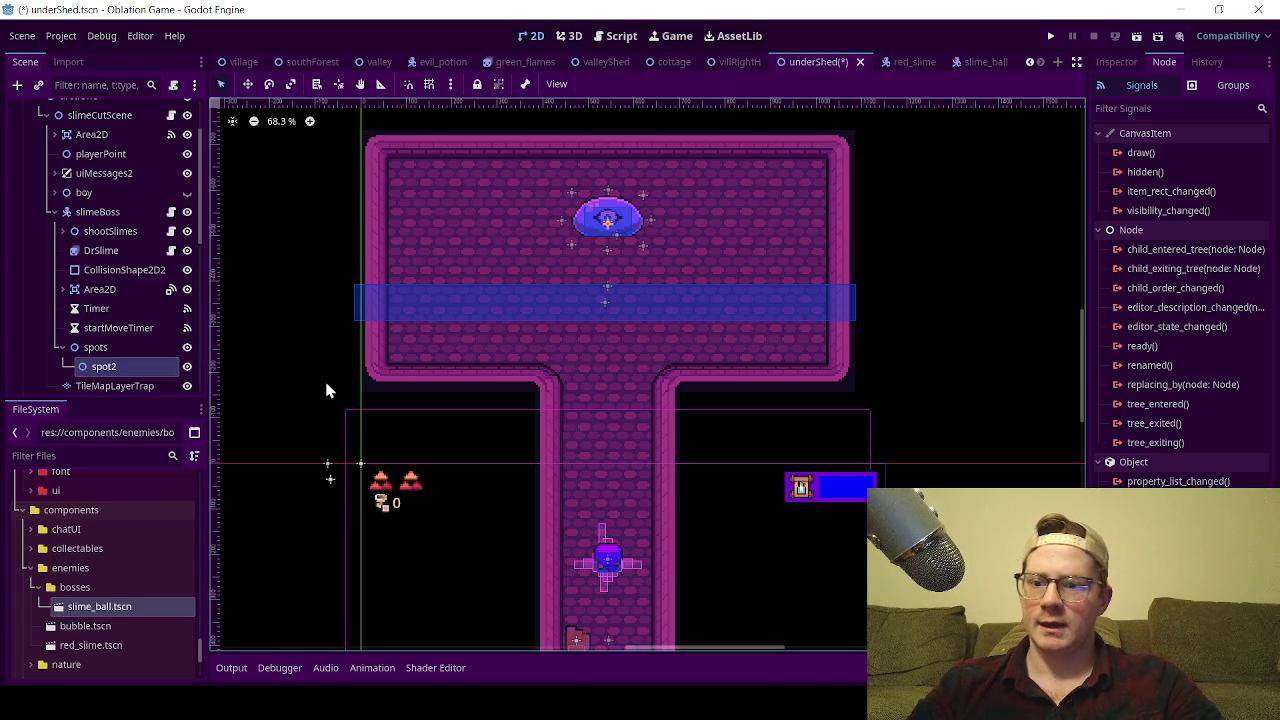
# Duplicate spot2, rename the copy spot1, and move it above spot2.
pyautogui.hotkey('ctrl', 'd')
pyautogui.doubleClick(130, 382)
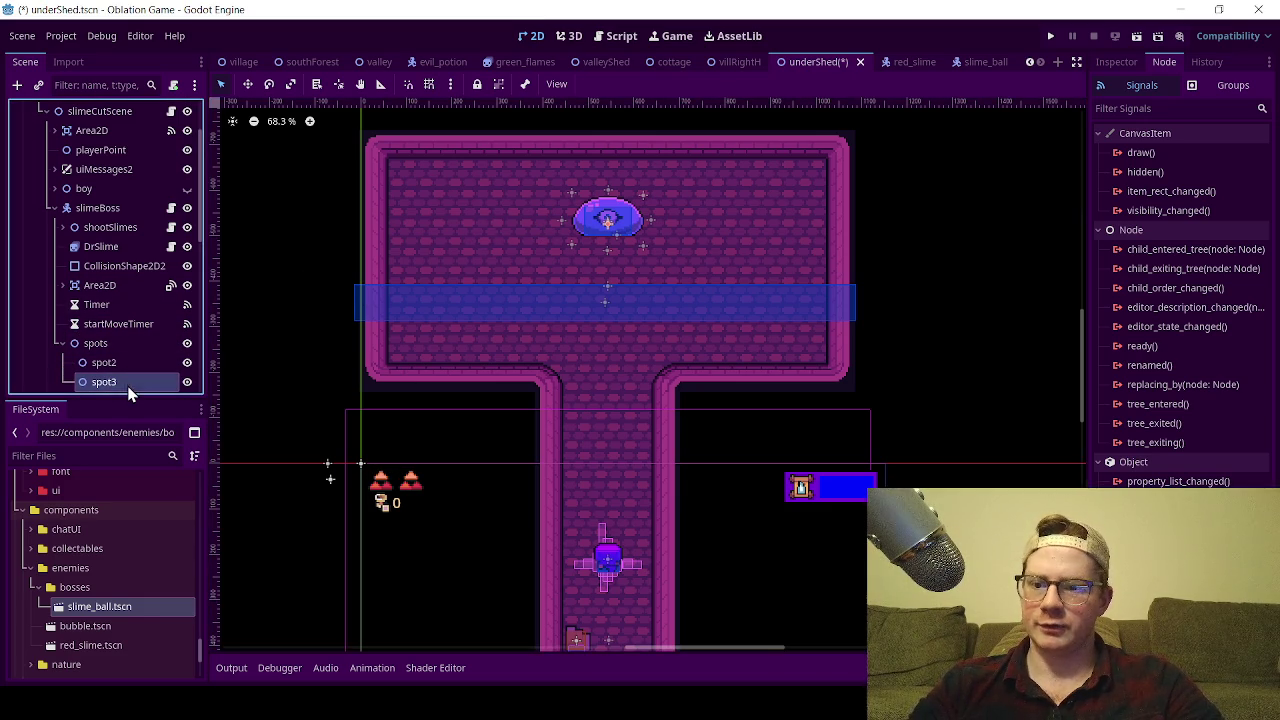
pyautogui.click(130, 382)
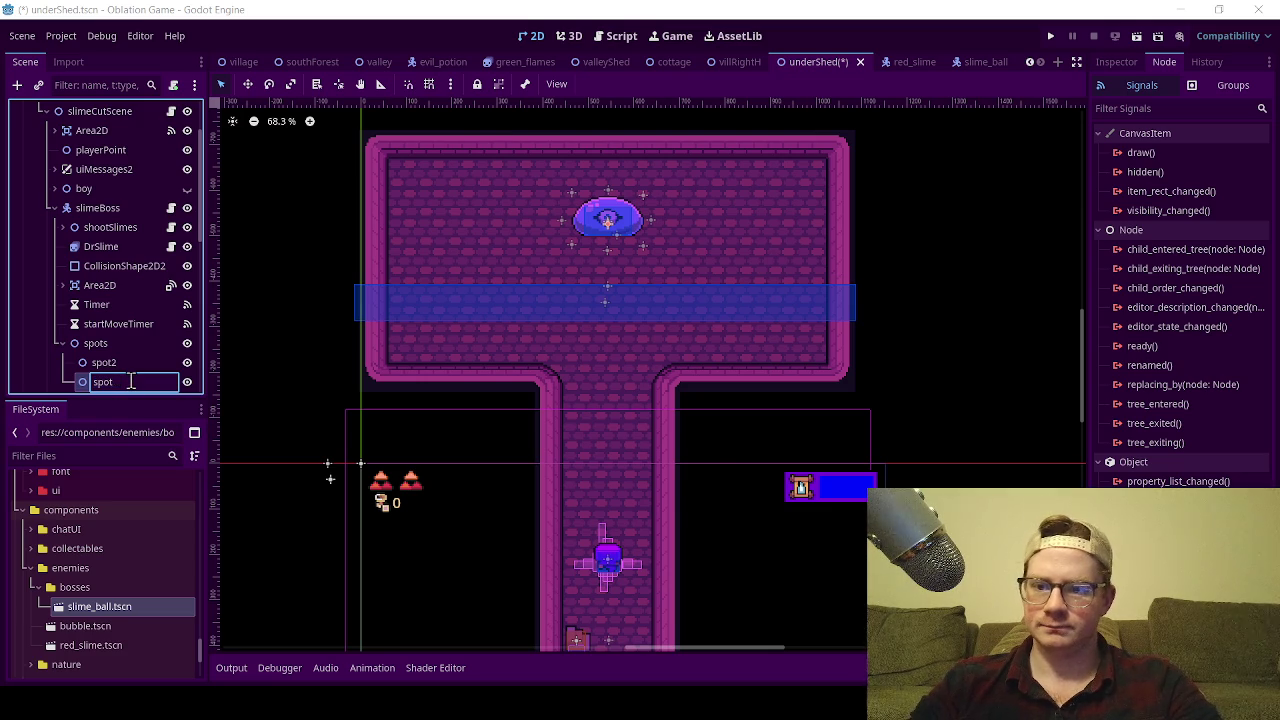
pyautogui.press('Num_Lock')
pyautogui.write('1')
pyautogui.press('Return')
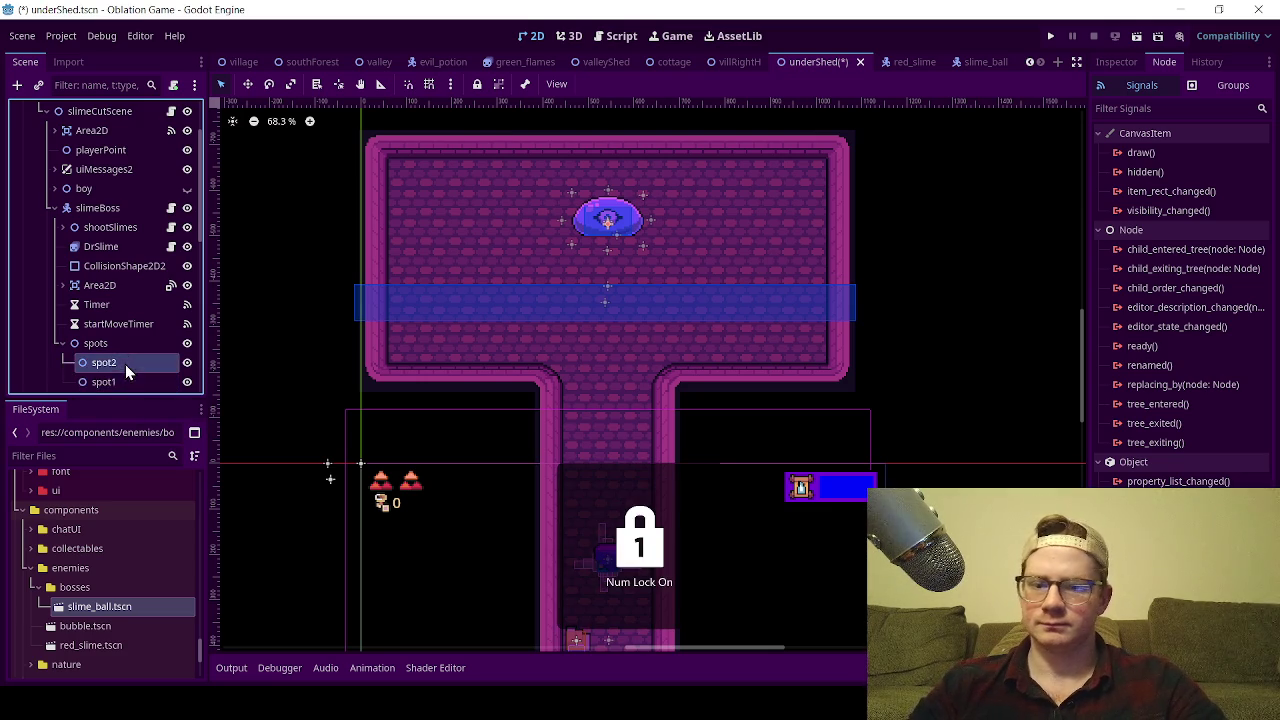
pyautogui.click(138, 384)
pyautogui.moveTo(129, 352); pyautogui.dragTo(130, 355)
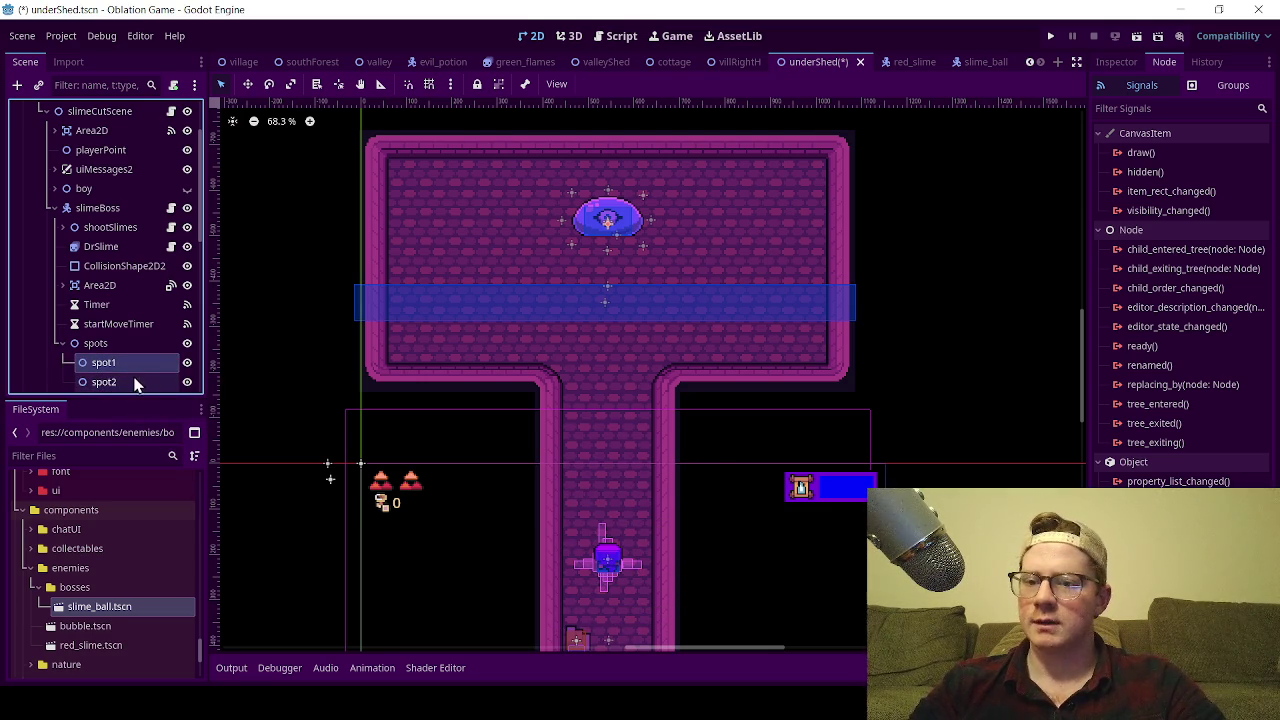
pyautogui.click(247, 84)
# Move spot1 to the room's upper left and duplicate spot2 into spot3 on the right side.
pyautogui.moveTo(626, 235)
pyautogui.mouseDown()
pyautogui.moveTo(563, 300)
pyautogui.moveTo(483, 342)
pyautogui.mouseUp()
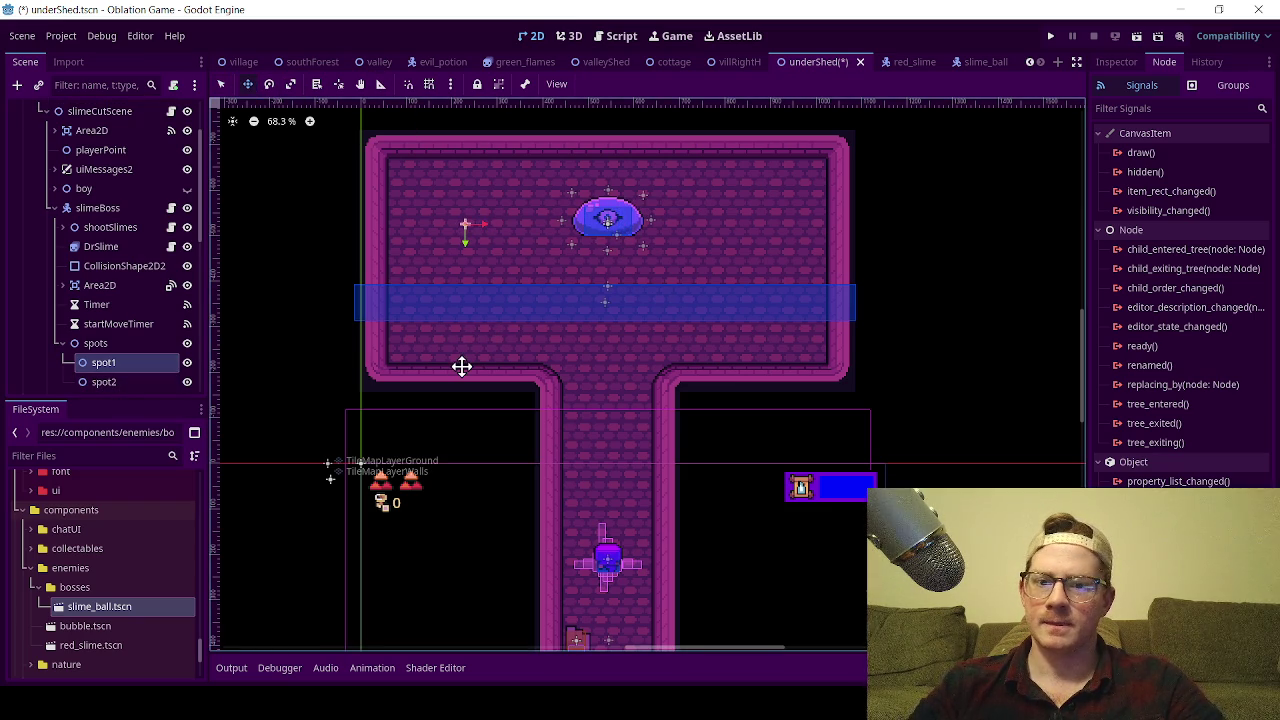
pyautogui.scroll(-3, 107, 350)
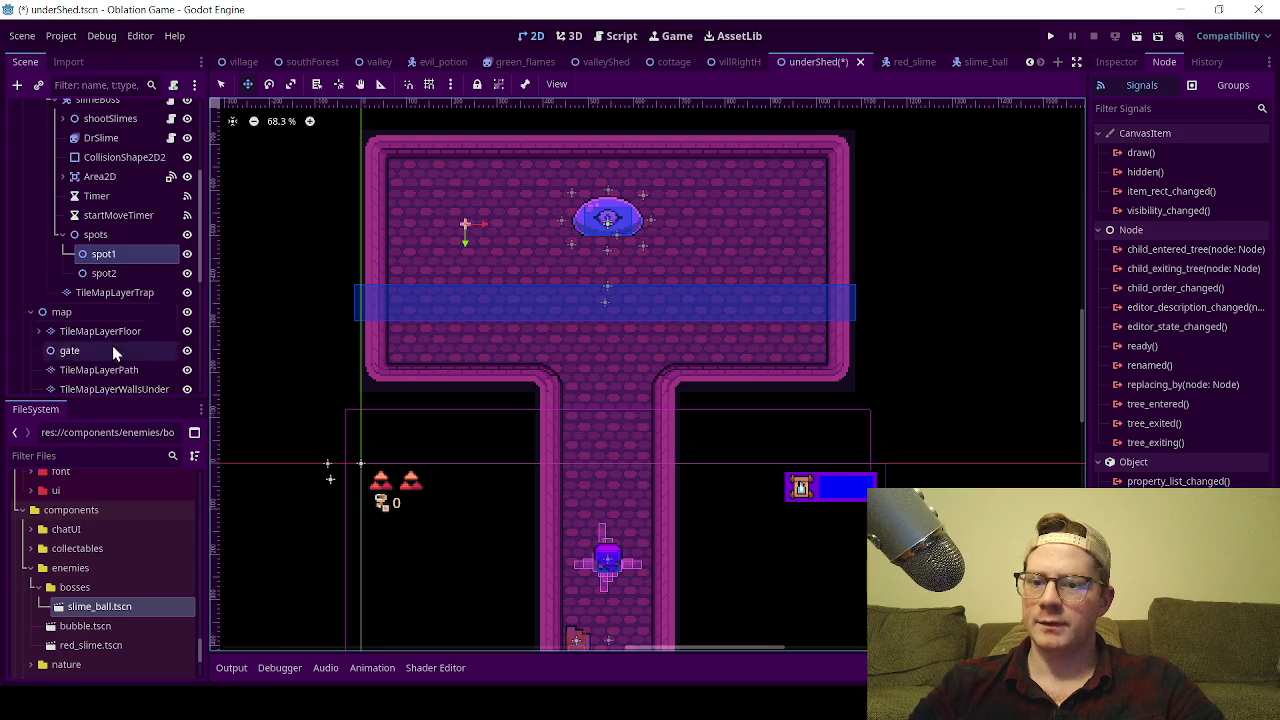
pyautogui.click(145, 270)
pyautogui.hotkey('ctrl', 'd')
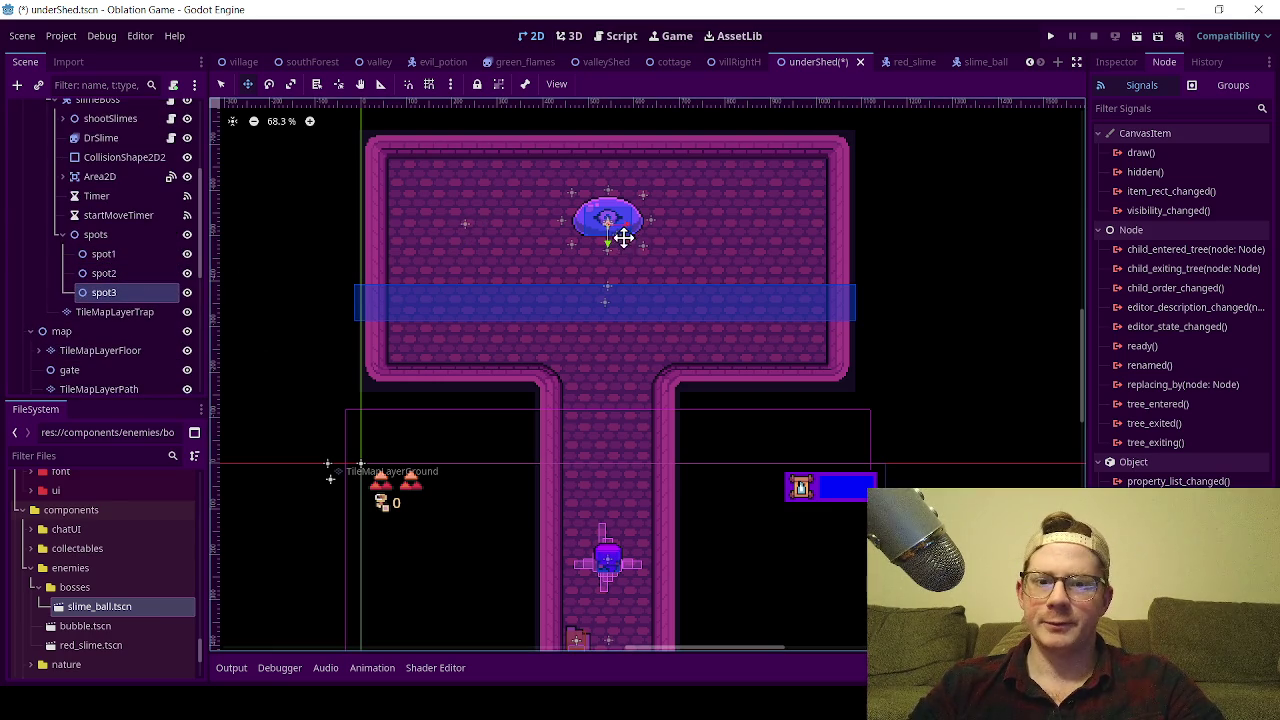
pyautogui.moveTo(629, 228)
pyautogui.mouseDown()
pyautogui.moveTo(669, 271)
pyautogui.moveTo(764, 300)
pyautogui.mouseUp()
pyautogui.click(100, 273)
# Duplicate spot3 into spot4 at the left end of the blue band.
pyautogui.click(104, 293)
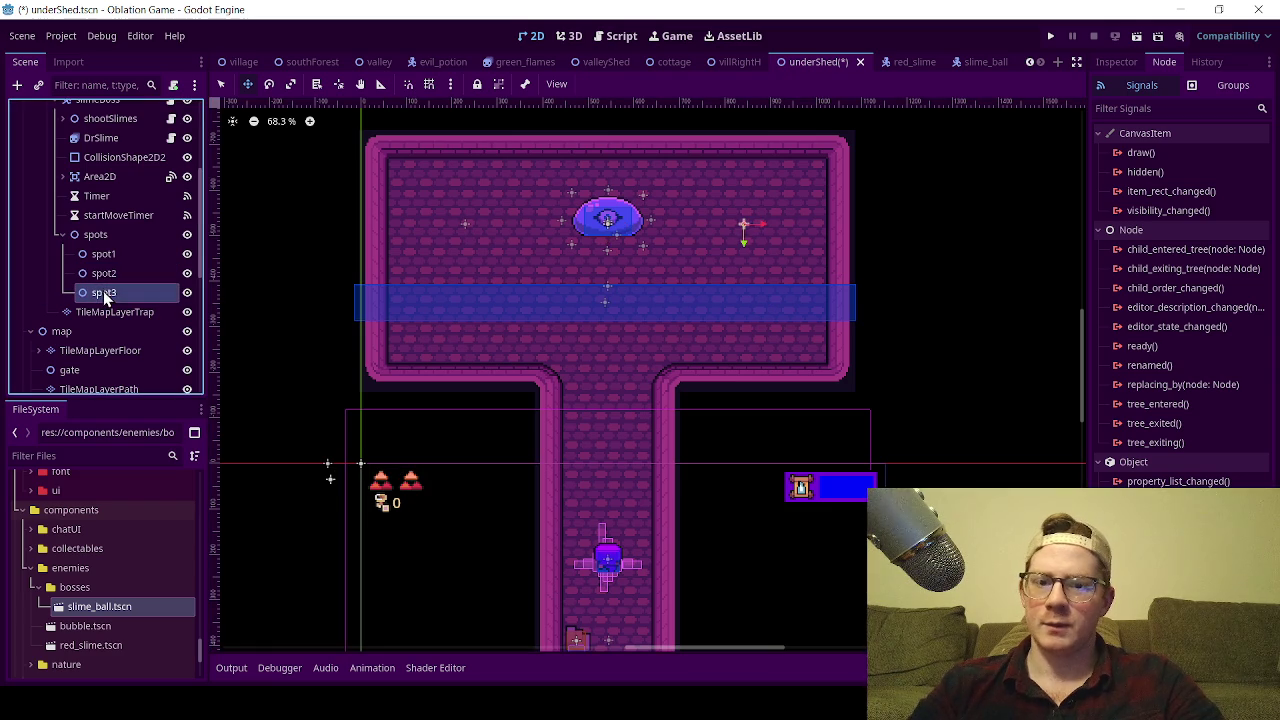
pyautogui.hotkey('ctrl', 'd')
pyautogui.moveTo(744, 269)
pyautogui.mouseDown()
pyautogui.moveTo(714, 300)
pyautogui.moveTo(473, 349)
pyautogui.moveTo(479, 267)
pyautogui.moveTo(528, 252)
pyautogui.moveTo(497, 289)
pyautogui.moveTo(557, 472)
pyautogui.mouseUp()
pyautogui.scroll(5, 446, 209)
pyautogui.scroll(-5, 560, 420)
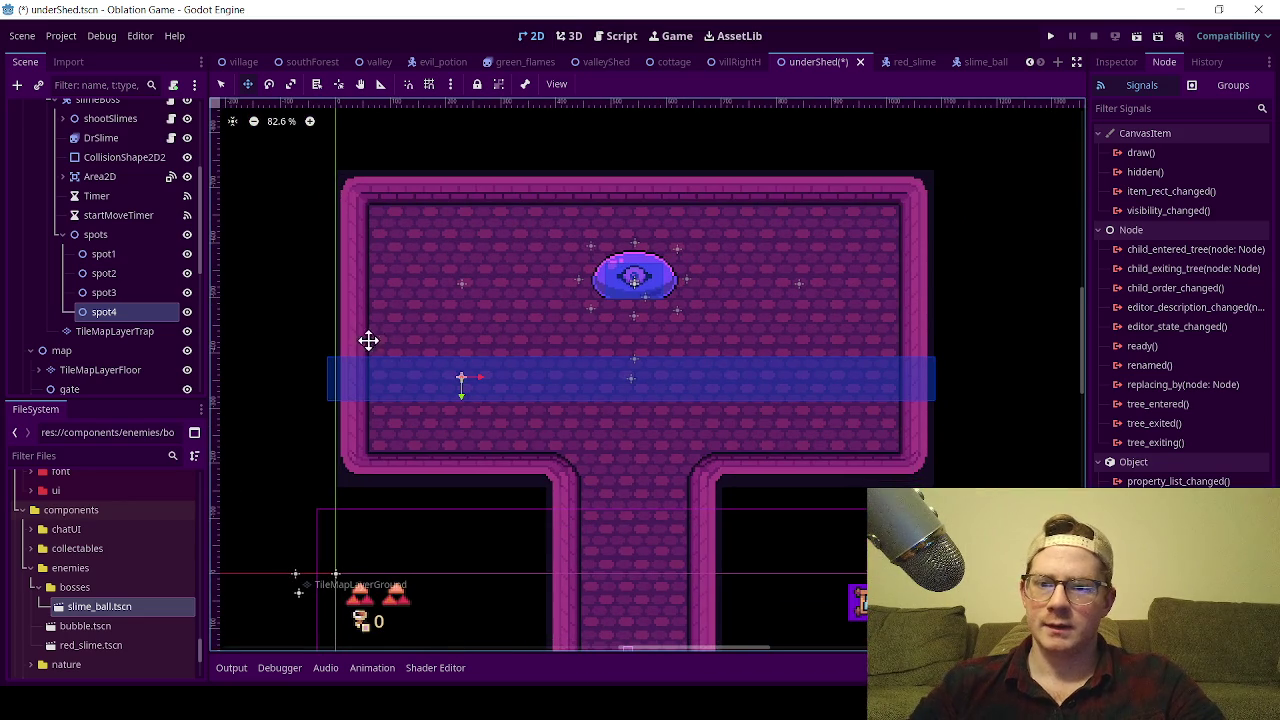
pyautogui.click(120, 311)
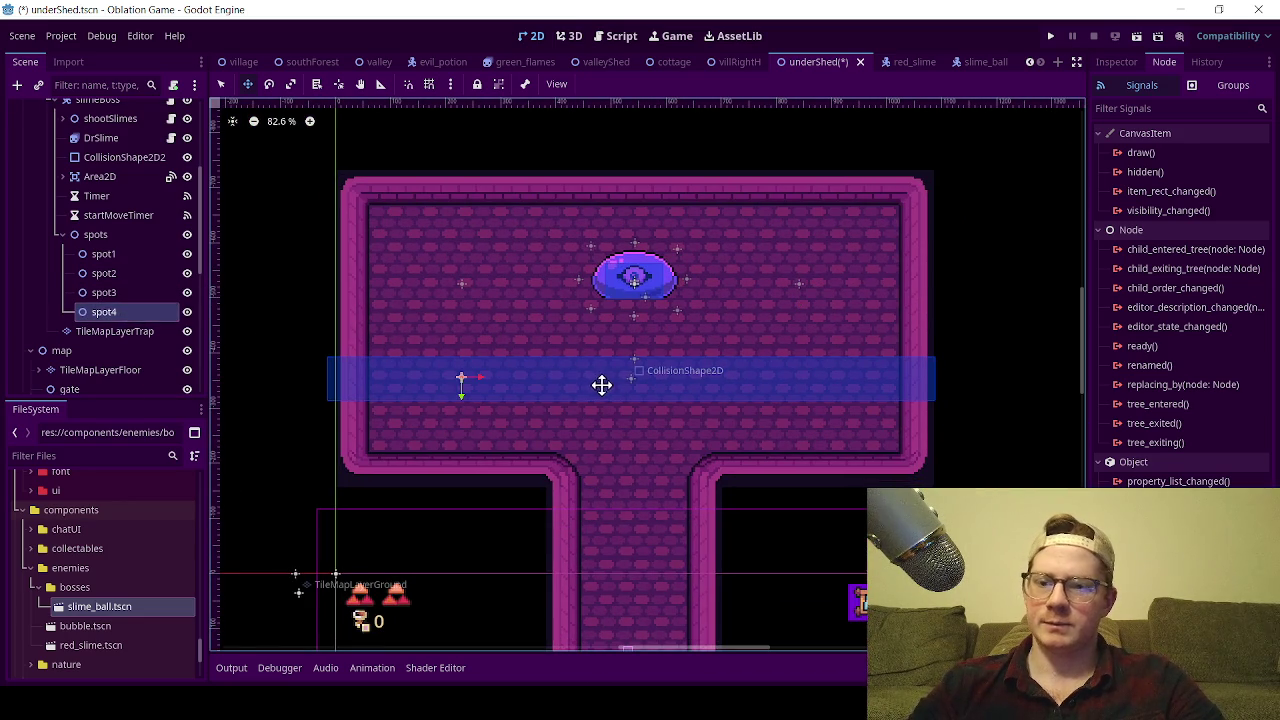
# Add spot5 and spot6 at the middle and right end of the blue band, then save the scene.
pyautogui.hotkey('ctrl', 'd')
pyautogui.moveTo(480, 380); pyautogui.dragTo(651, 437)
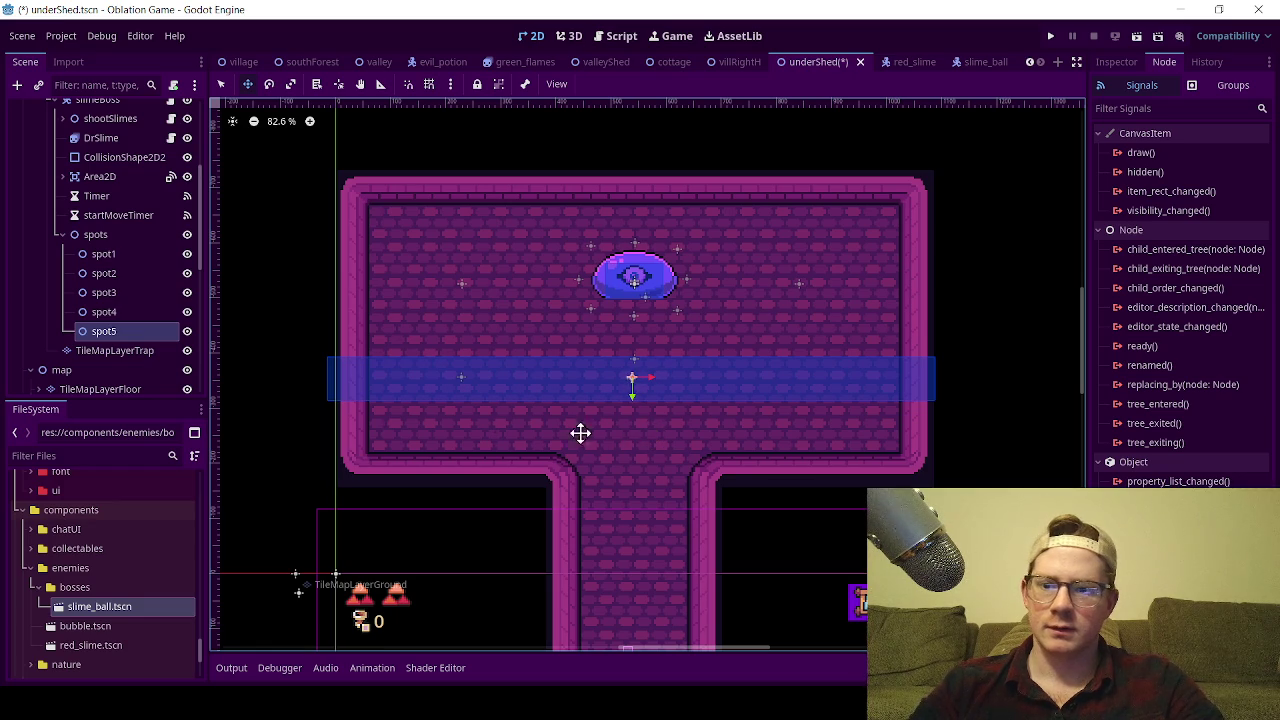
pyautogui.hotkey('ctrl', 'd')
pyautogui.moveTo(652, 383)
pyautogui.mouseDown()
pyautogui.moveTo(777, 417)
pyautogui.moveTo(821, 402)
pyautogui.mouseUp()
pyautogui.hotkey('ctrl', 's')
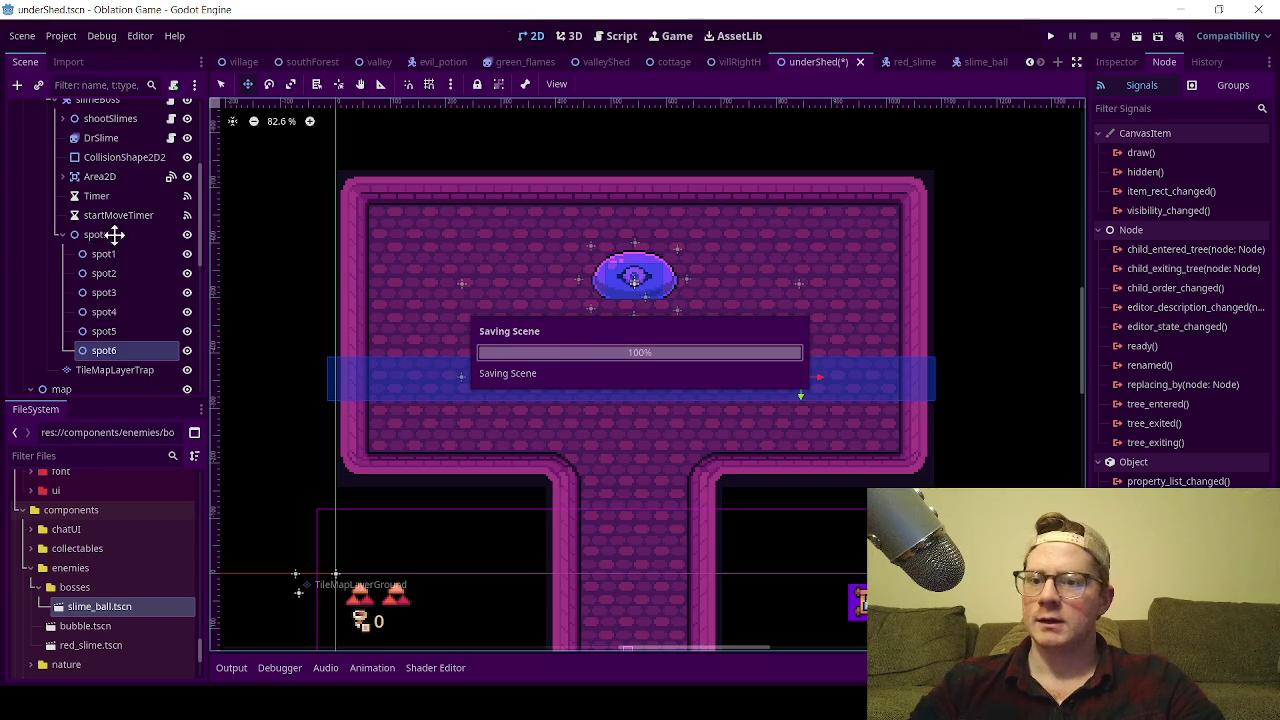
pyautogui.scroll(2, 128, 245)
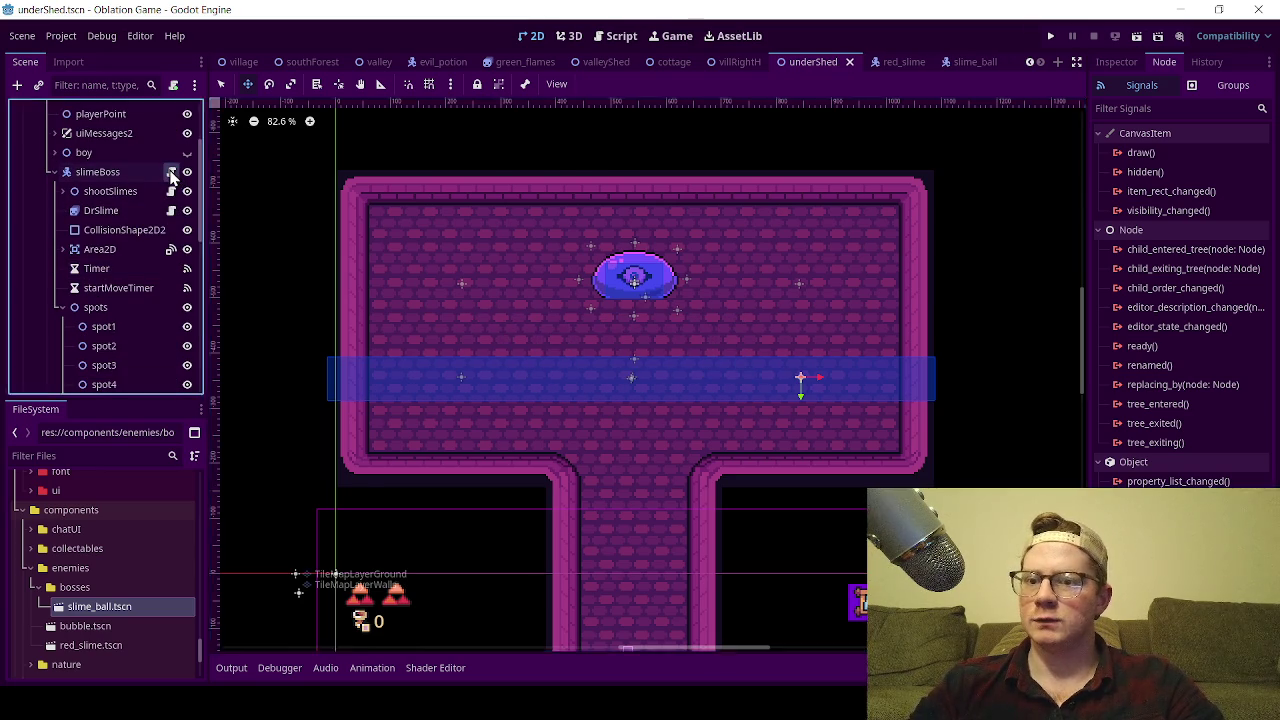
pyautogui.click(171, 172)
# Point target_one at spot1's node path and duplicate that declaration five times.
pyautogui.click(690, 375)
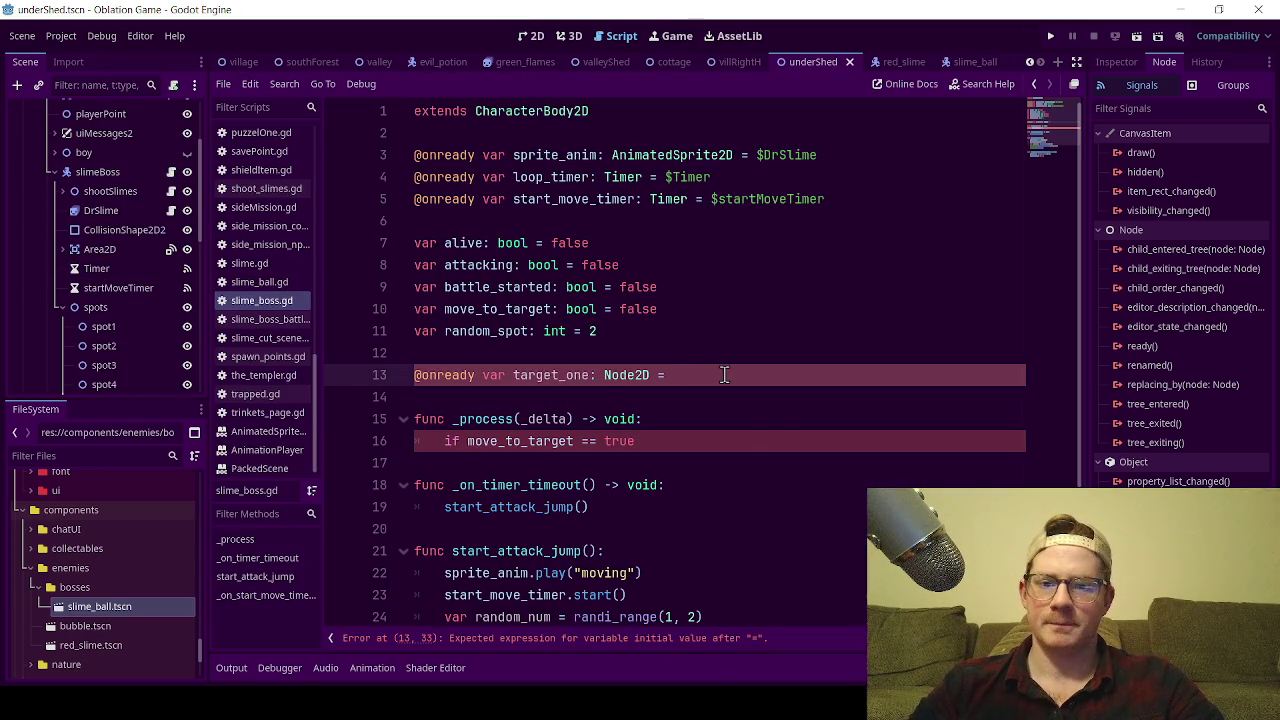
pyautogui.moveTo(113, 326)
pyautogui.mouseDown()
pyautogui.moveTo(653, 363)
pyautogui.moveTo(698, 380)
pyautogui.mouseUp()
pyautogui.moveTo(812, 378)
pyautogui.mouseDown()
pyautogui.moveTo(434, 378)
pyautogui.moveTo(400, 390)
pyautogui.mouseUp()
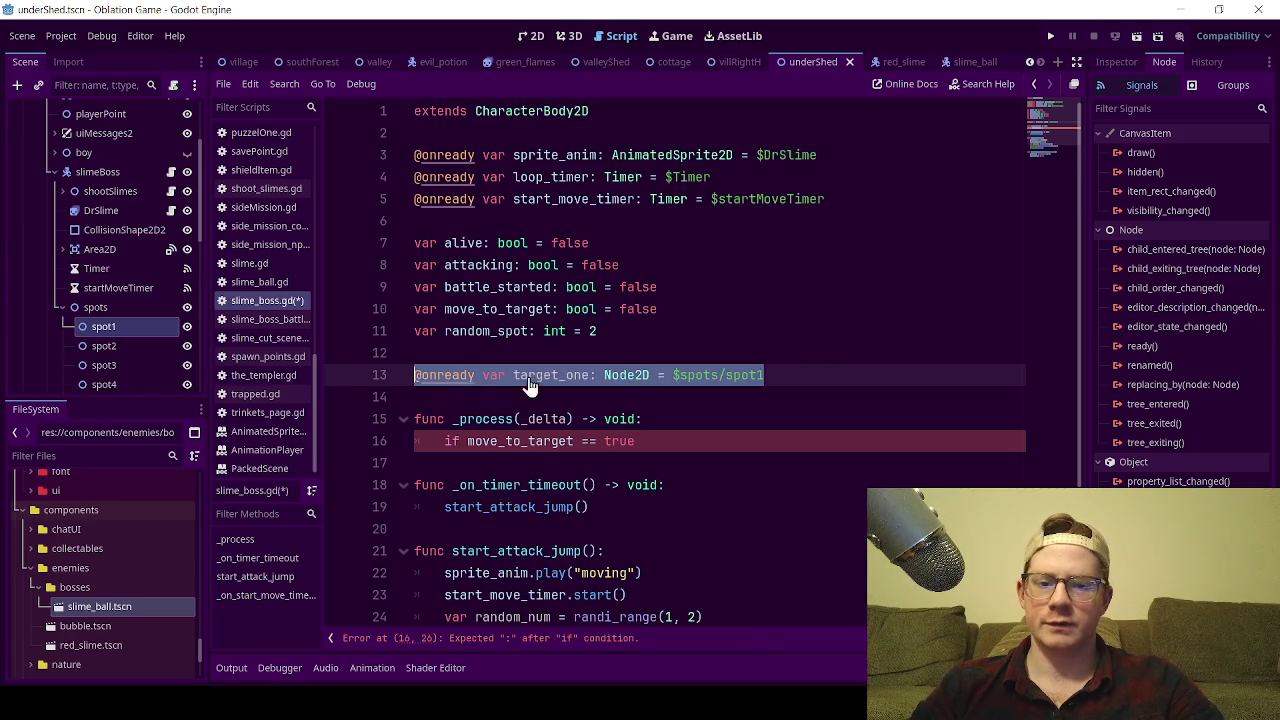
pyautogui.click(787, 368)
pyautogui.hotkey('ctrl', 'shift', 'd')
pyautogui.hotkey('ctrl', 'shift', 'd')
pyautogui.hotkey('ctrl', 'shift', 'd')
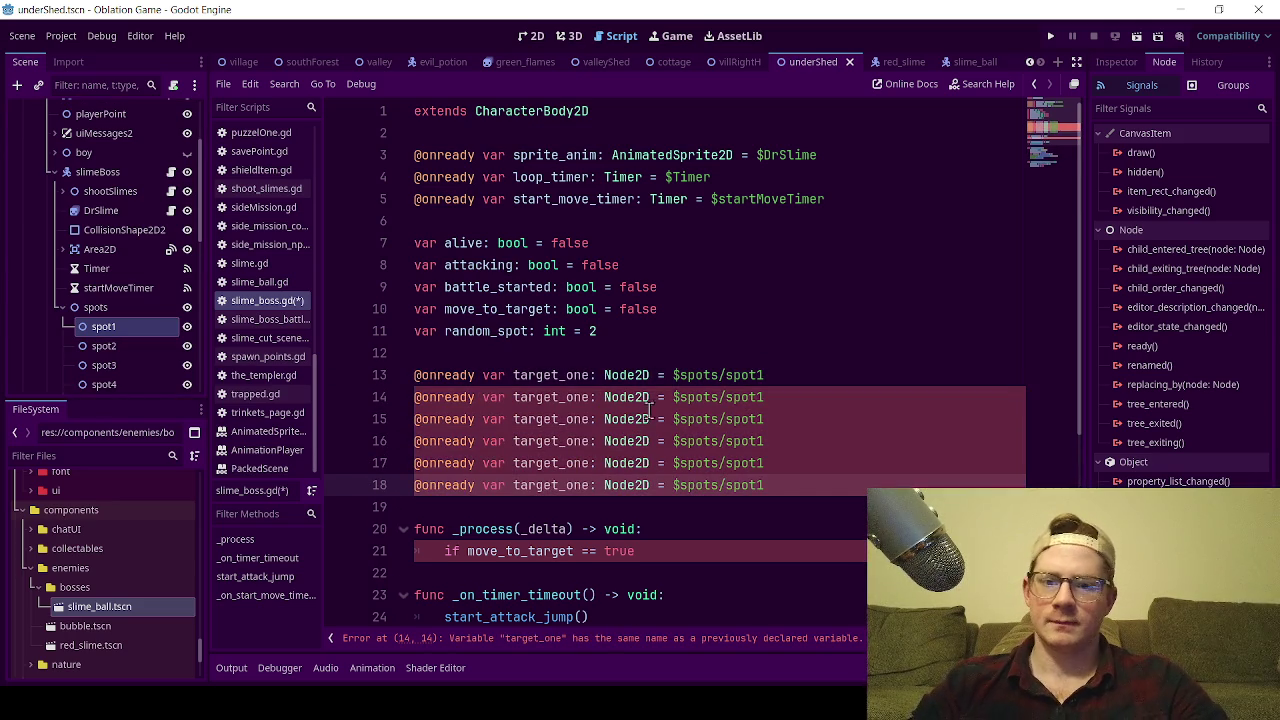
# Rename the copied variables to target_two through target_six.
pyautogui.moveTo(590, 398)
pyautogui.mouseDown()
pyautogui.moveTo(567, 398)
pyautogui.moveTo(589, 421)
pyautogui.moveTo(567, 421)
pyautogui.mouseUp()
pyautogui.write('two')
pyautogui.write('three')
pyautogui.click(591, 443)
pyautogui.moveTo(590, 443); pyautogui.dragTo(566, 443)
pyautogui.write('four')
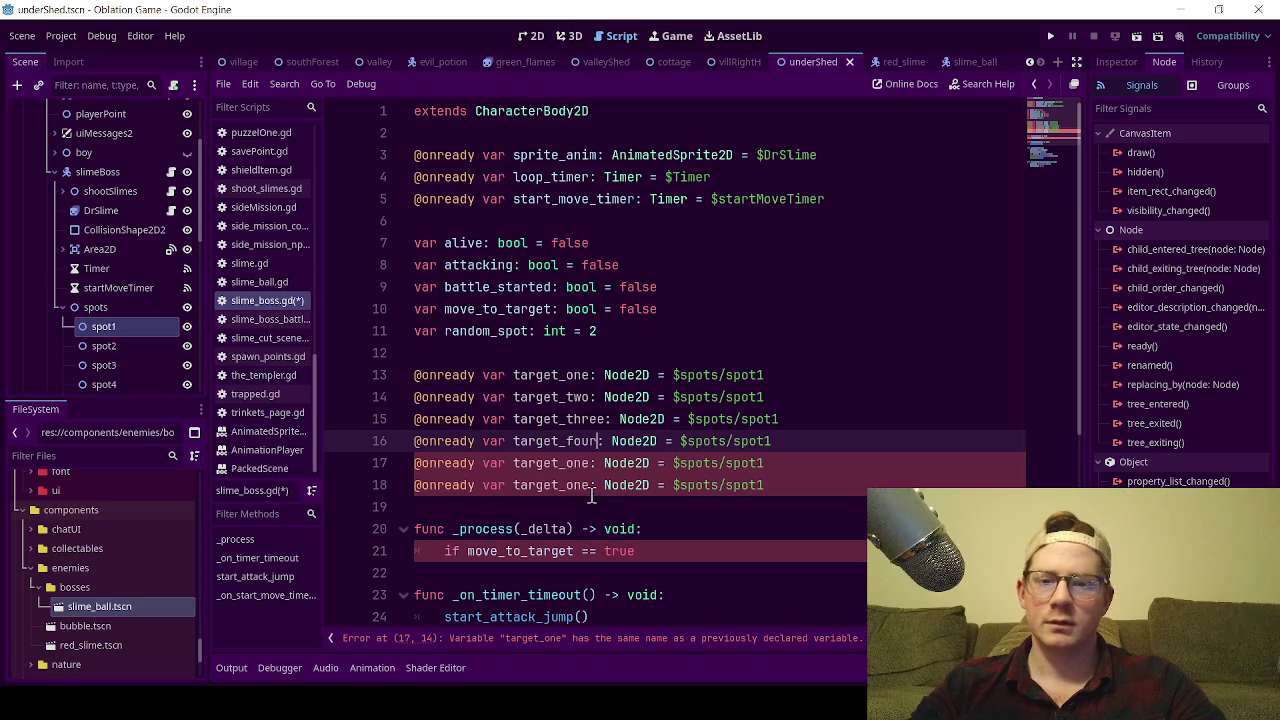
pyautogui.moveTo(591, 463); pyautogui.dragTo(574, 466)
pyautogui.write('five')
pyautogui.moveTo(591, 486); pyautogui.dragTo(566, 486)
pyautogui.write('six')
# Change the copied node paths to $spots/spot2 through $spots/spot6 and save the script.
pyautogui.click(827, 398)
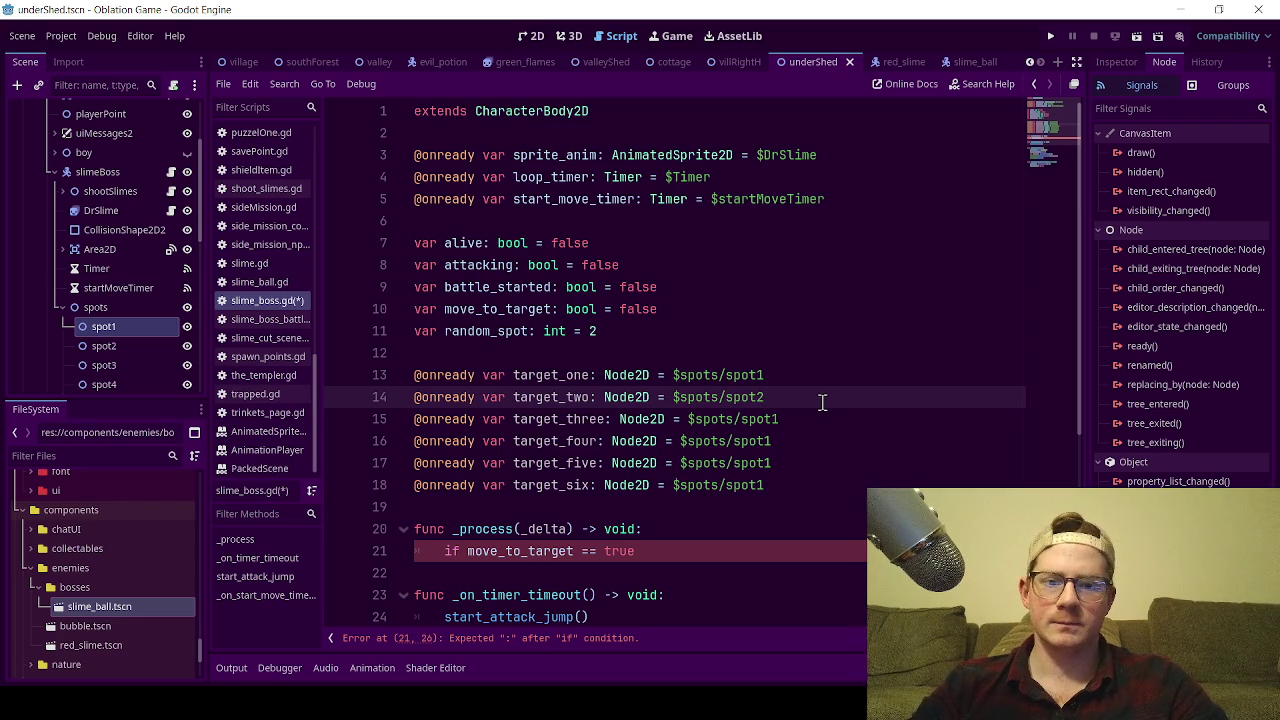
pyautogui.click(820, 417)
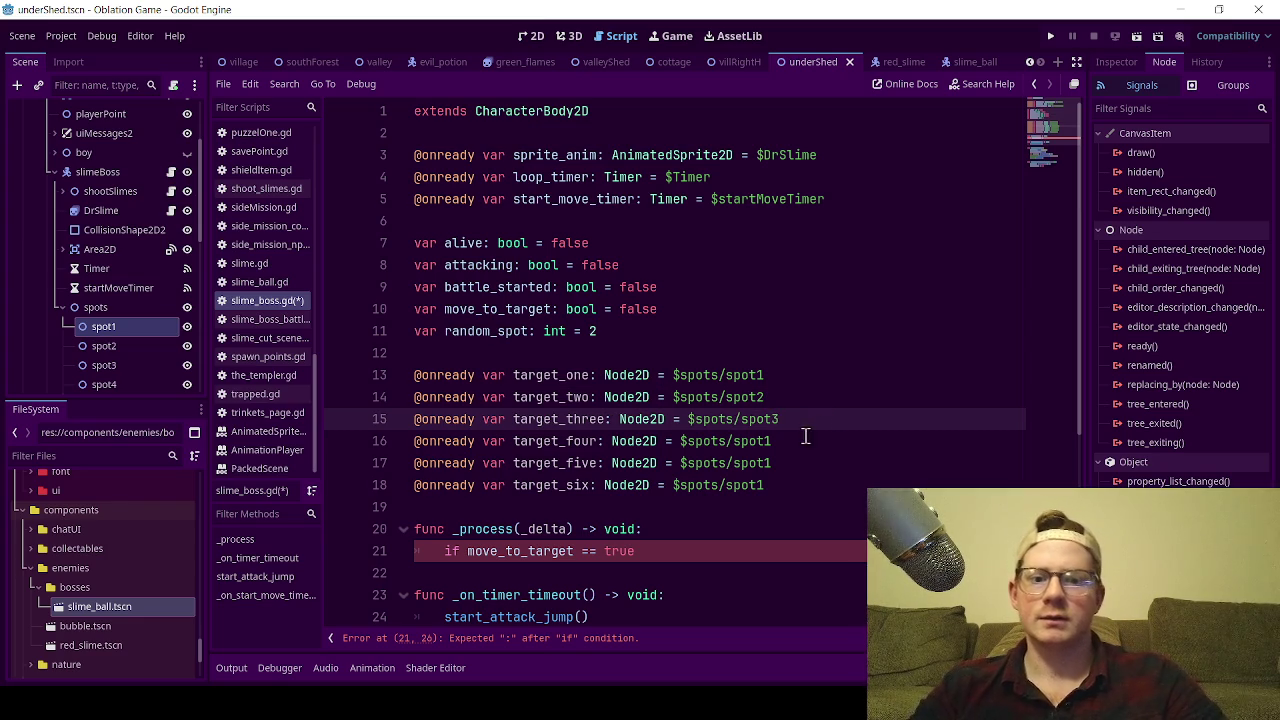
pyautogui.click(801, 437)
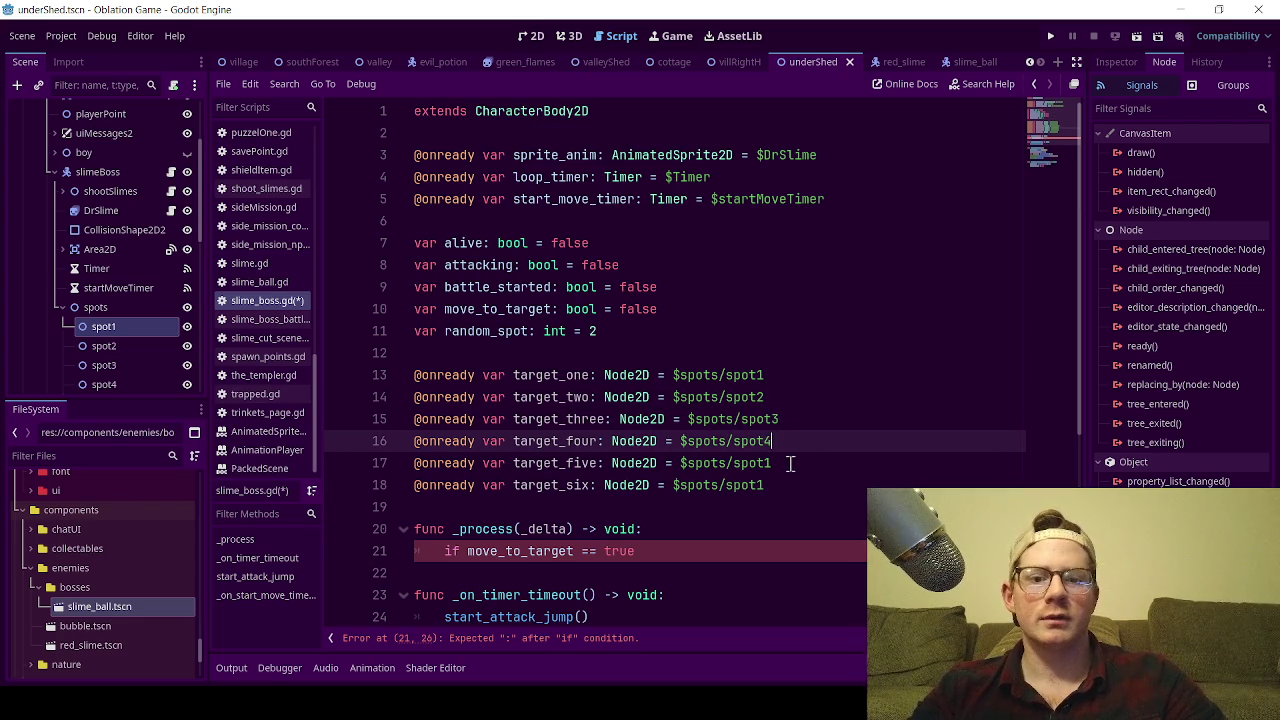
pyautogui.click(790, 463)
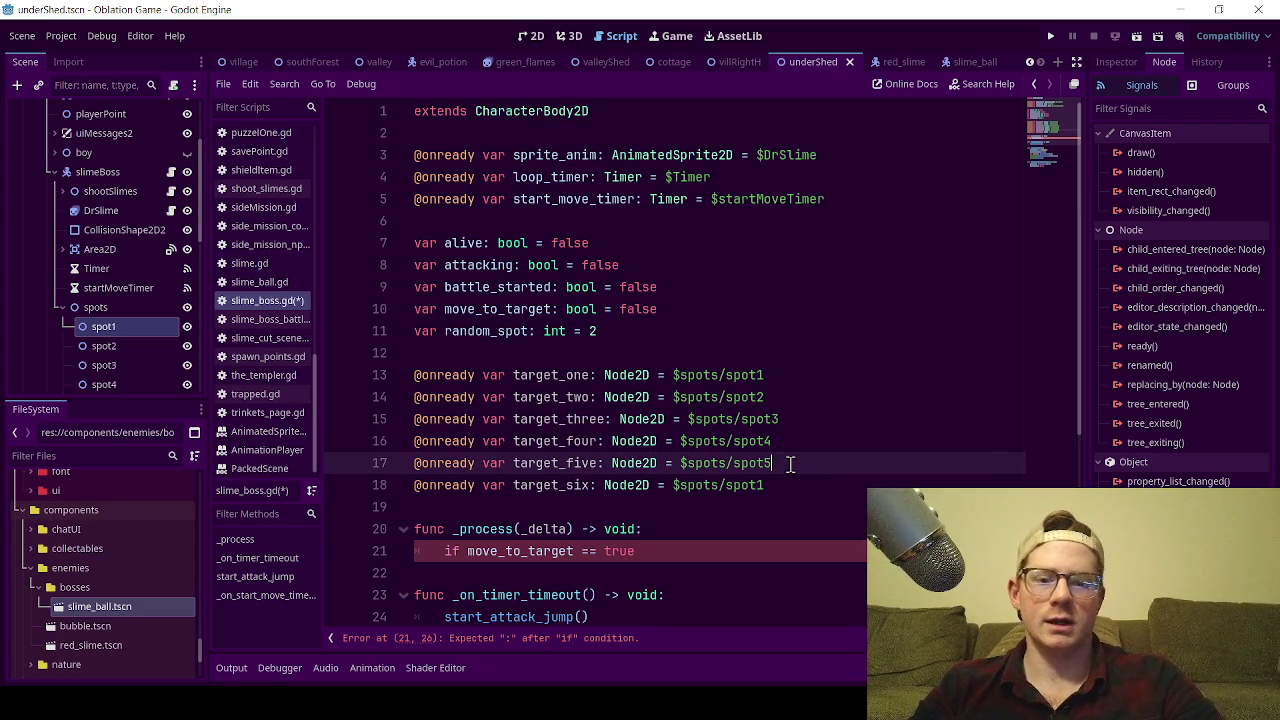
pyautogui.click(784, 484)
pyautogui.write('6')
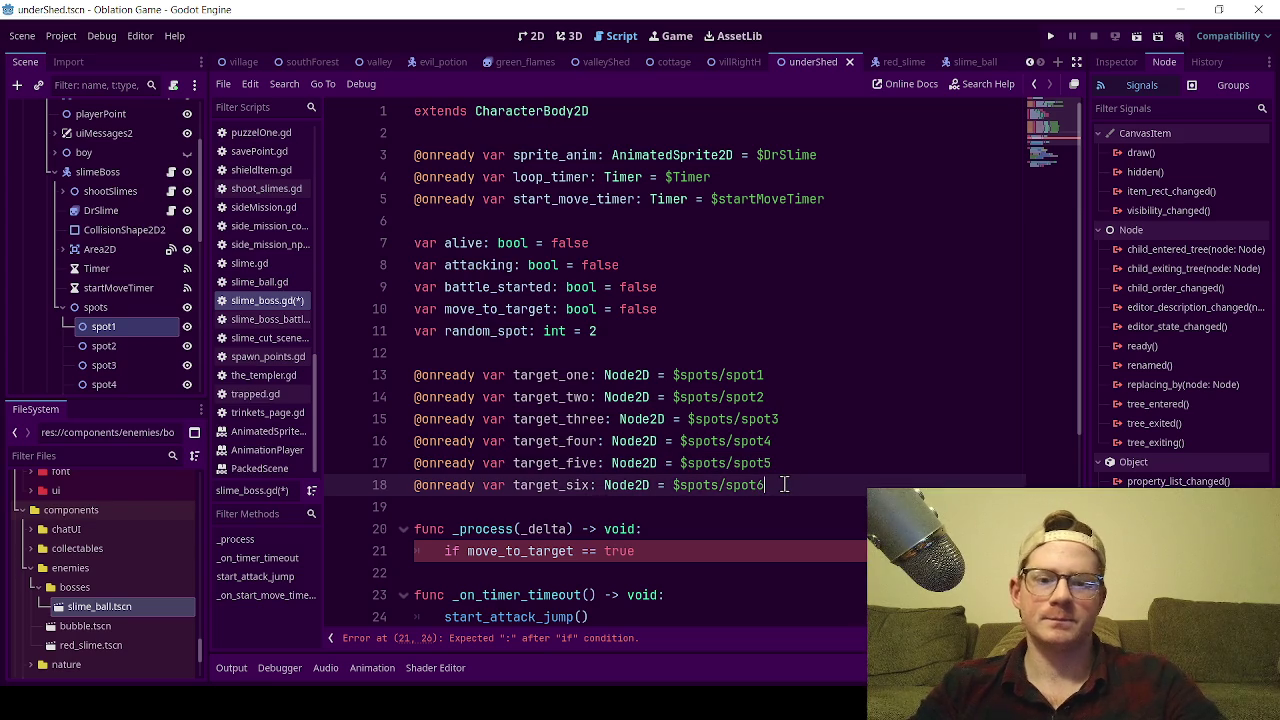
pyautogui.hotkey('ctrl', 's')
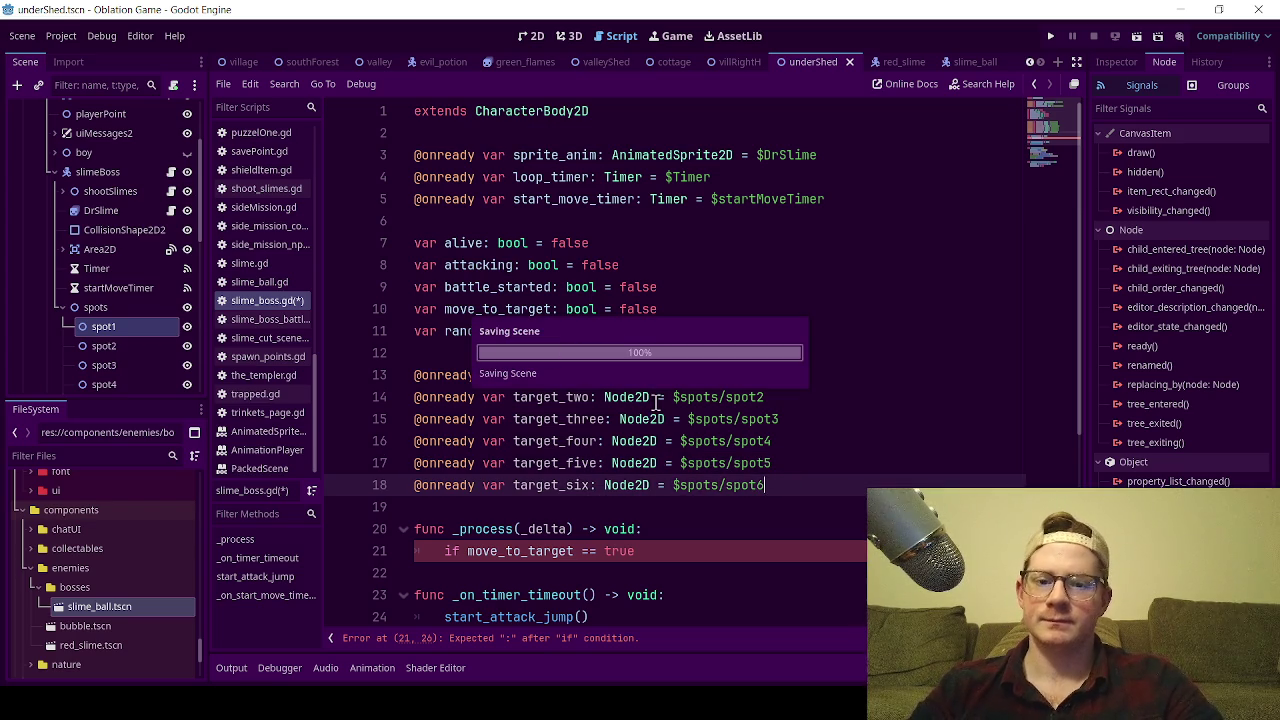
pyautogui.scroll(-3, 567, 414)
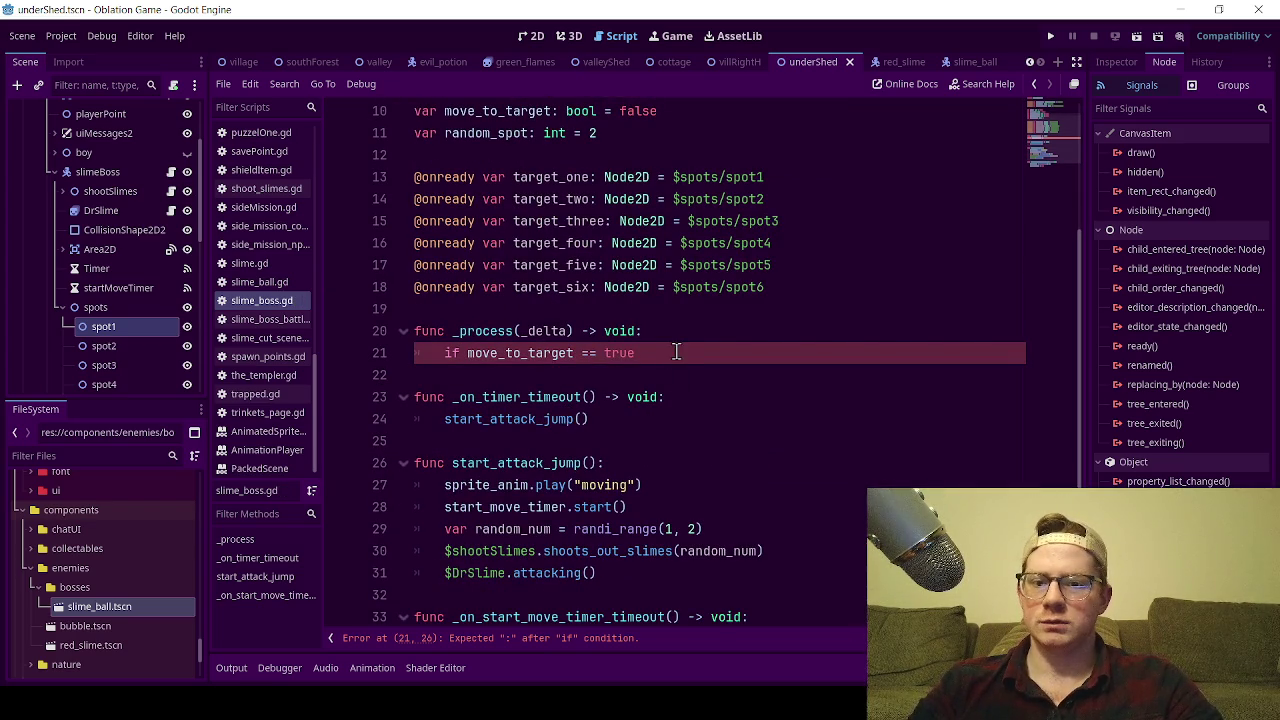
# Delete the unfinished if statement and add a _physics_process function below the target declarations.
pyautogui.scroll(1, 675, 352)
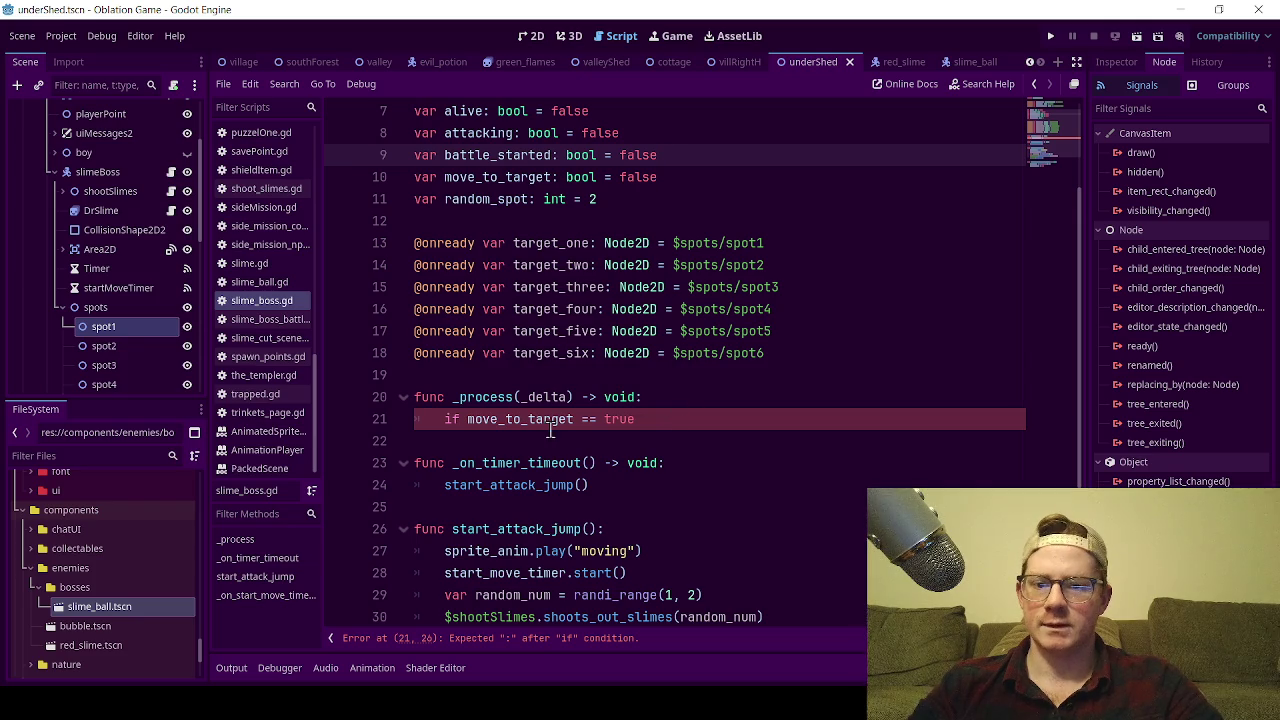
pyautogui.moveTo(664, 420)
pyautogui.mouseDown()
pyautogui.moveTo(425, 421)
pyautogui.moveTo(444, 421)
pyautogui.mouseUp()
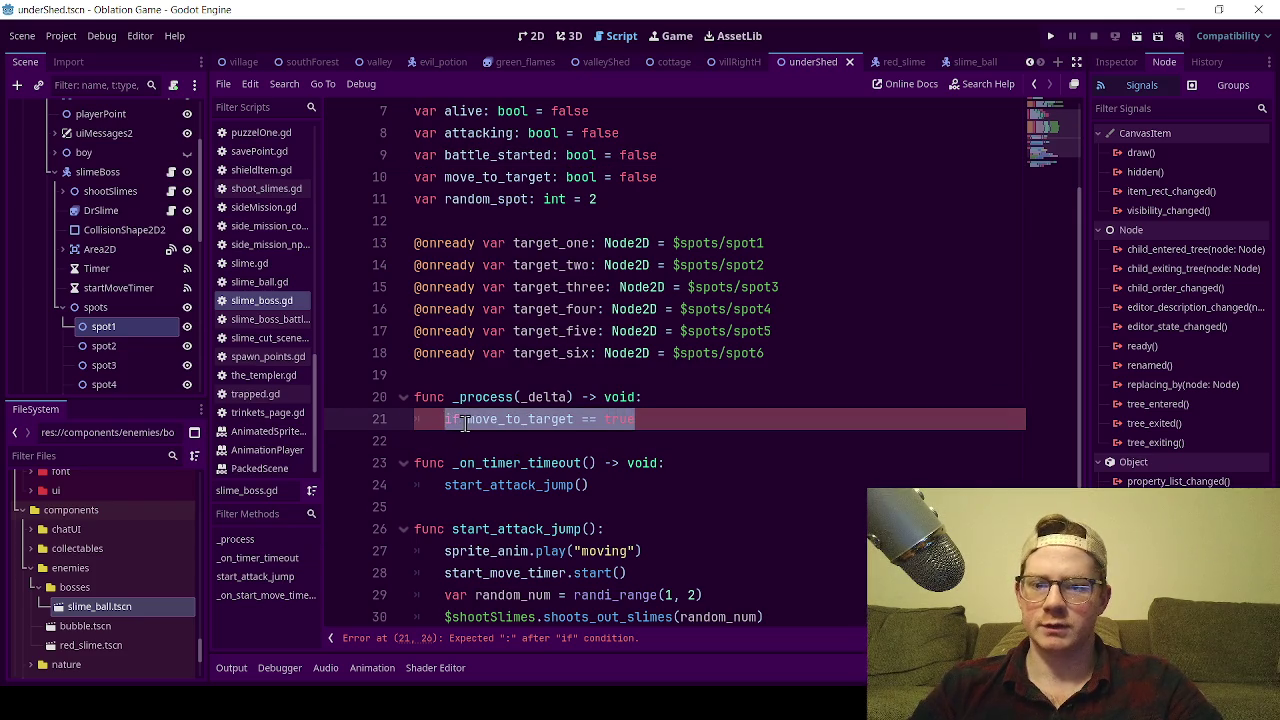
pyautogui.press('BackSpace')
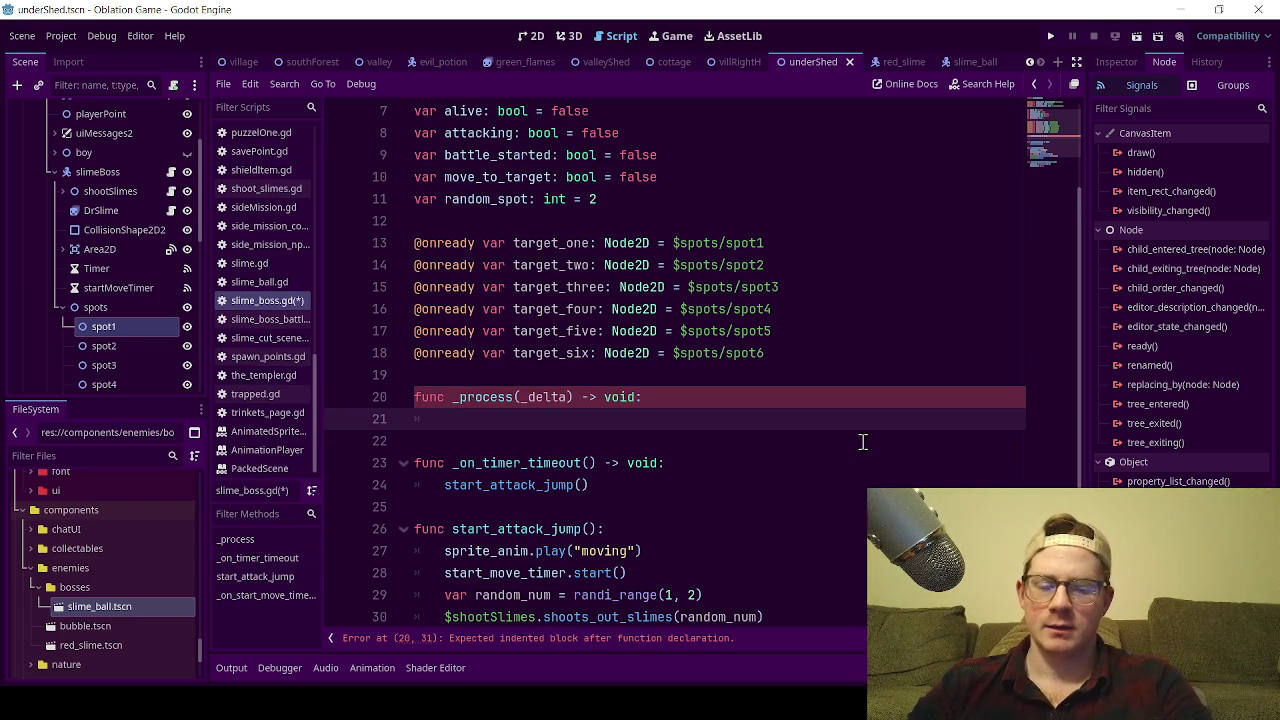
pyautogui.write('pass')
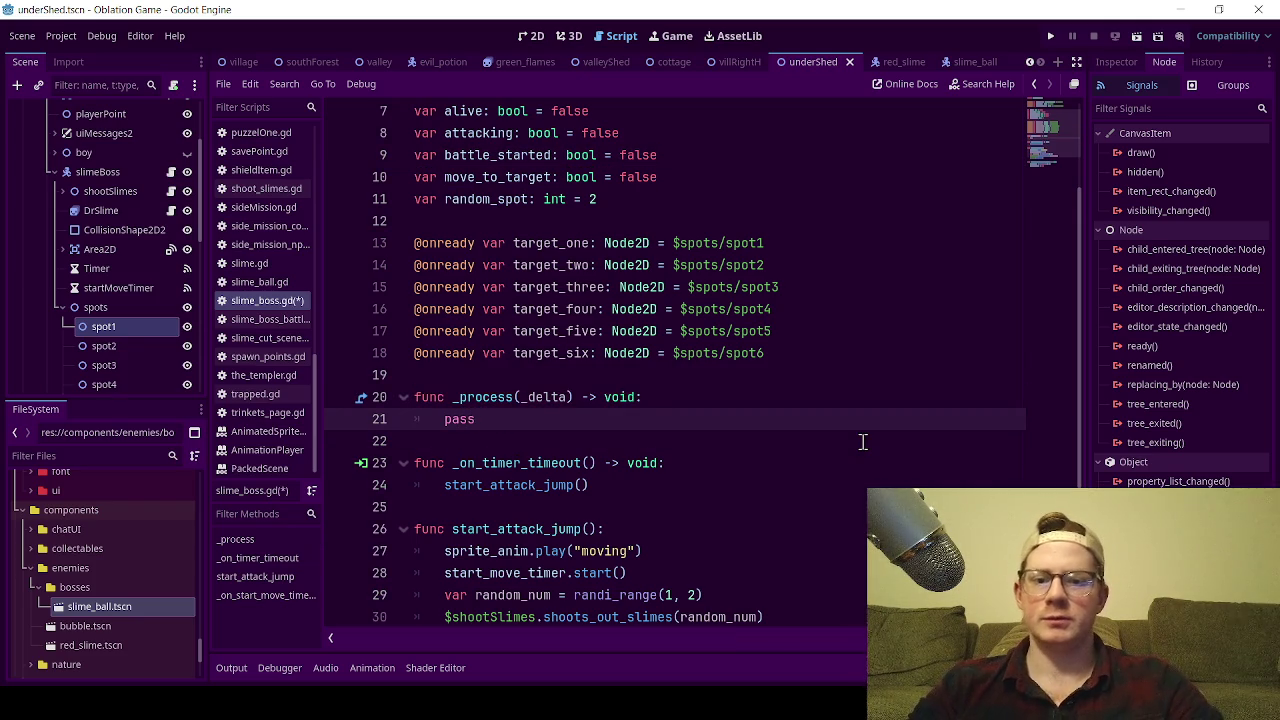
pyautogui.click(810, 360)
pyautogui.press('Return')
pyautogui.press('Return')
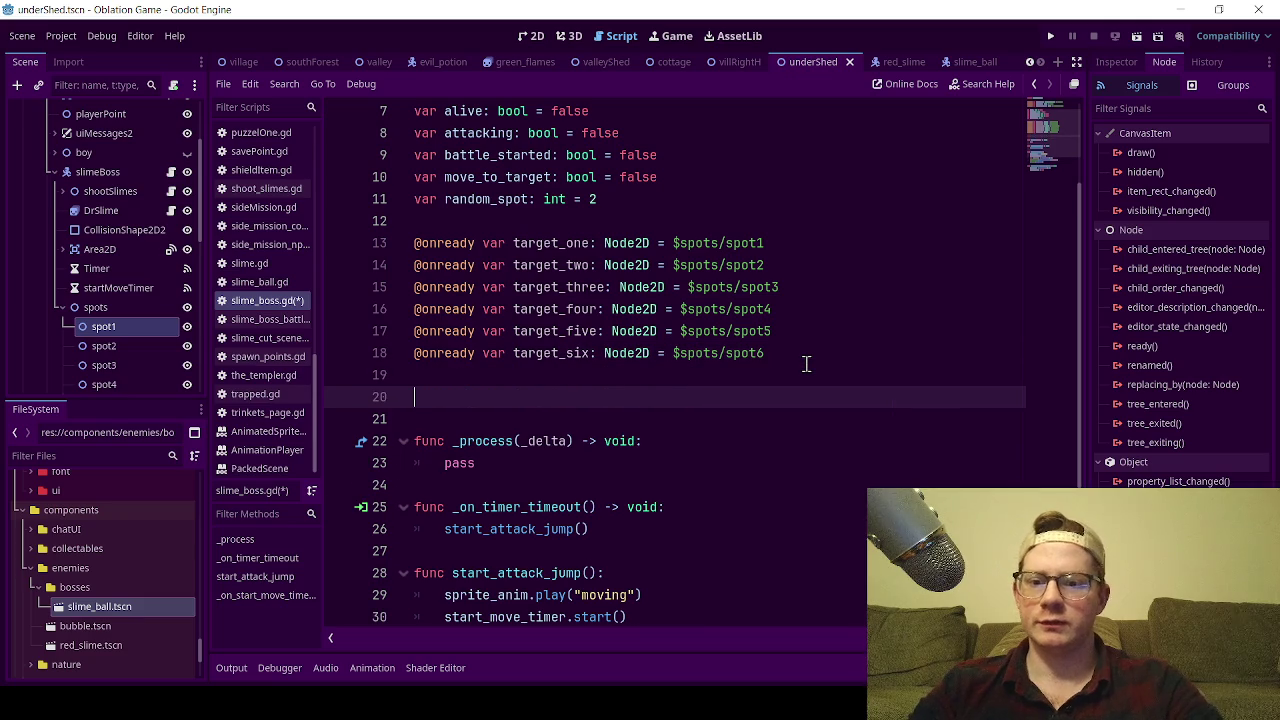
pyautogui.write('func _p')
pyautogui.press('Return')
# Add 'if move_to_target == true:' inside _physics_process with an indented line beneath it.
pyautogui.moveTo(768, 370)
pyautogui.mouseDown()
pyautogui.moveTo(560, 352)
pyautogui.moveTo(393, 262)
pyautogui.mouseUp()
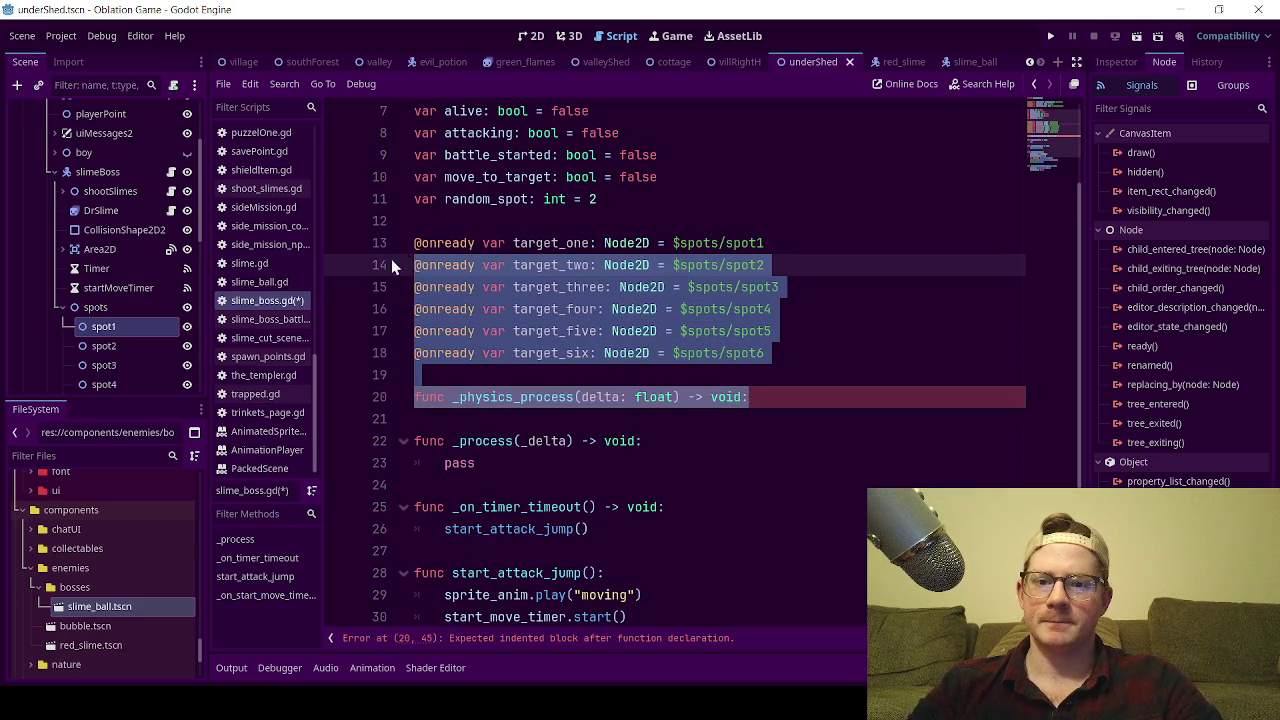
pyautogui.click(566, 199)
pyautogui.click(514, 178)
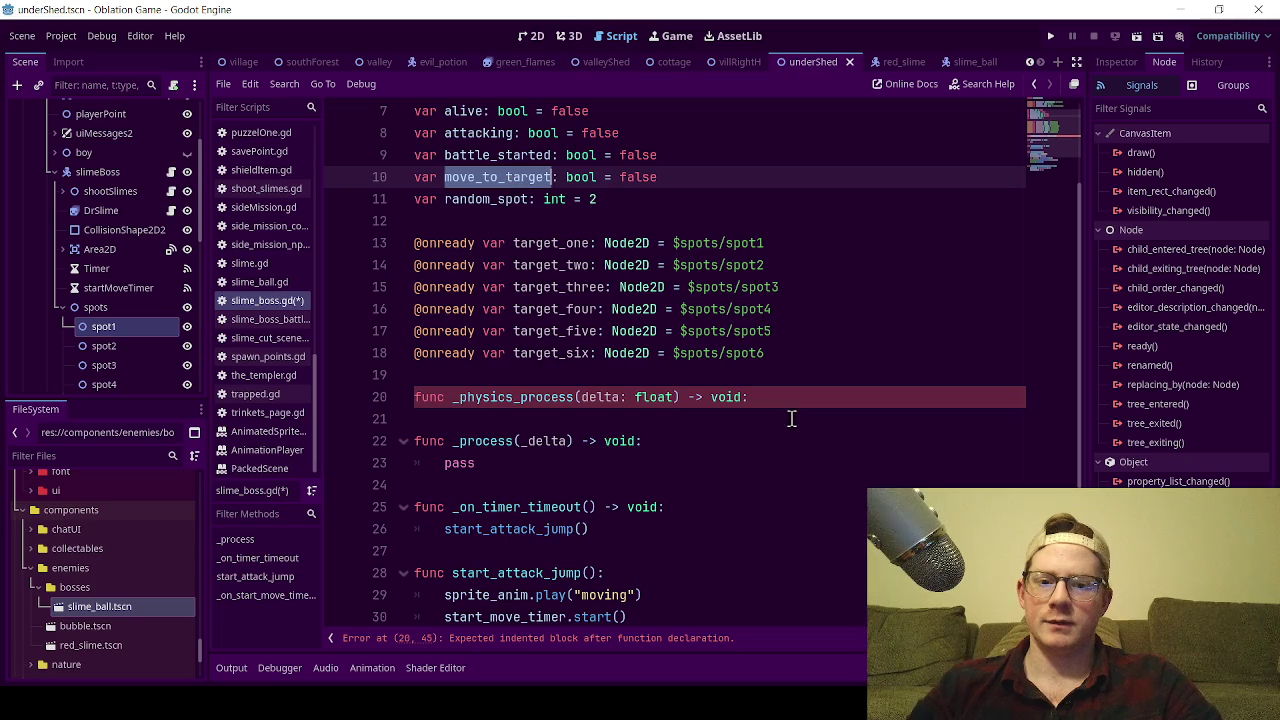
pyautogui.click(786, 397)
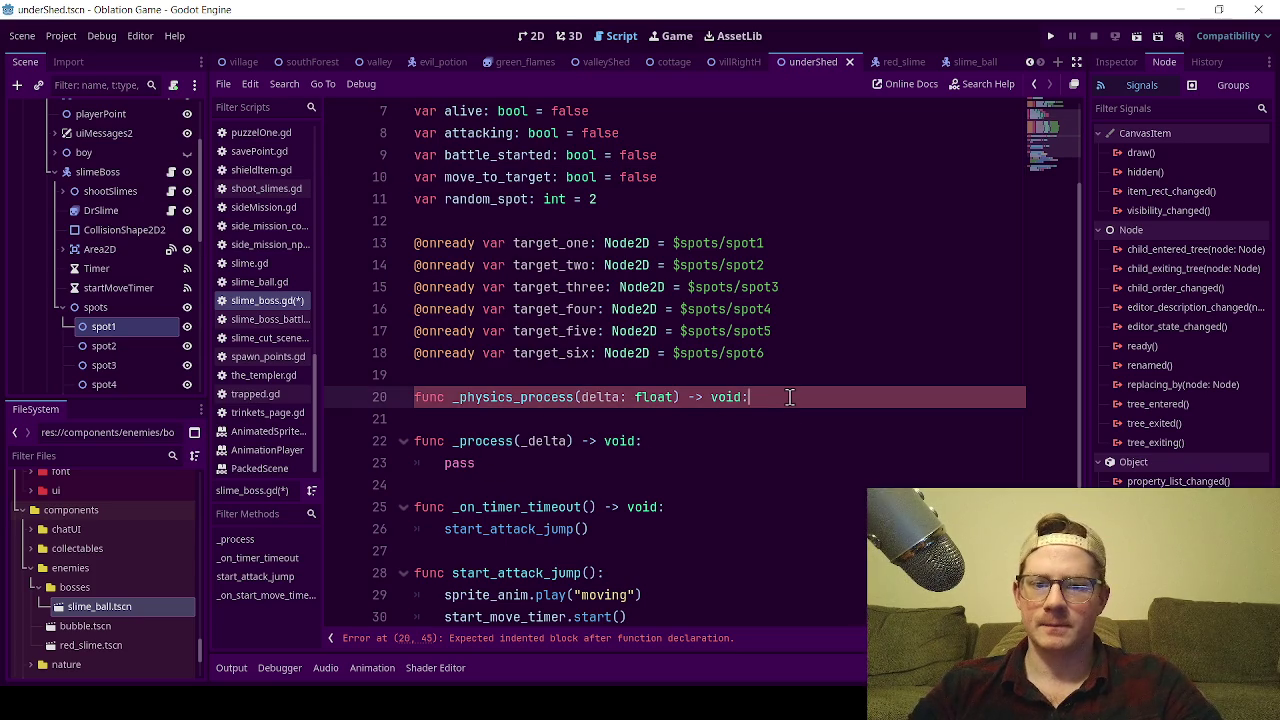
pyautogui.press('Return')
pyautogui.write('fin')
pyautogui.press('BackSpace')
pyautogui.press('BackSpace')
pyautogui.press('BackSpace')
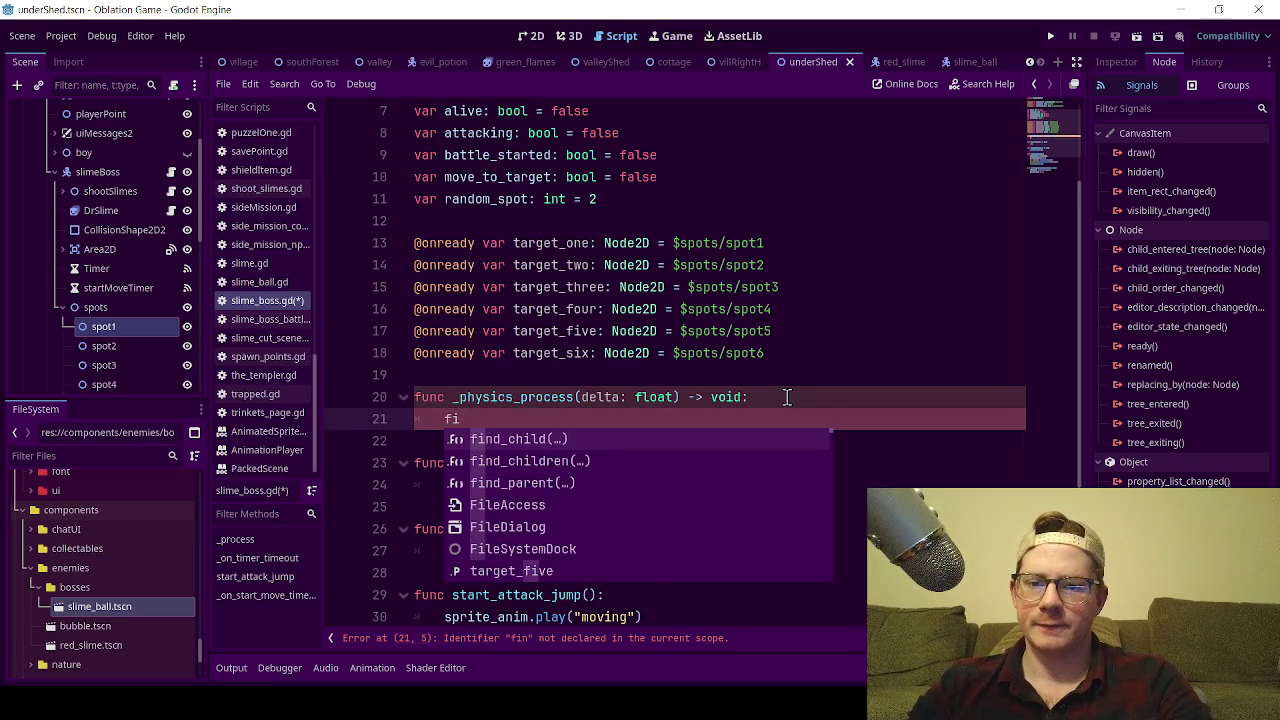
pyautogui.write('if move_to_target')
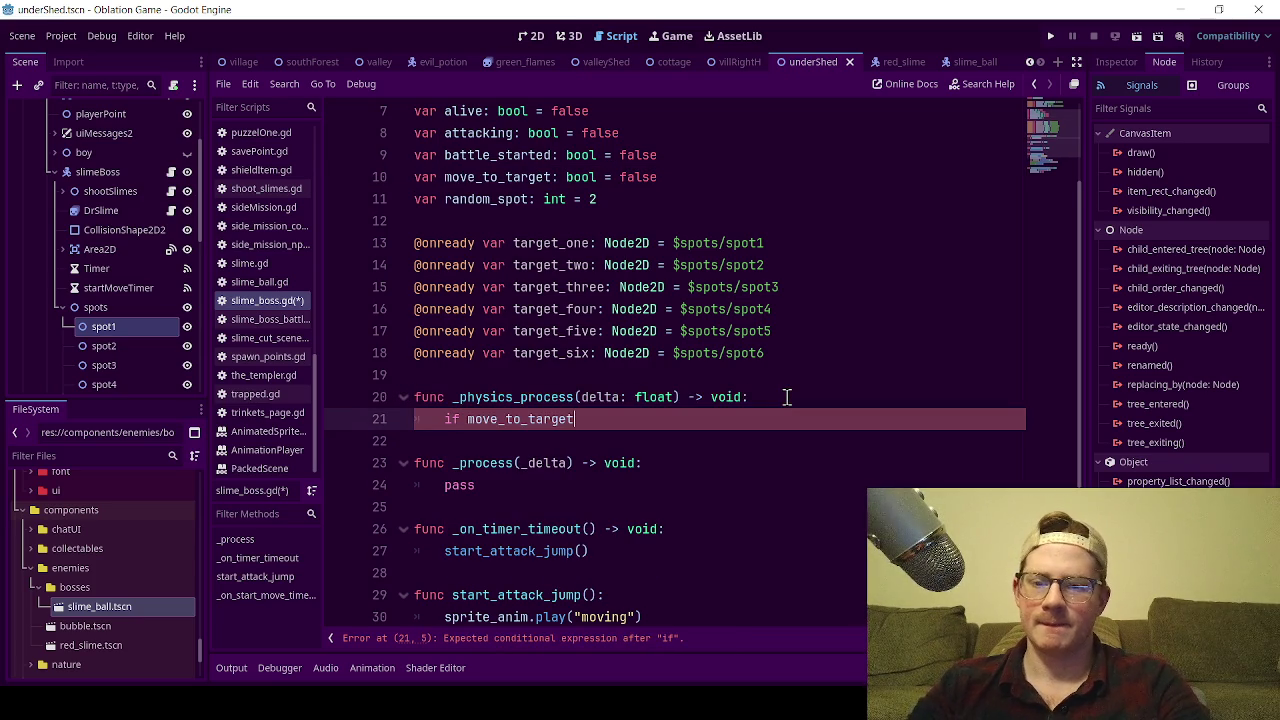
pyautogui.write(' == true')
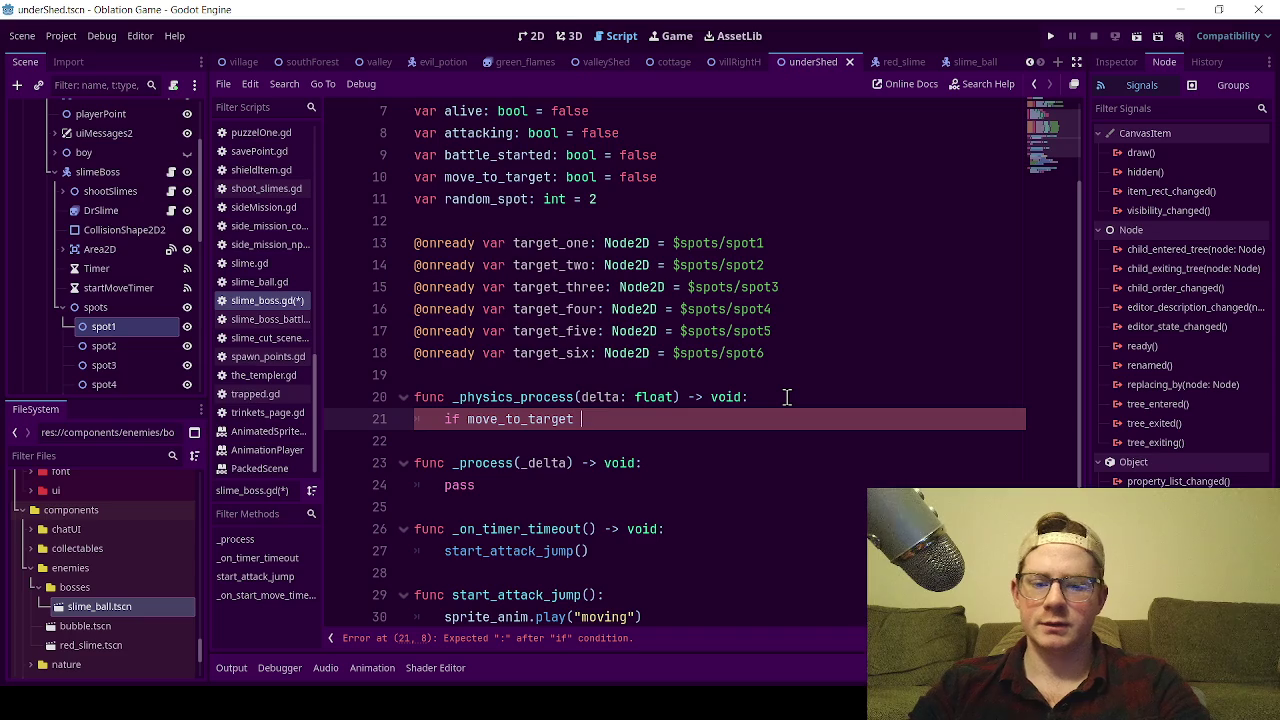
pyautogui.write(':')
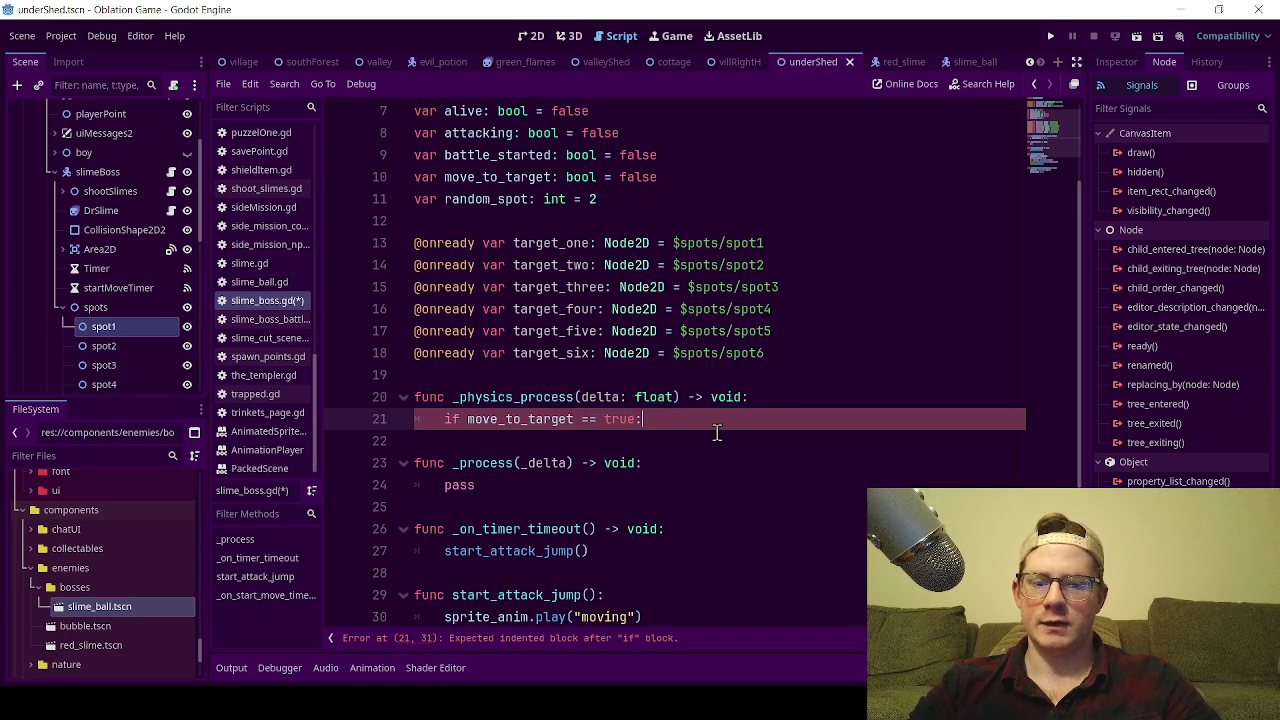
pyautogui.press('Return')
pyautogui.press('Return')
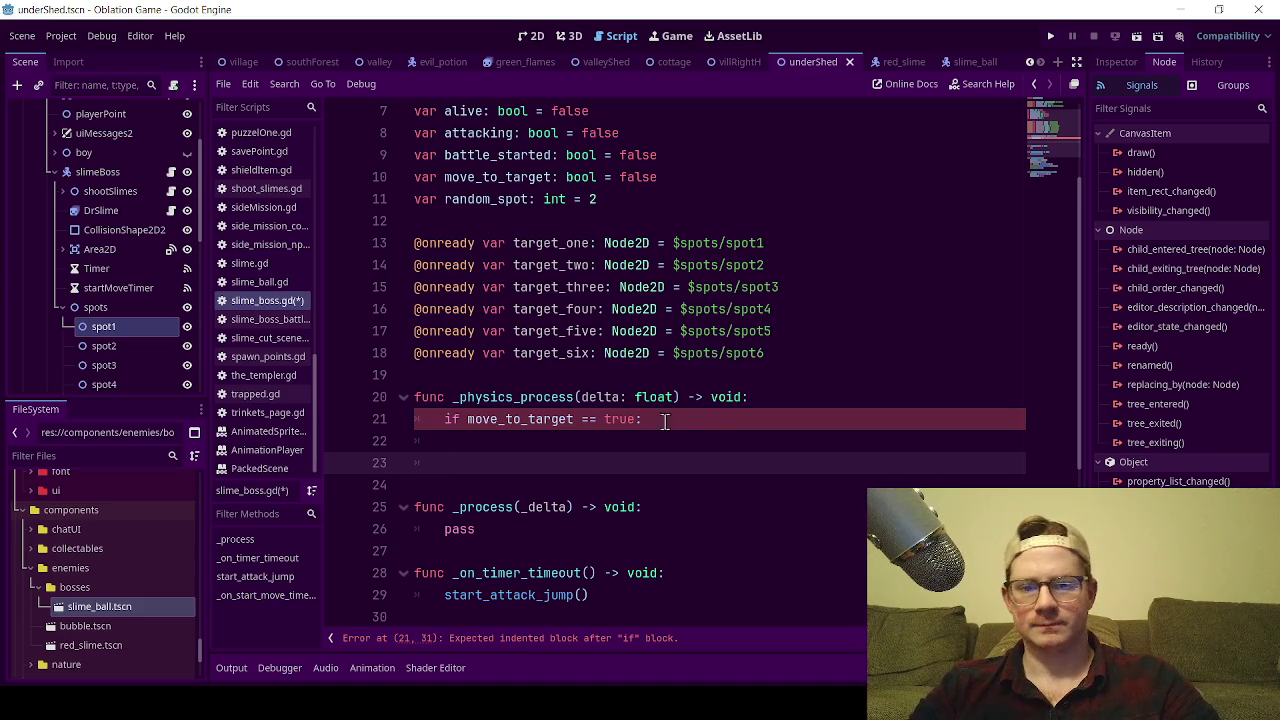
pyautogui.moveTo(645, 420)
pyautogui.mouseDown()
pyautogui.moveTo(420, 330)
pyautogui.moveTo(397, 255)
pyautogui.mouseUp()
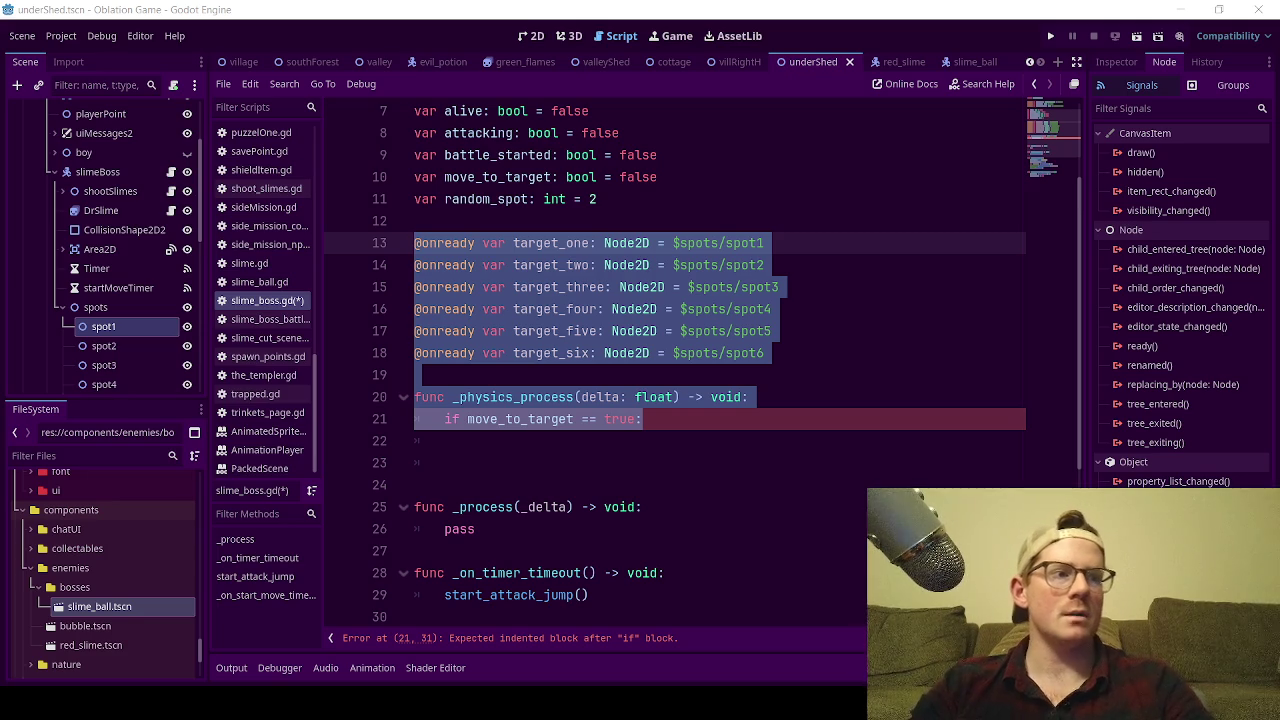
pyautogui.click(912, 377)
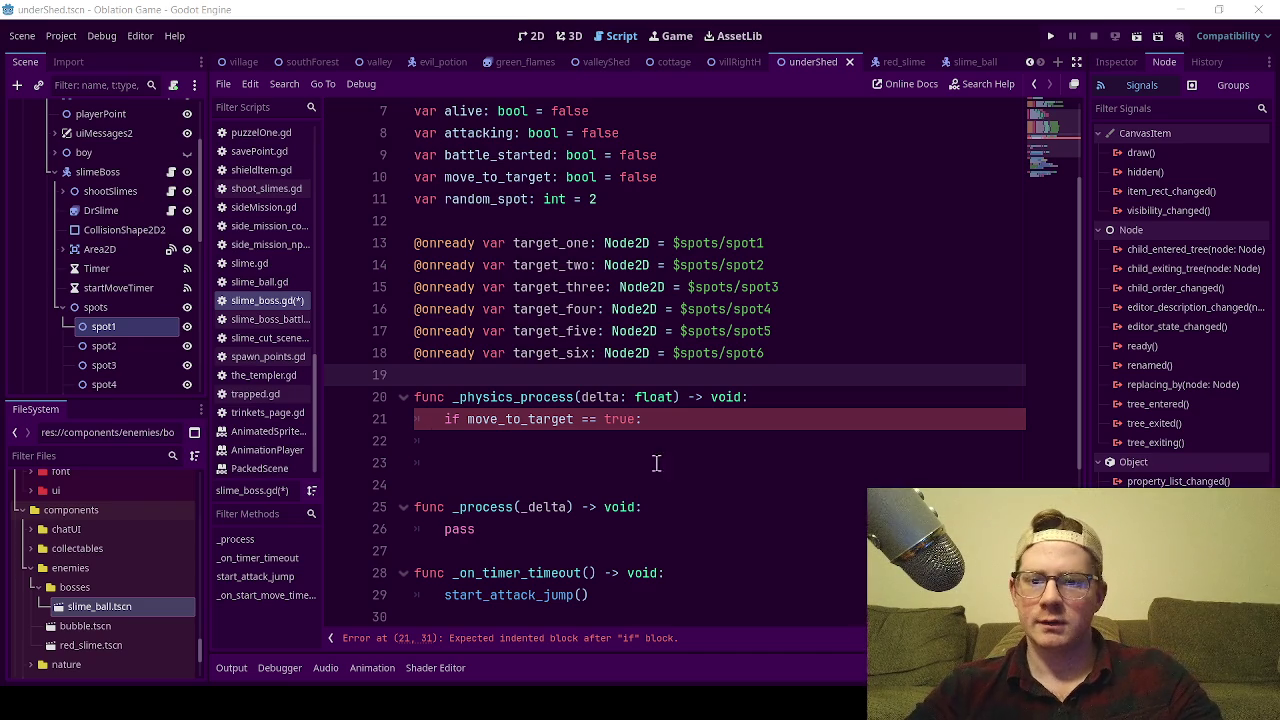
# Paste the new move_logic movement code over lines 13–21 of slime_boss.gd.
pyautogui.moveTo(418, 248)
pyautogui.mouseDown()
pyautogui.moveTo(571, 423)
pyautogui.moveTo(652, 424)
pyautogui.mouseUp()
pyautogui.hotkey('ctrl', 'v')
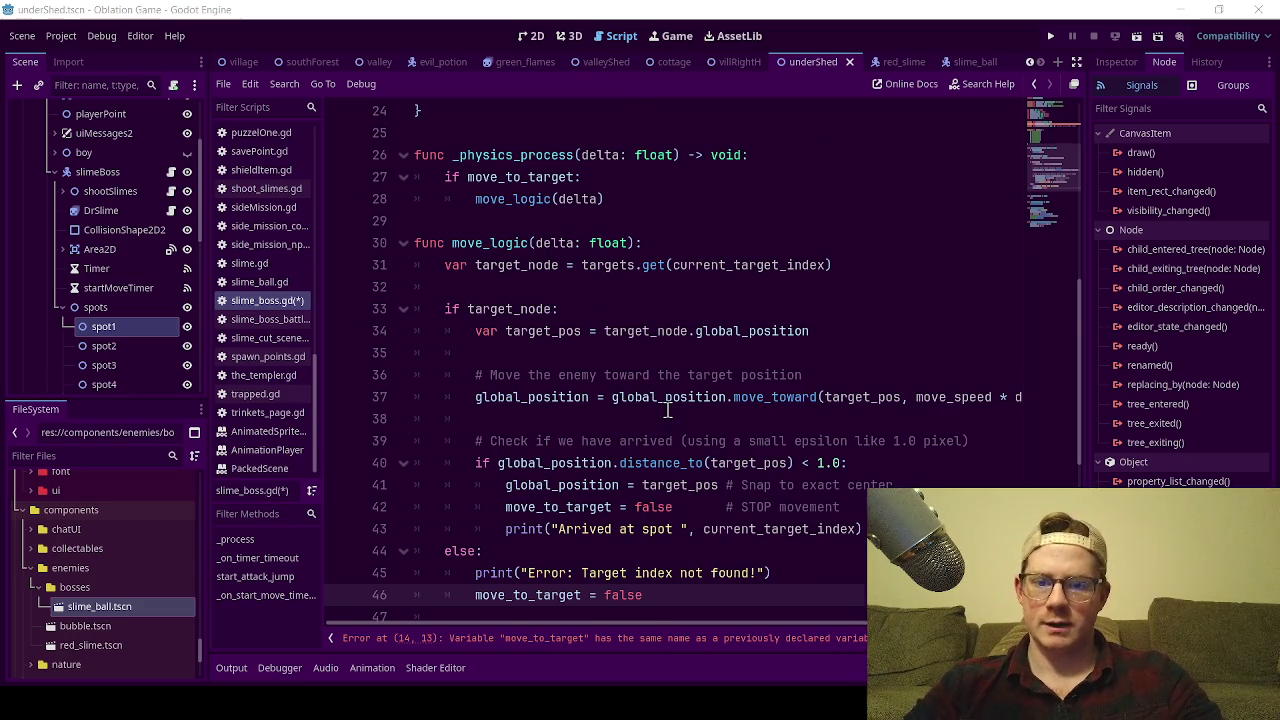
# Delete the old 'var move_to_target' on line 10 and save slime_boss.gd.
pyautogui.scroll(-2, 651, 487)
pyautogui.click(503, 641)
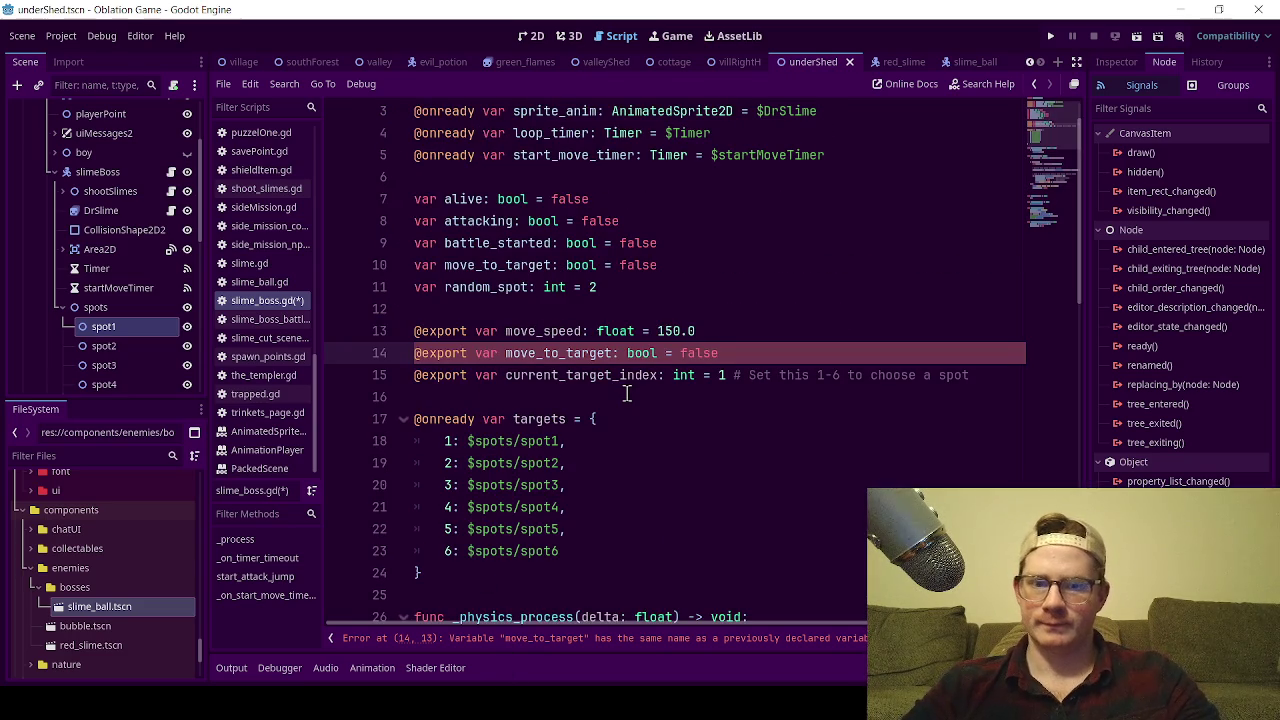
pyautogui.click(643, 265)
pyautogui.moveTo(657, 265); pyautogui.dragTo(414, 265)
pyautogui.press('BackSpace')
pyautogui.press('BackSpace')
pyautogui.hotkey('ctrl', 's')
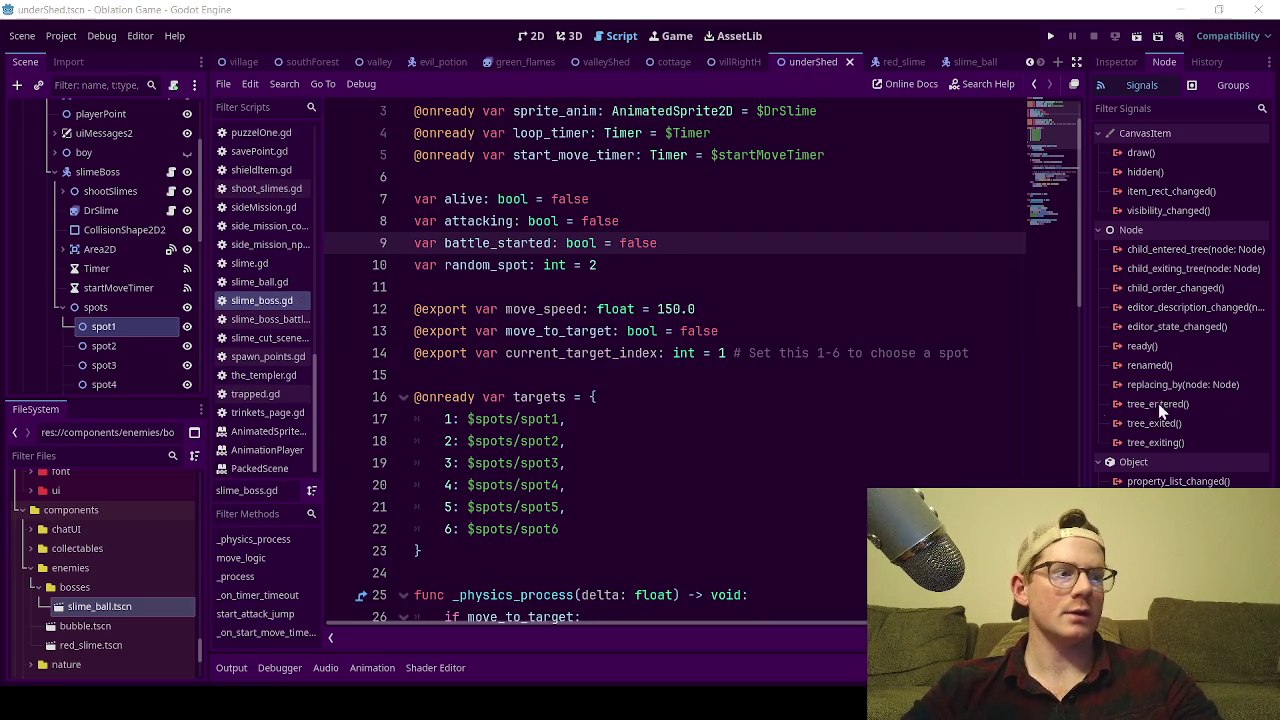
pyautogui.scroll(-2, 731, 363)
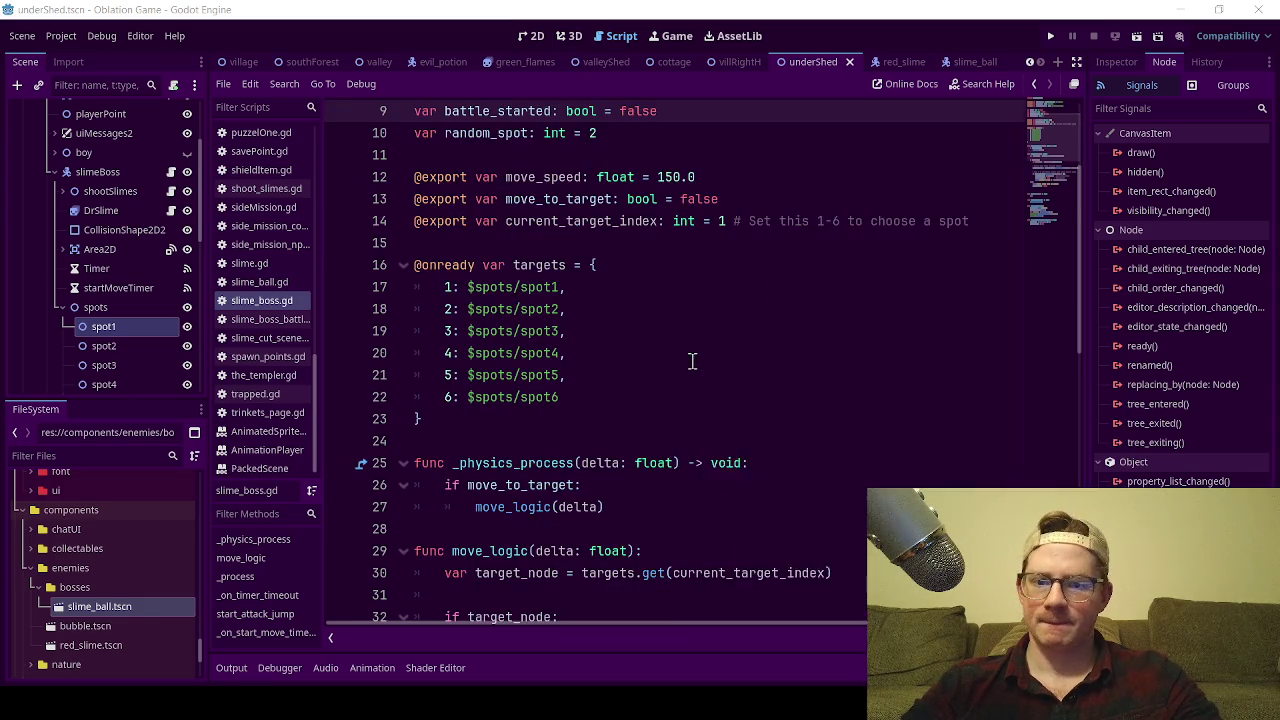
pyautogui.scroll(-3, 691, 360)
pyautogui.scroll(-3, 526, 235)
pyautogui.hotkey('ctrl', 's')
pyautogui.scroll(6, 657, 271)
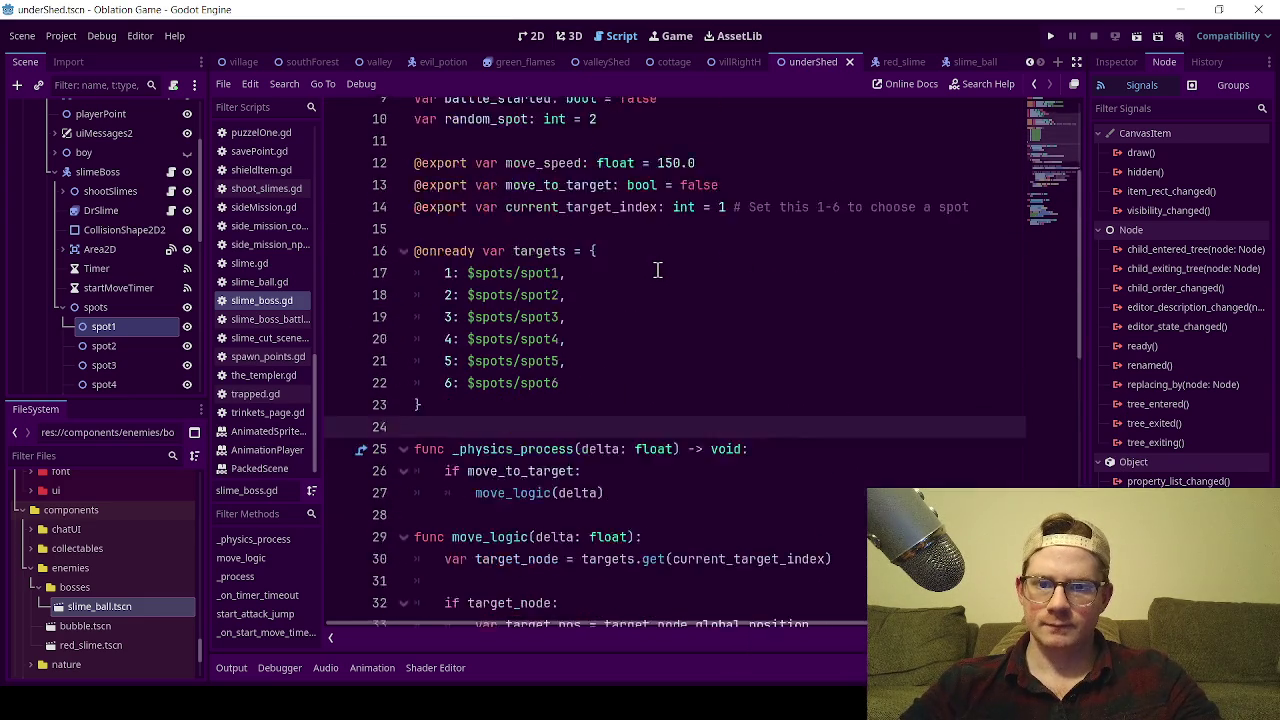
pyautogui.scroll(-5, 606, 312)
pyautogui.scroll(4, 607, 313)
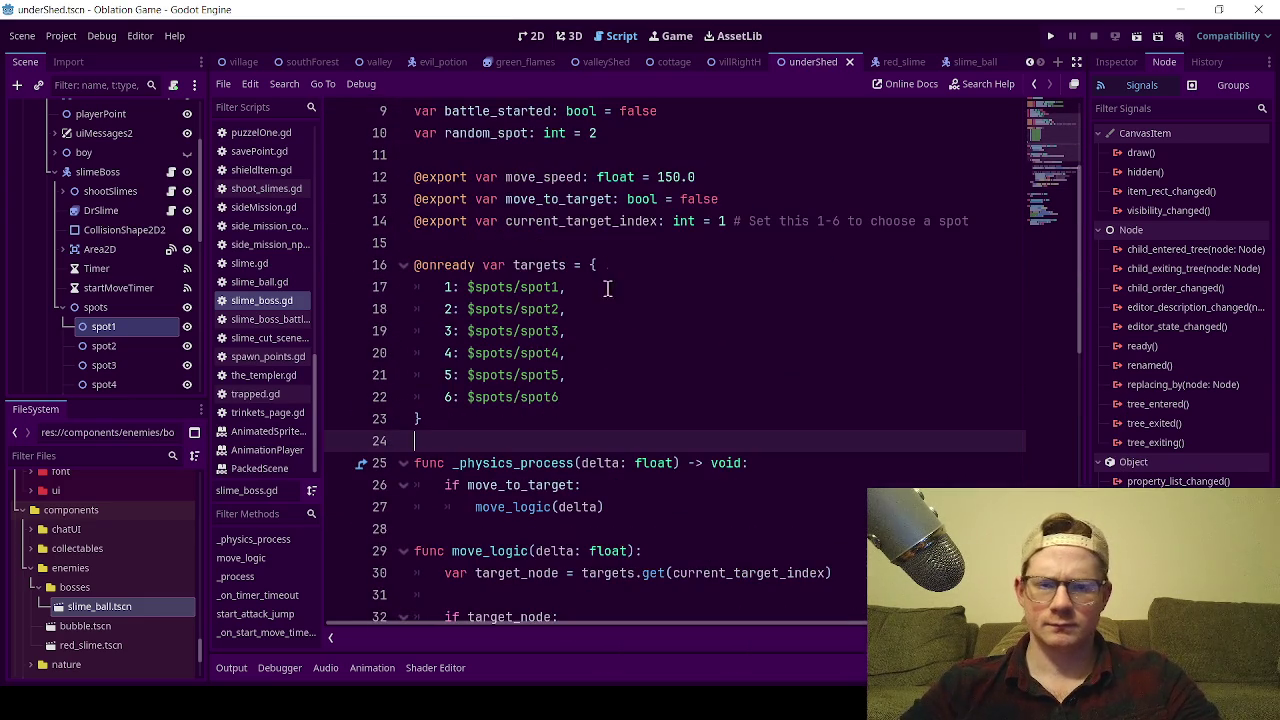
pyautogui.doubleClick(572, 197)
pyautogui.scroll(-2, 652, 368)
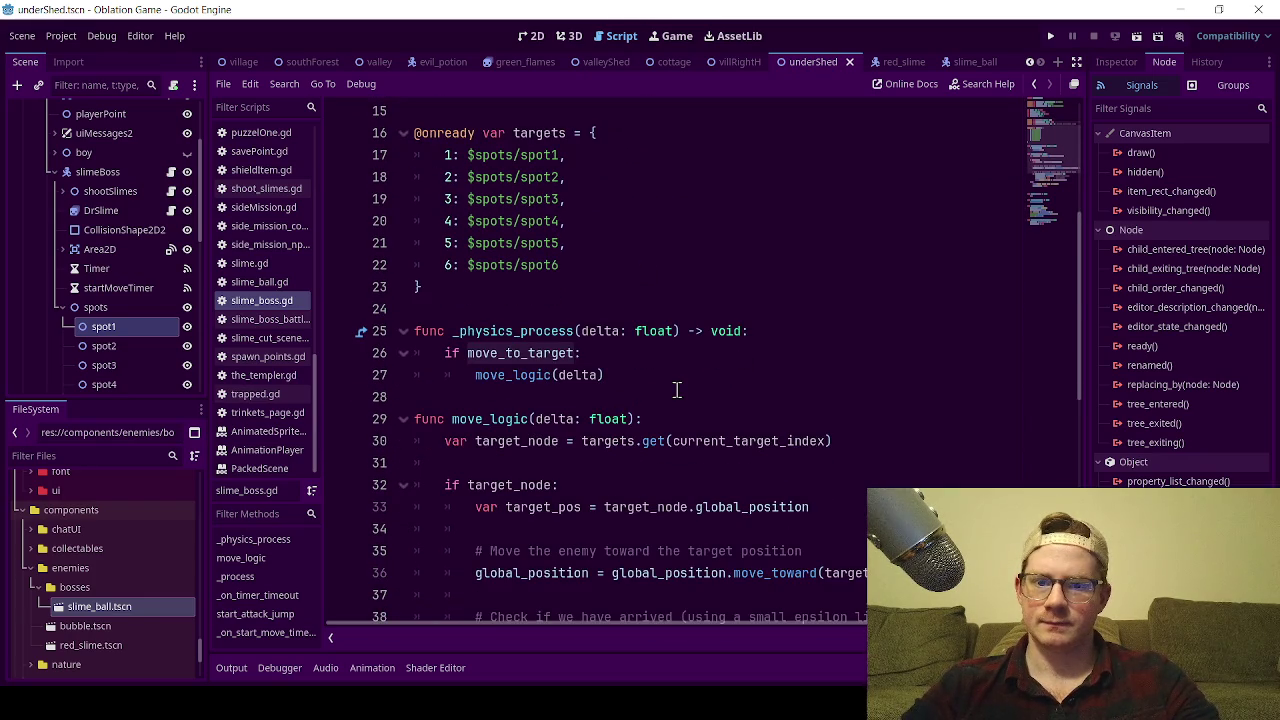
pyautogui.scroll(-9, 676, 389)
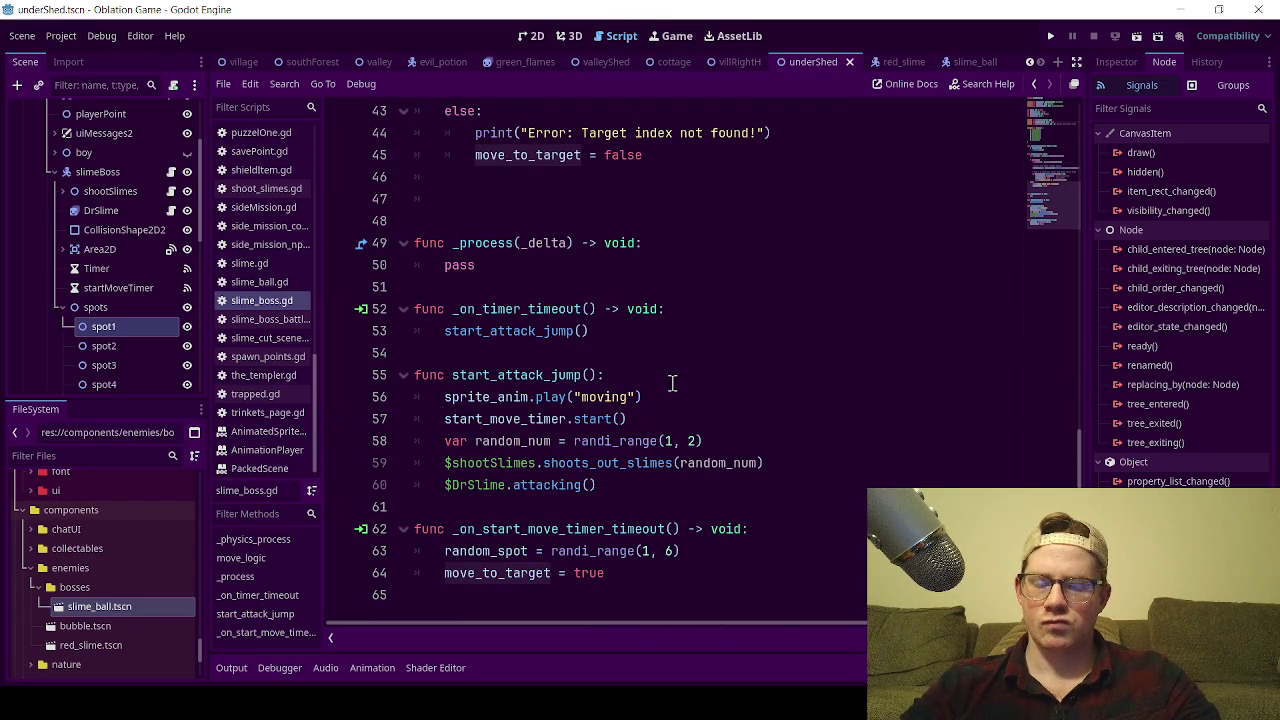
pyautogui.click(680, 443)
pyautogui.scroll(12, 641, 461)
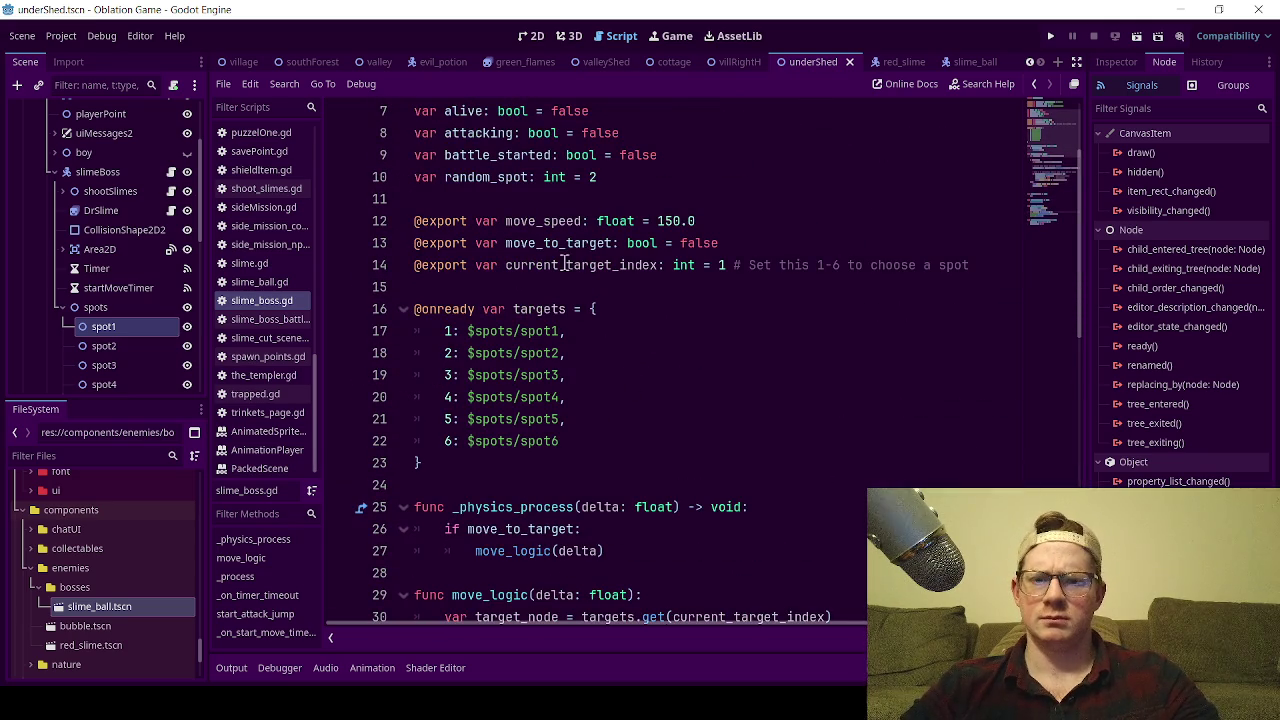
pyautogui.scroll(-12, 679, 536)
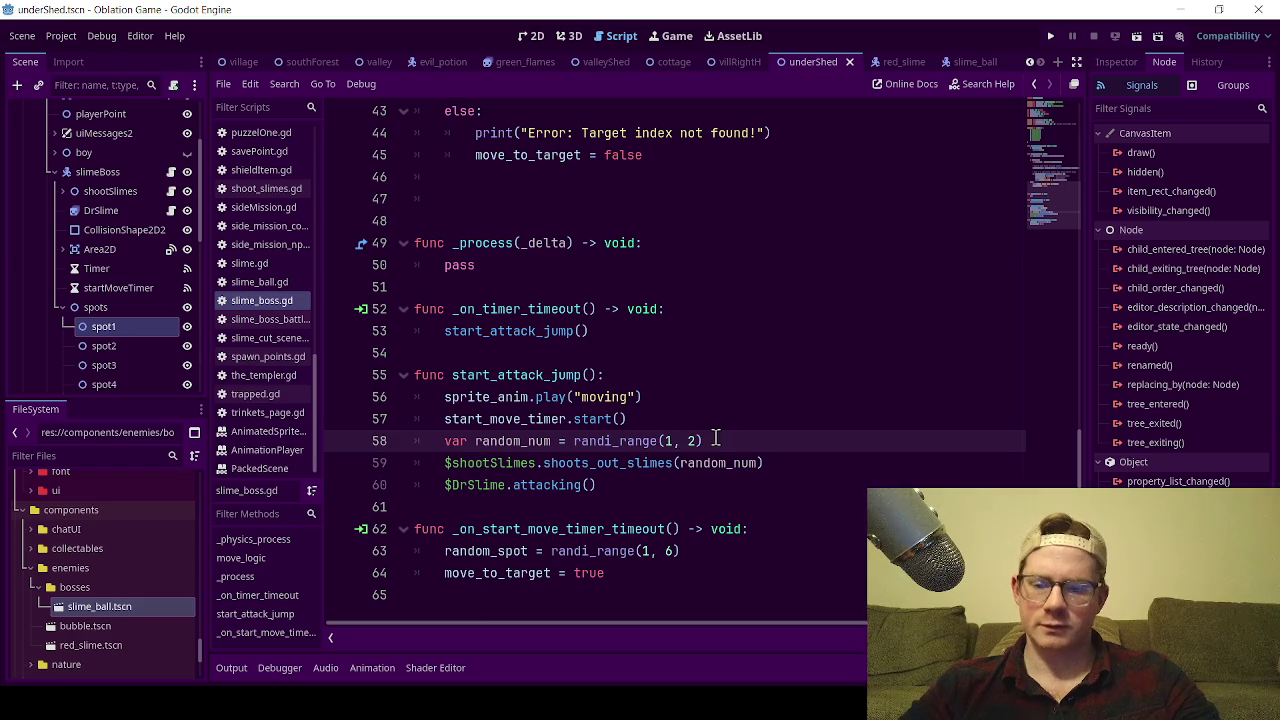
pyautogui.hotkey('ctrl', 's')
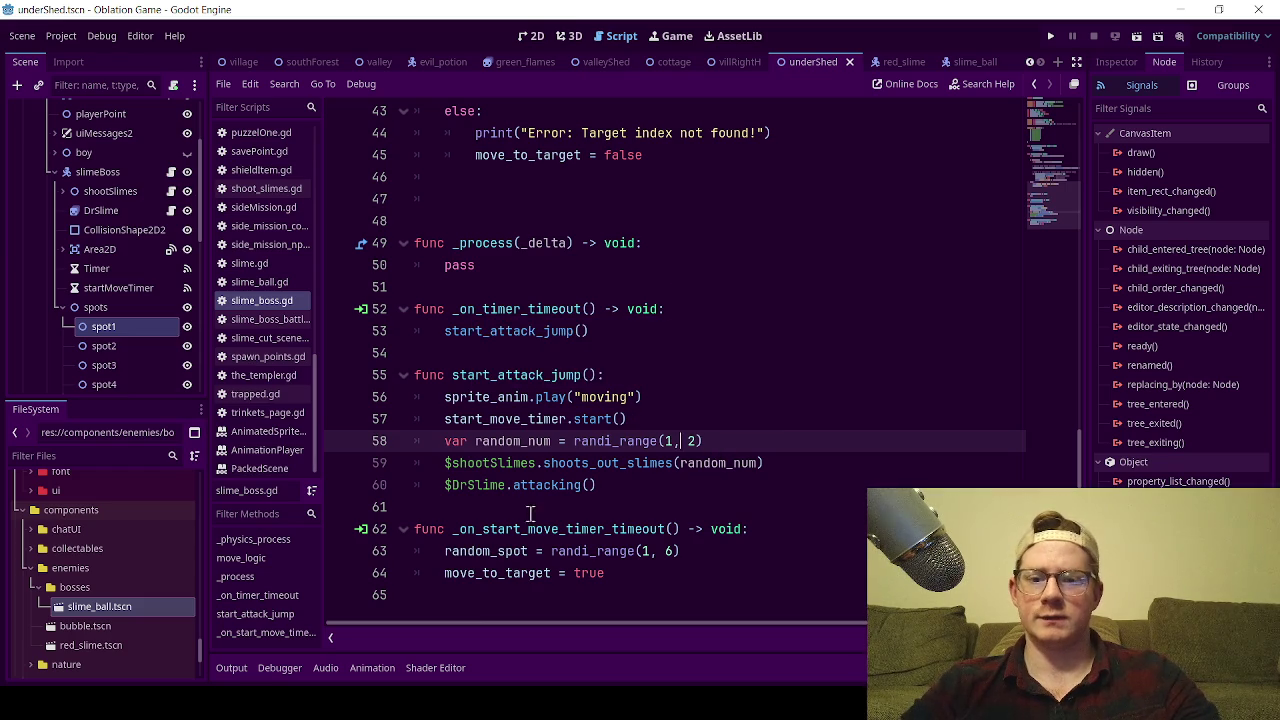
pyautogui.scroll(5, 636, 439)
pyautogui.scroll(10, 636, 439)
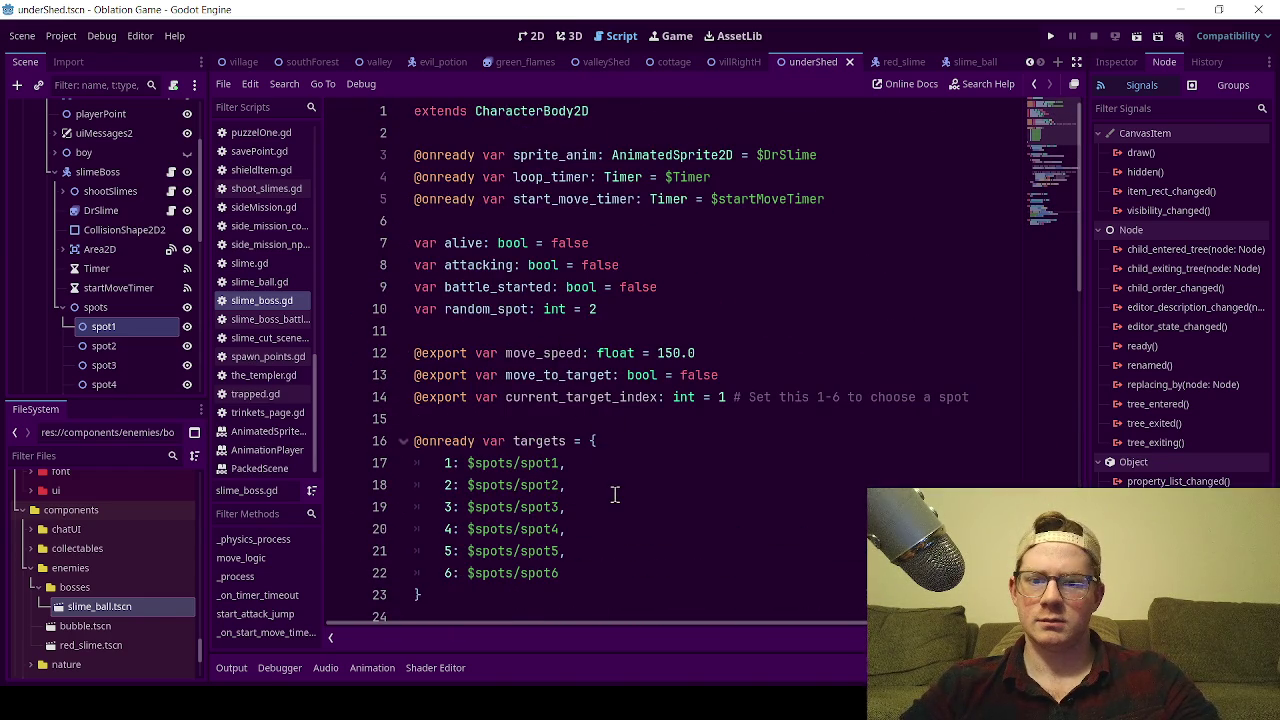
pyautogui.scroll(-5, 615, 494)
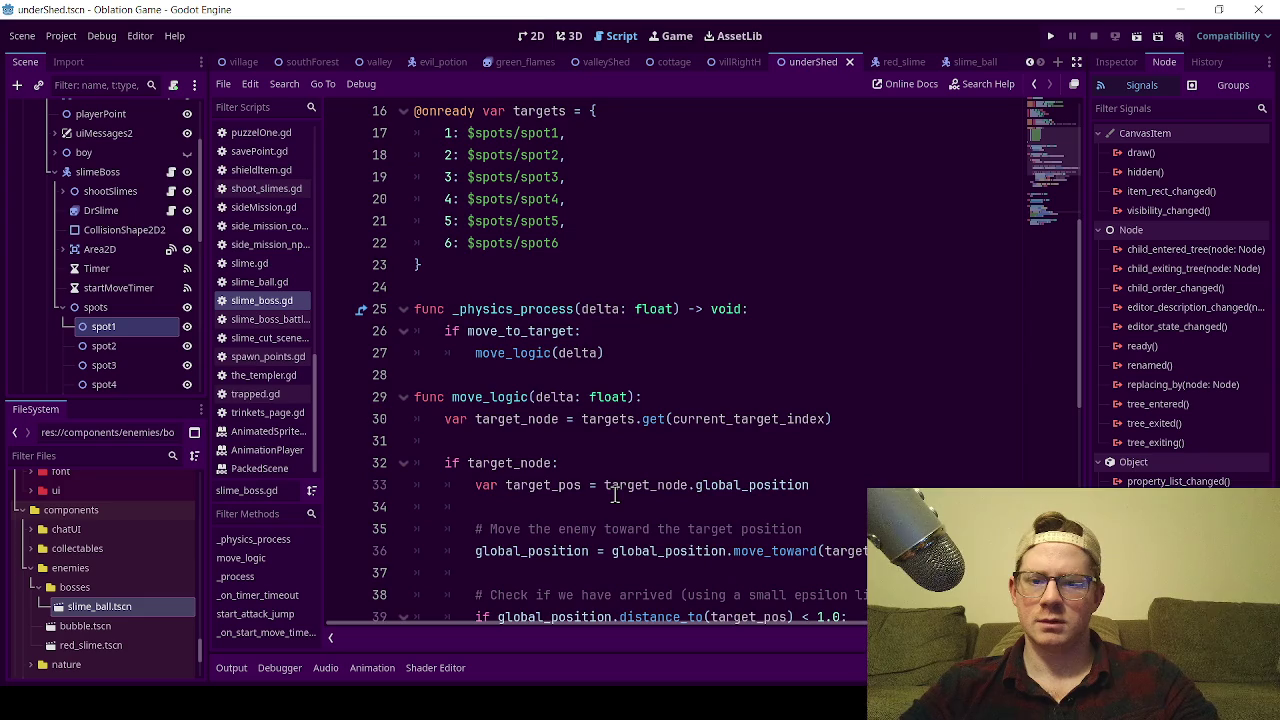
pyautogui.scroll(-9, 615, 494)
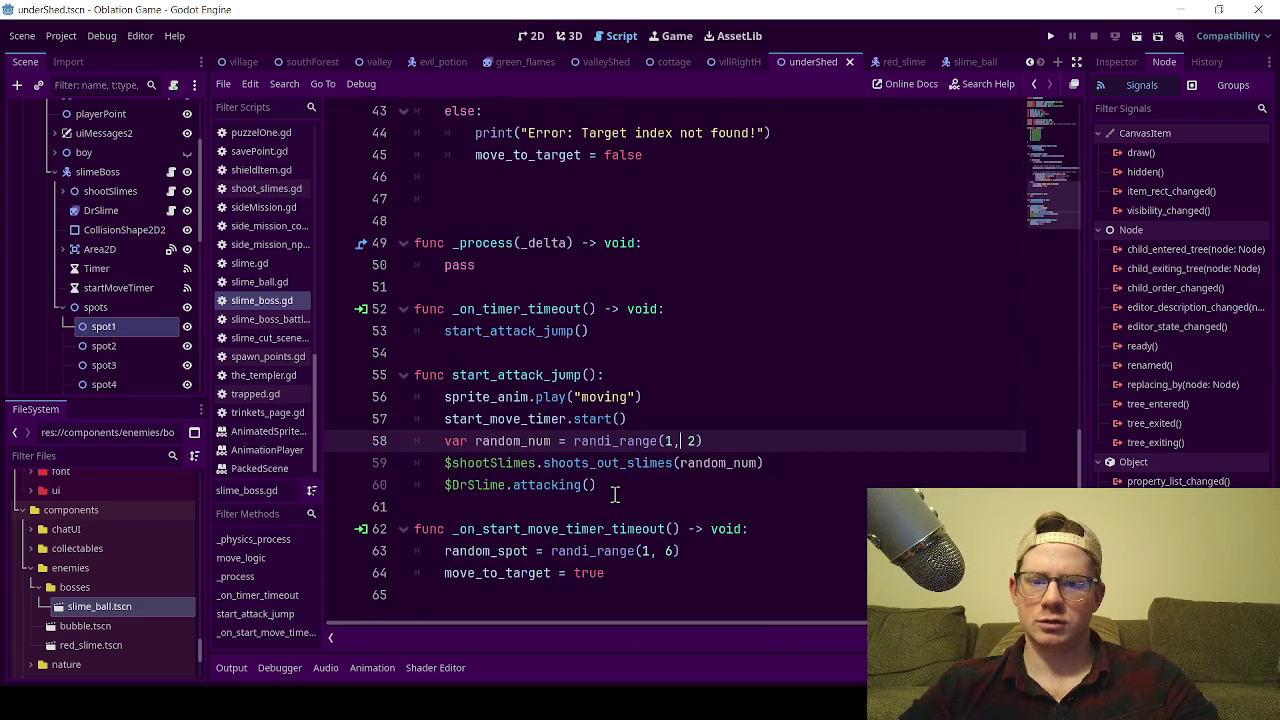
pyautogui.click(485, 552)
pyautogui.doubleClick(485, 552)
pyautogui.hotkey('ctrl', 'c')
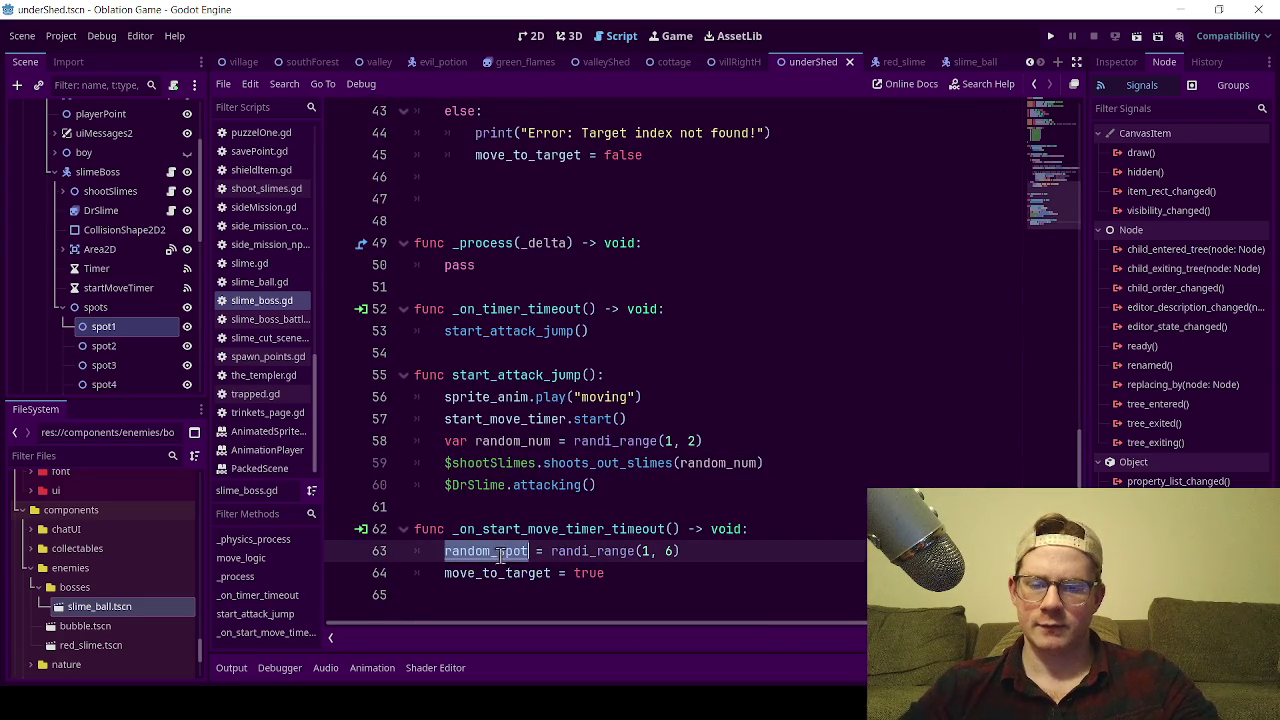
pyautogui.scroll(4, 788, 407)
pyautogui.scroll(5, 788, 407)
pyautogui.scroll(-2, 587, 370)
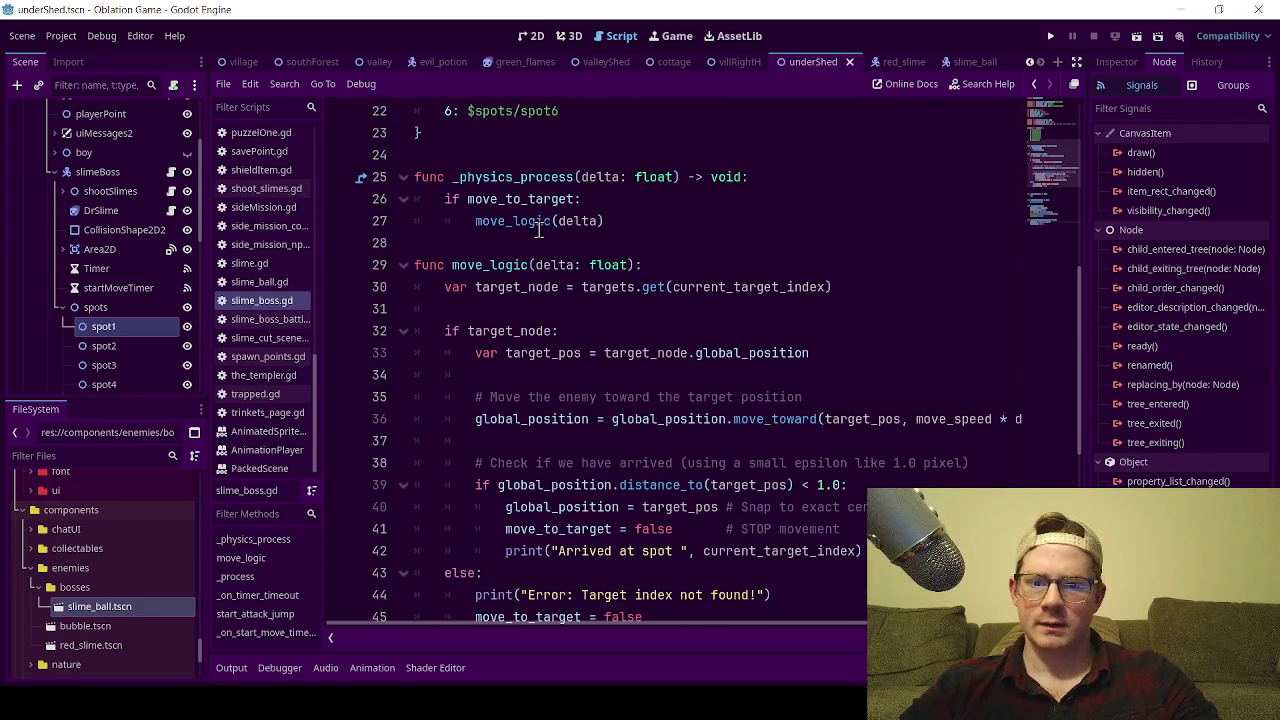
pyautogui.scroll(-1, 587, 370)
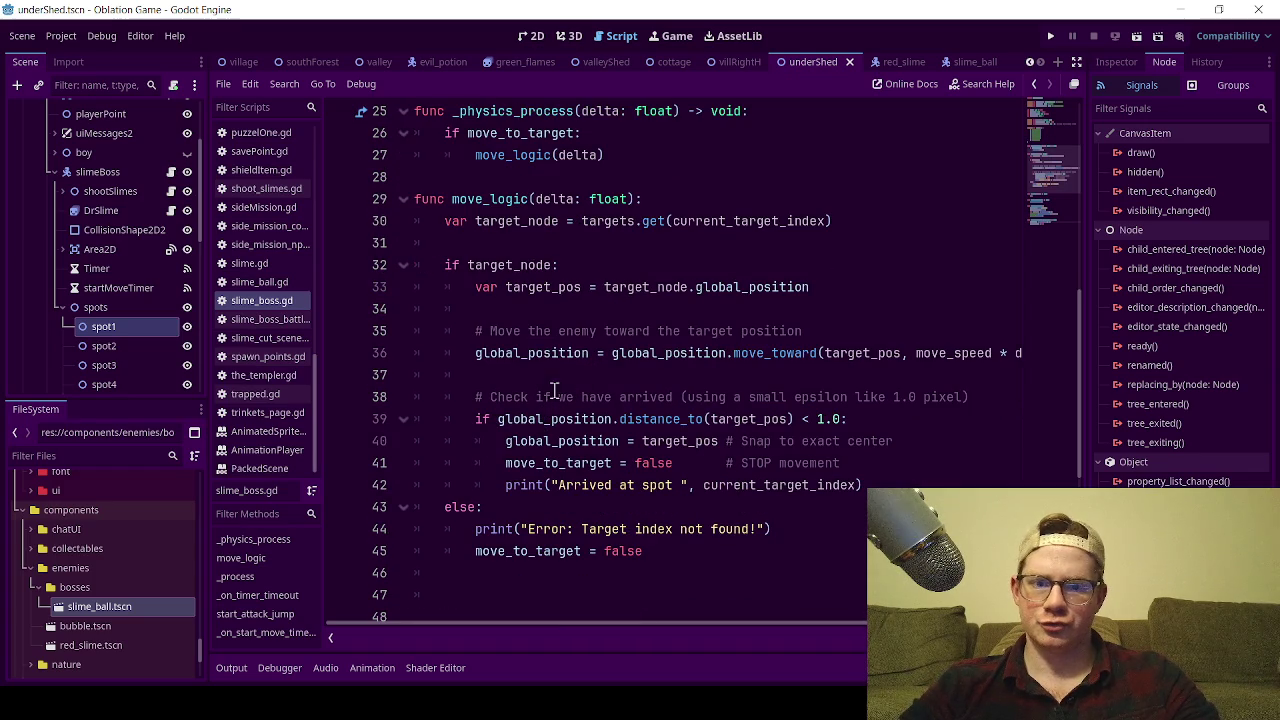
pyautogui.scroll(5, 575, 405)
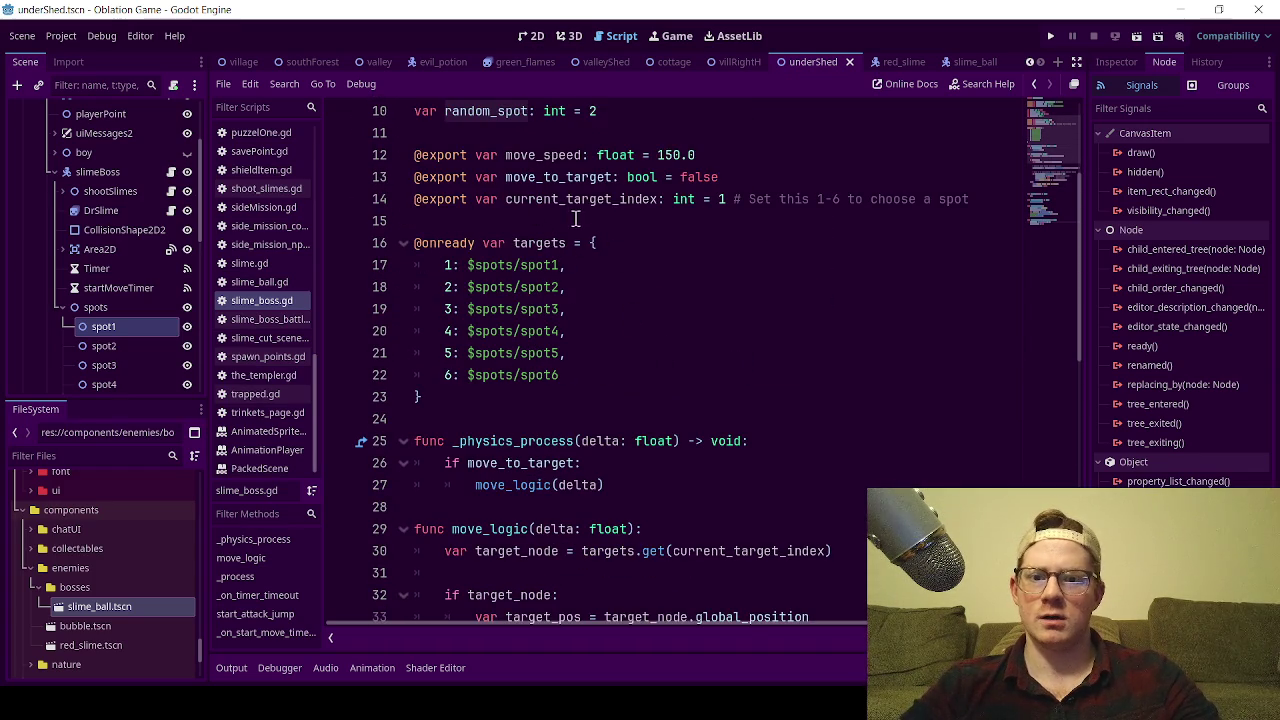
pyautogui.scroll(-3, 670, 395)
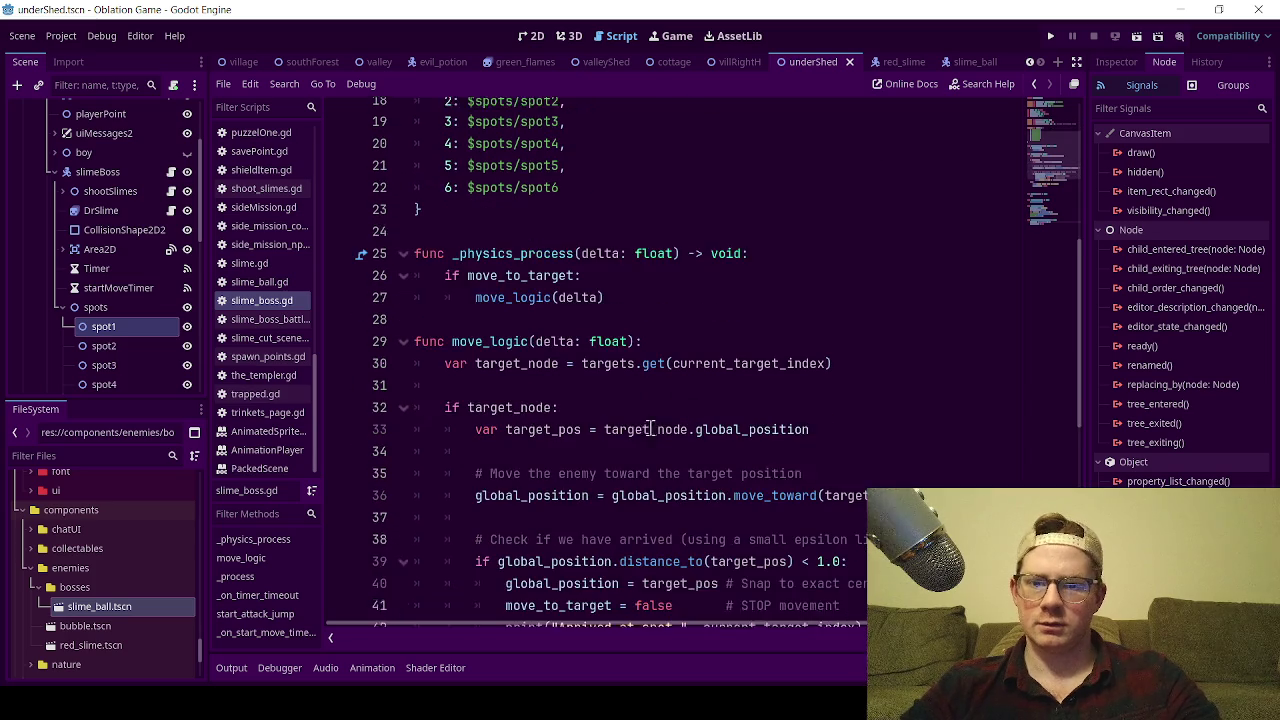
pyautogui.scroll(-1, 559, 318)
# Try typing random_spot over current_target_index on line 30, undo it, and save the script.
pyautogui.doubleClick(748, 288)
pyautogui.write('random_spot')
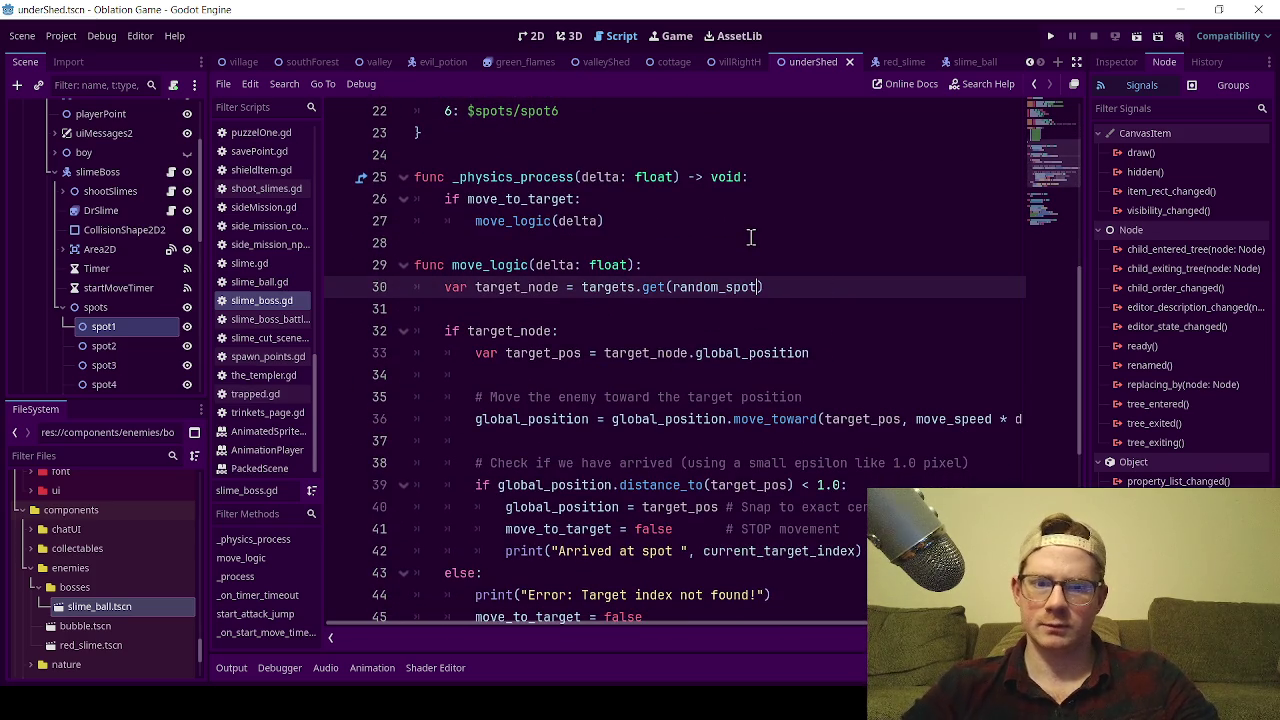
pyautogui.click(718, 243)
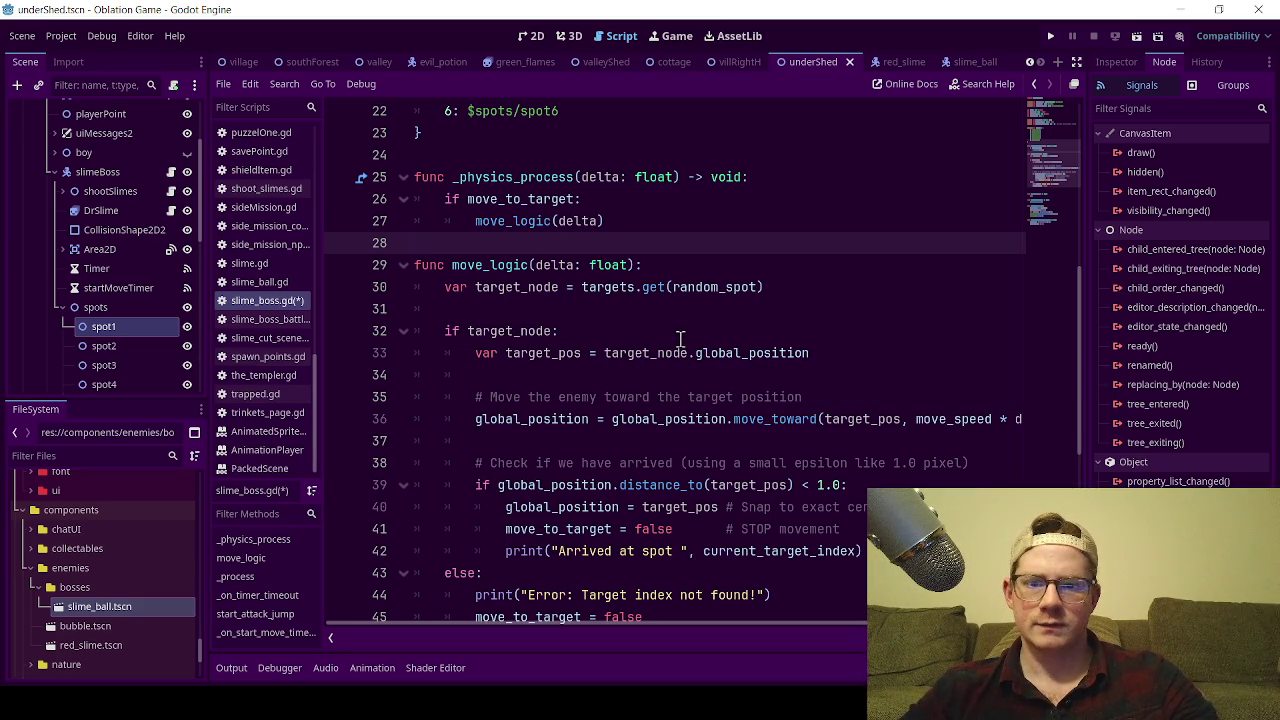
pyautogui.hotkey('ctrl', 'z')
pyautogui.hotkey('ctrl', 'z')
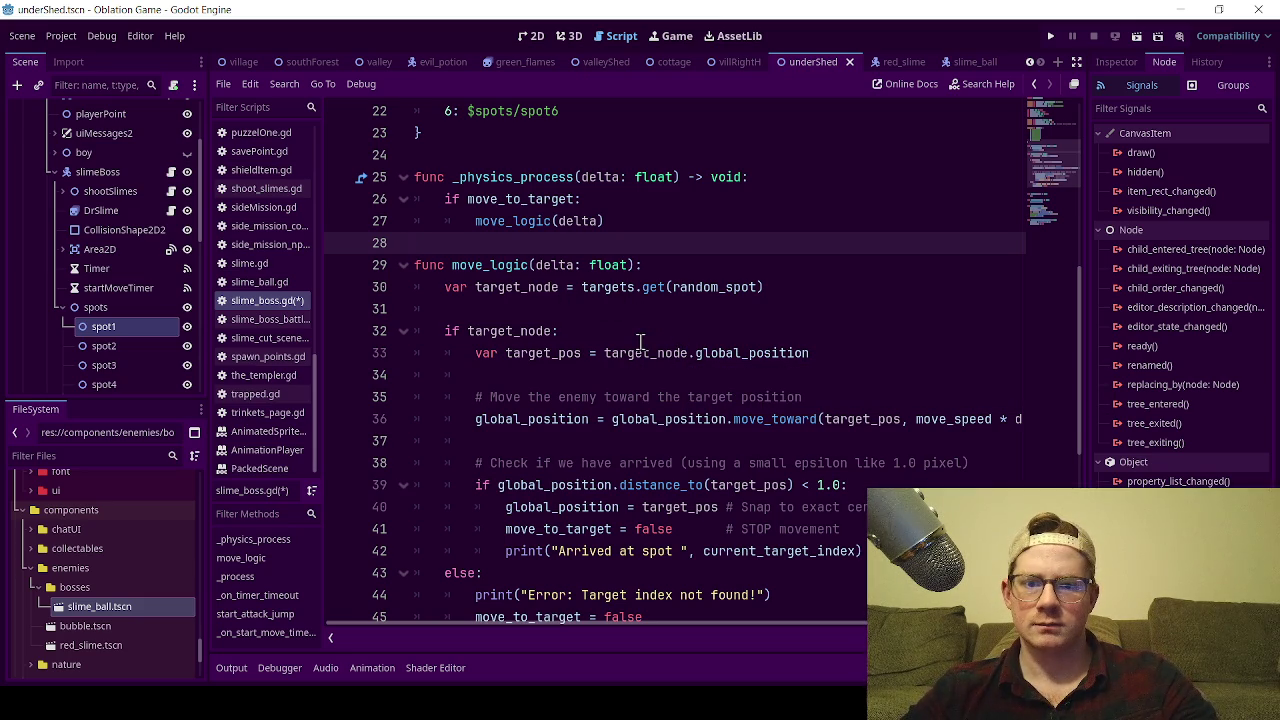
pyautogui.scroll(4, 648, 353)
pyautogui.hotkey('ctrl', 's')
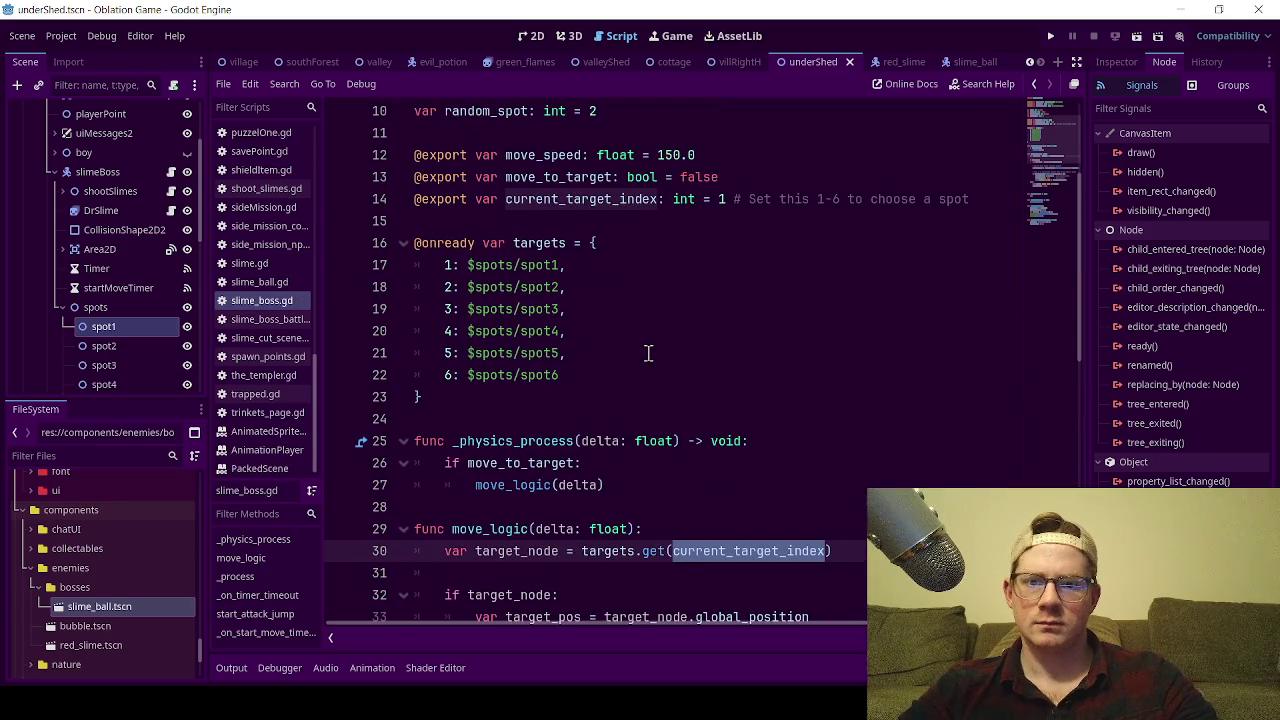
# Paste random_spot over current_target_index on line 30 and glance at the boss room in 2D.
pyautogui.scroll(-1, 648, 353)
pyautogui.scroll(-4, 648, 353)
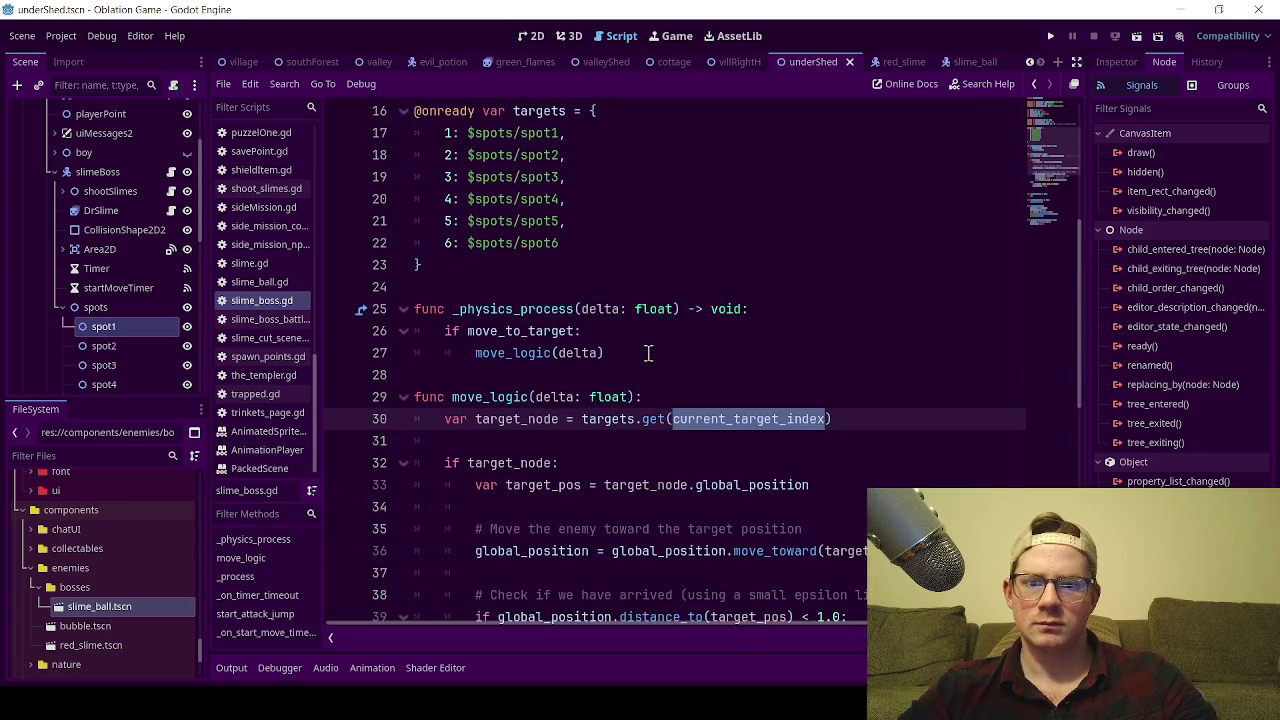
pyautogui.hotkey('ctrl', 'v')
pyautogui.scroll(1, 603, 389)
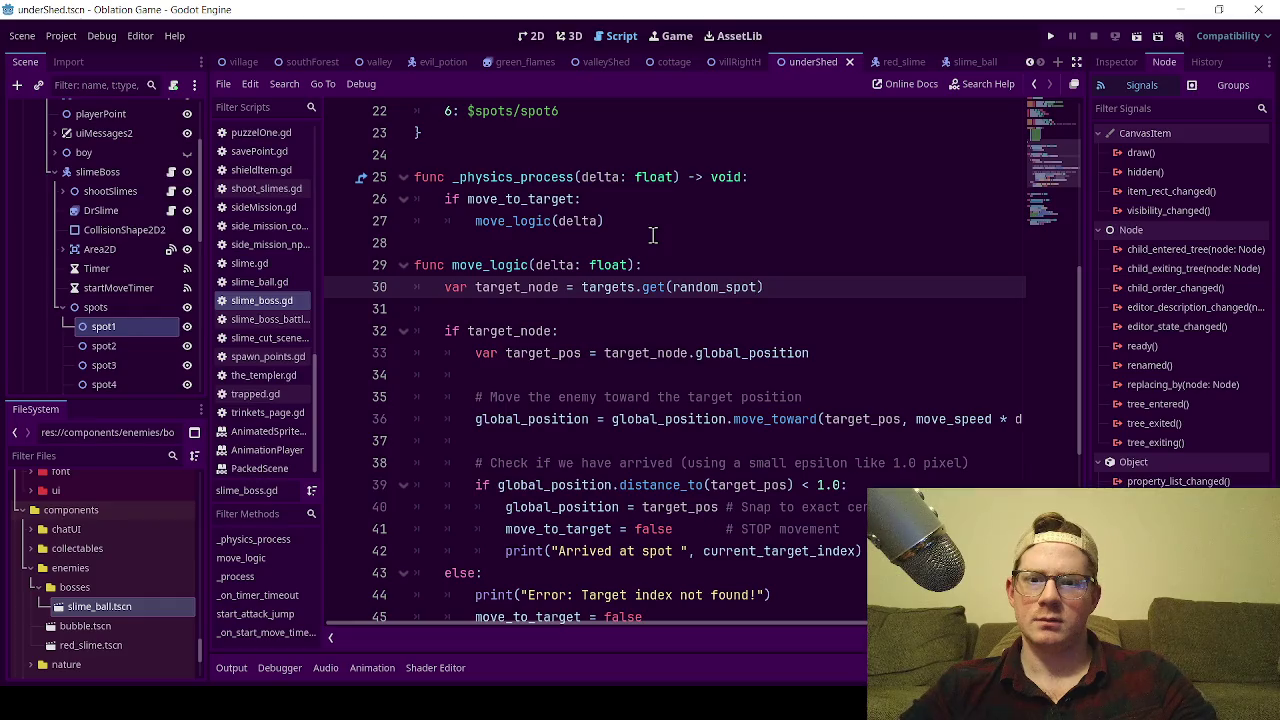
pyautogui.scroll(-6, 650, 380)
pyautogui.scroll(3, 697, 377)
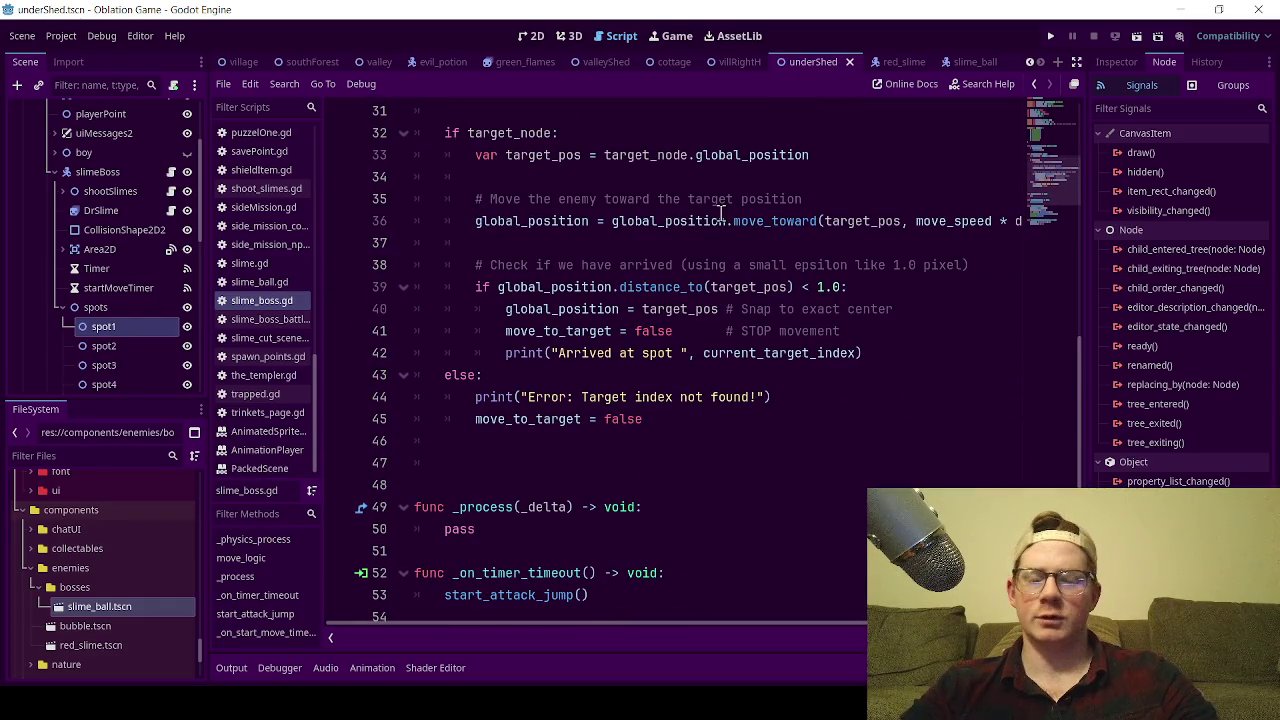
pyautogui.scroll(-4, 722, 213)
pyautogui.click(531, 36)
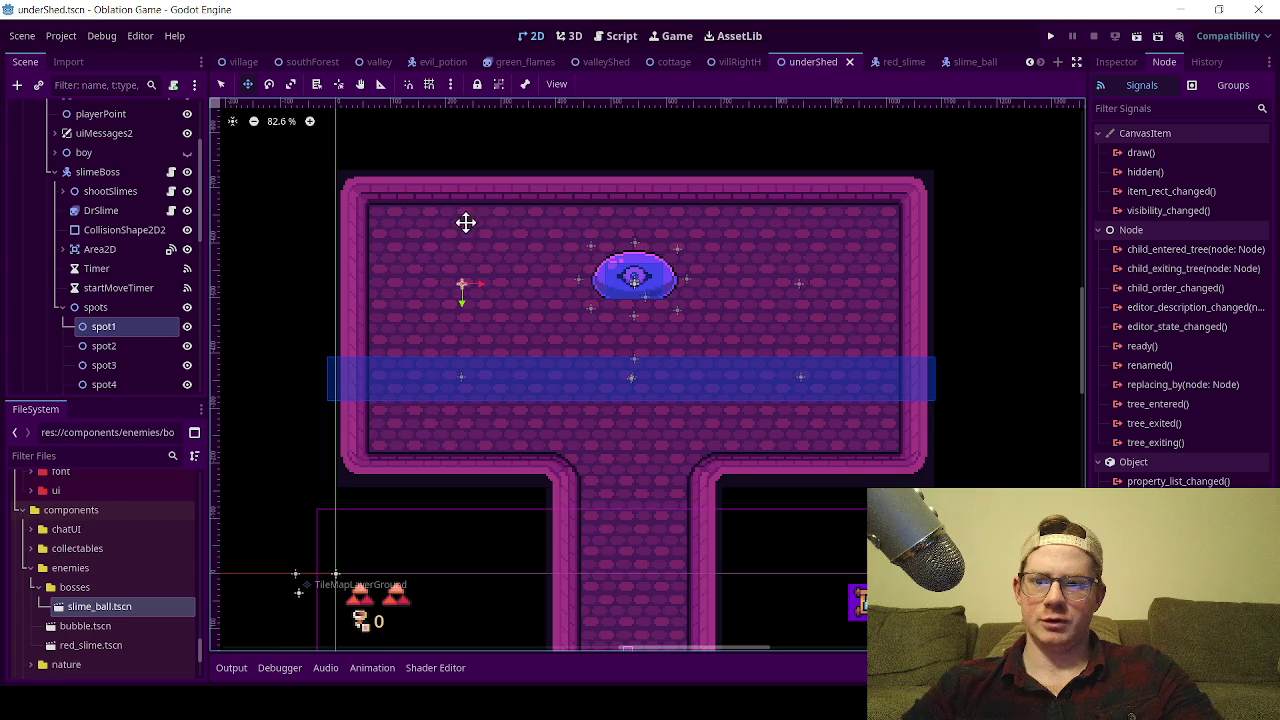
pyautogui.click(614, 36)
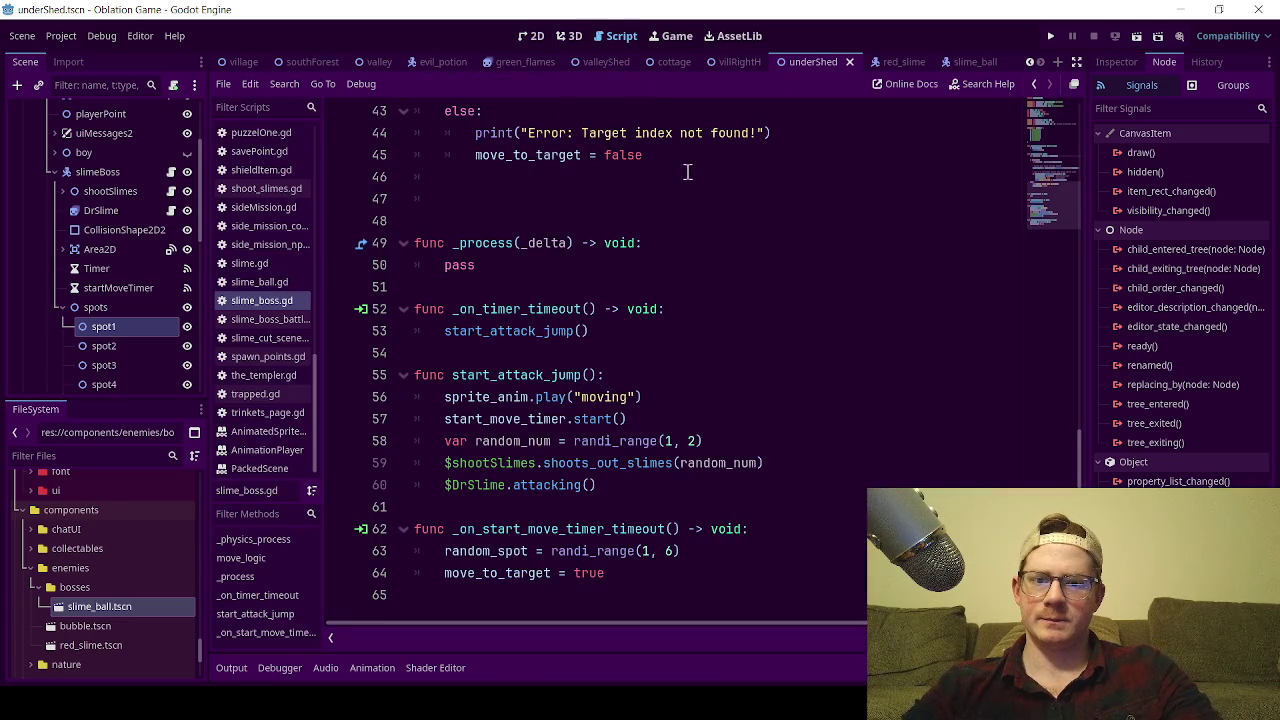
pyautogui.scroll(3, 669, 247)
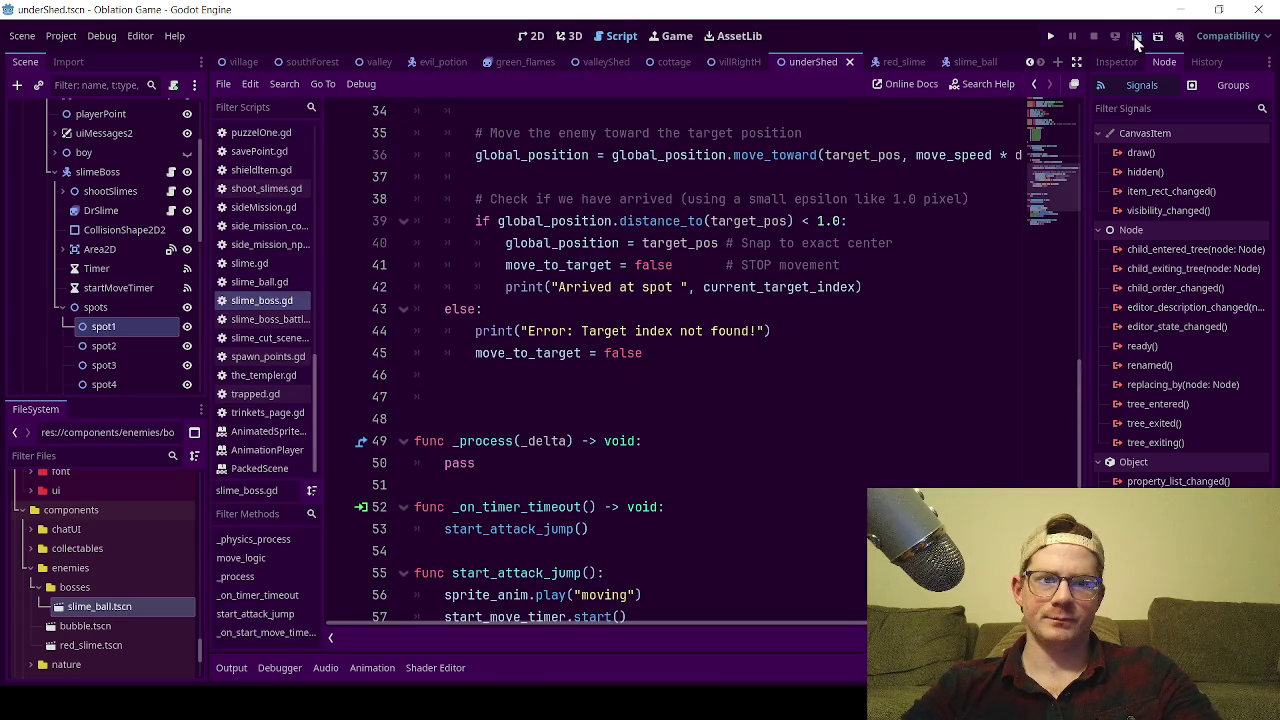
# Run the project, walk north with W into the boss room, and stop after the boss reaches spot 1.
pyautogui.click(1136, 37)
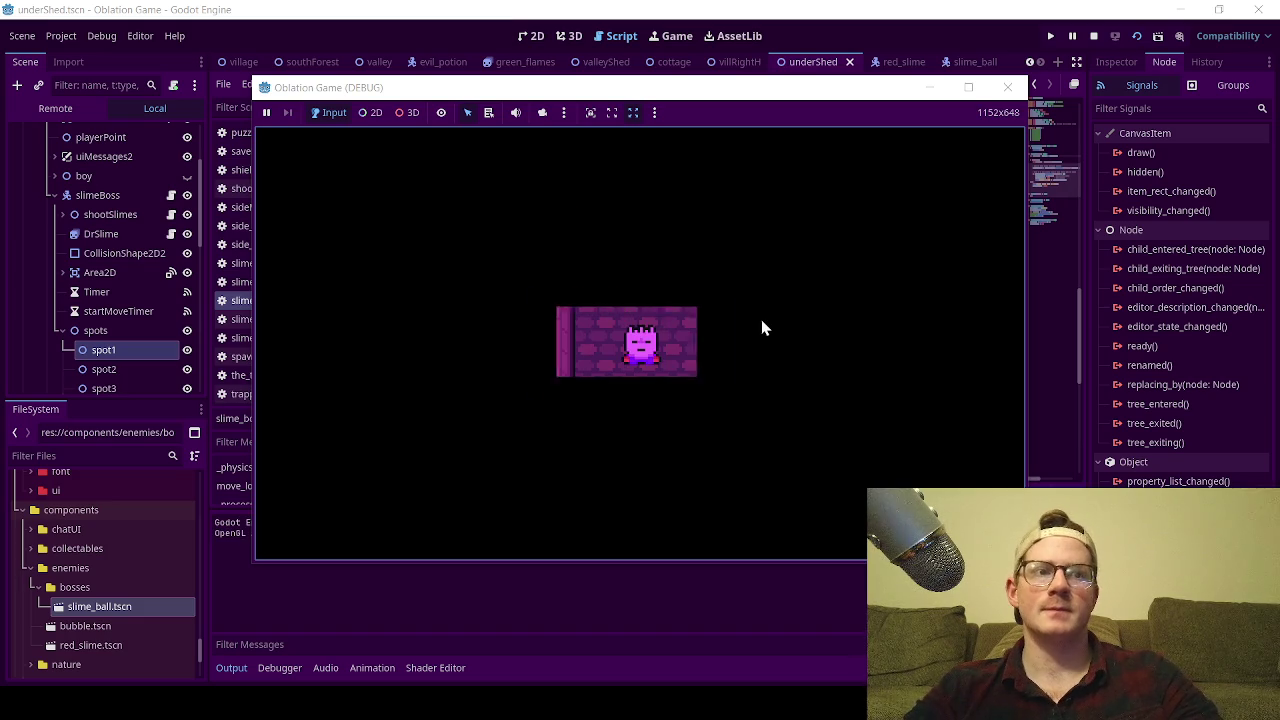
pyautogui.press('w')
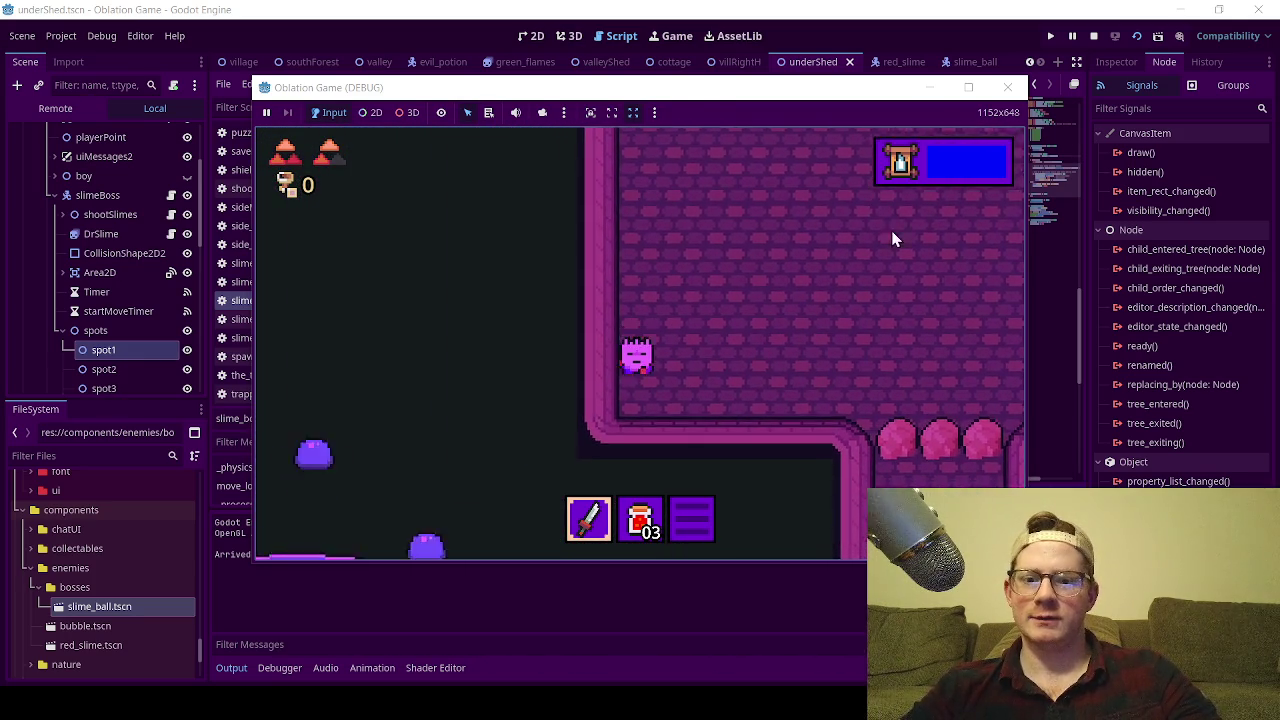
pyautogui.click(1007, 87)
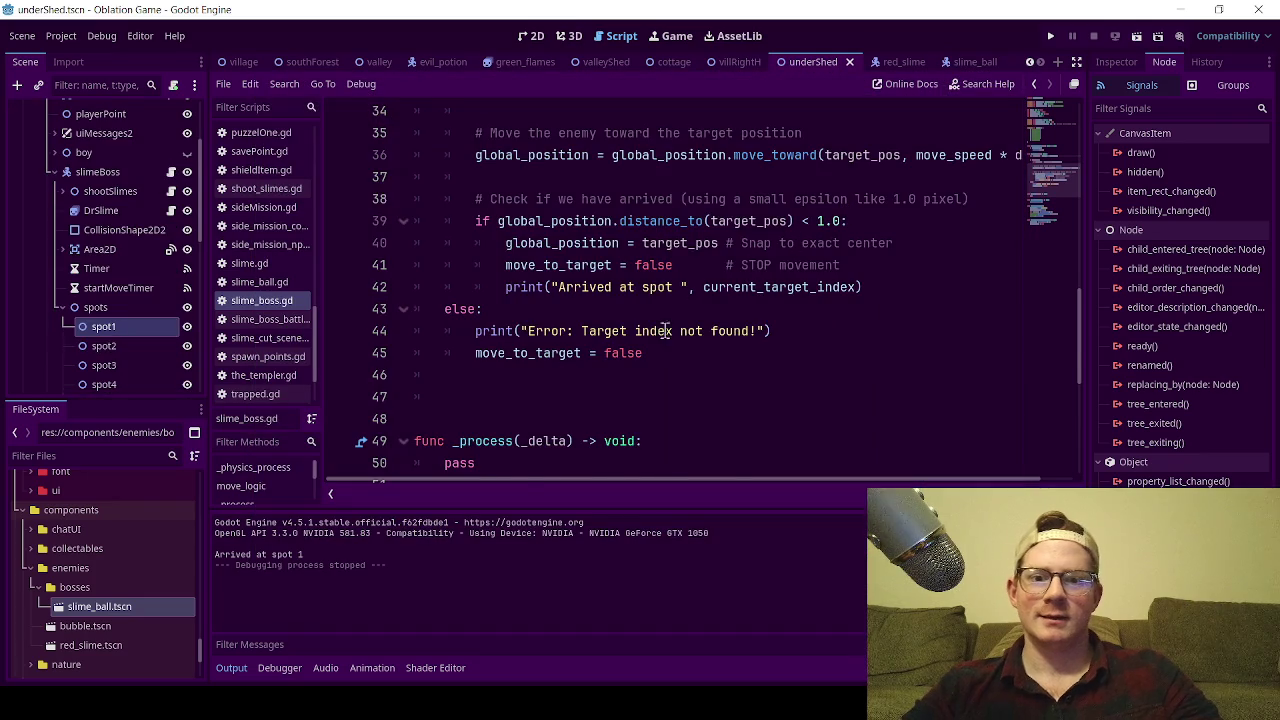
# Scroll through slime_boss.gd's targets and timer code, then switch to the boss room's 2D view.
pyautogui.scroll(-5, 652, 352)
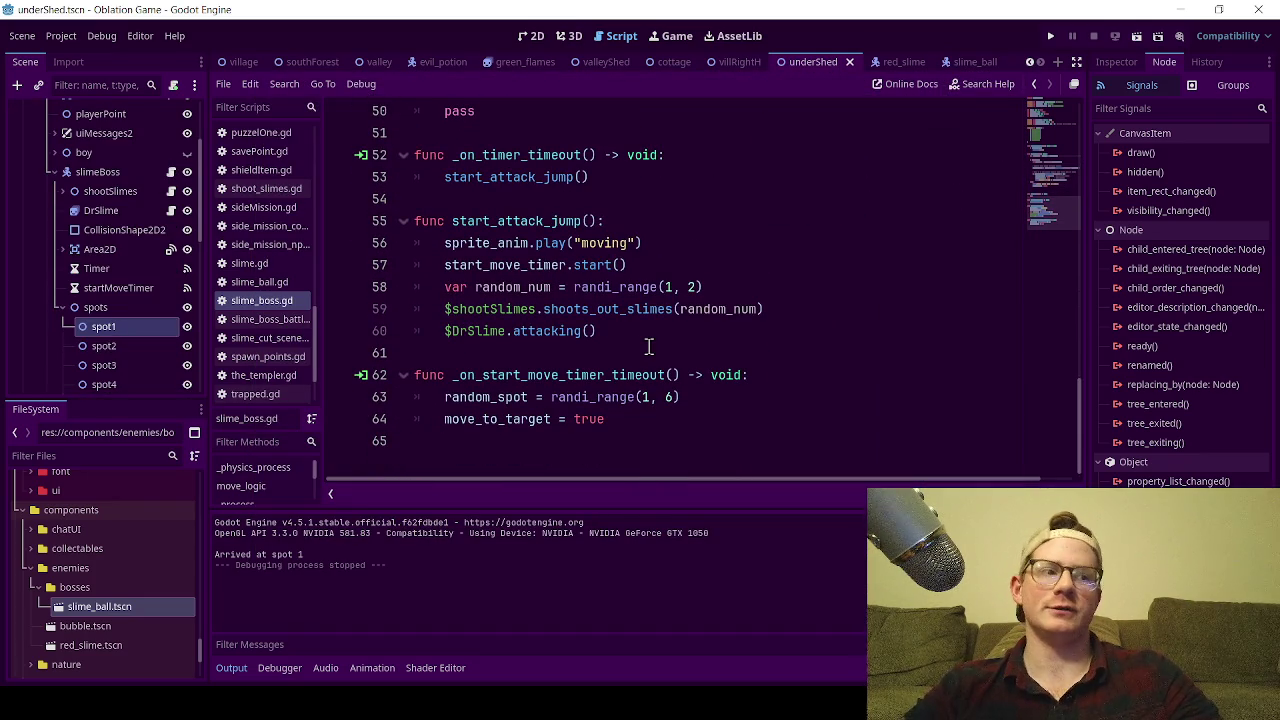
pyautogui.scroll(12, 670, 260)
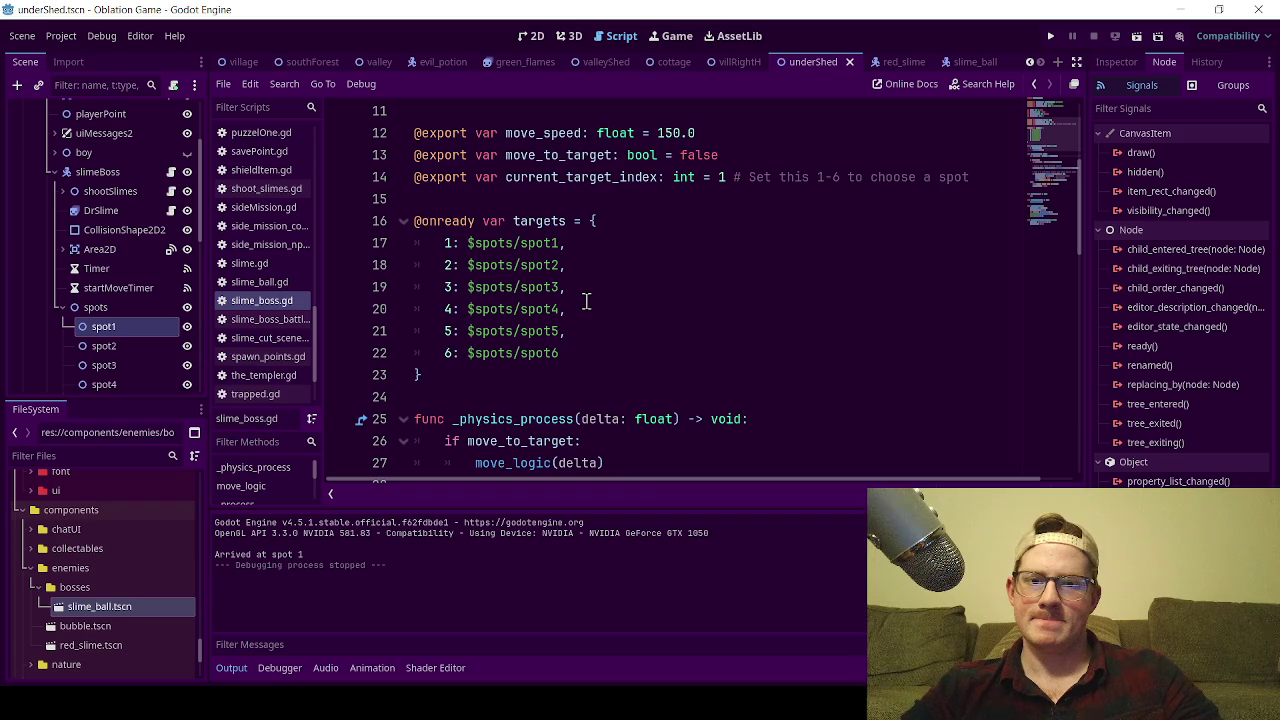
pyautogui.scroll(-2, 587, 302)
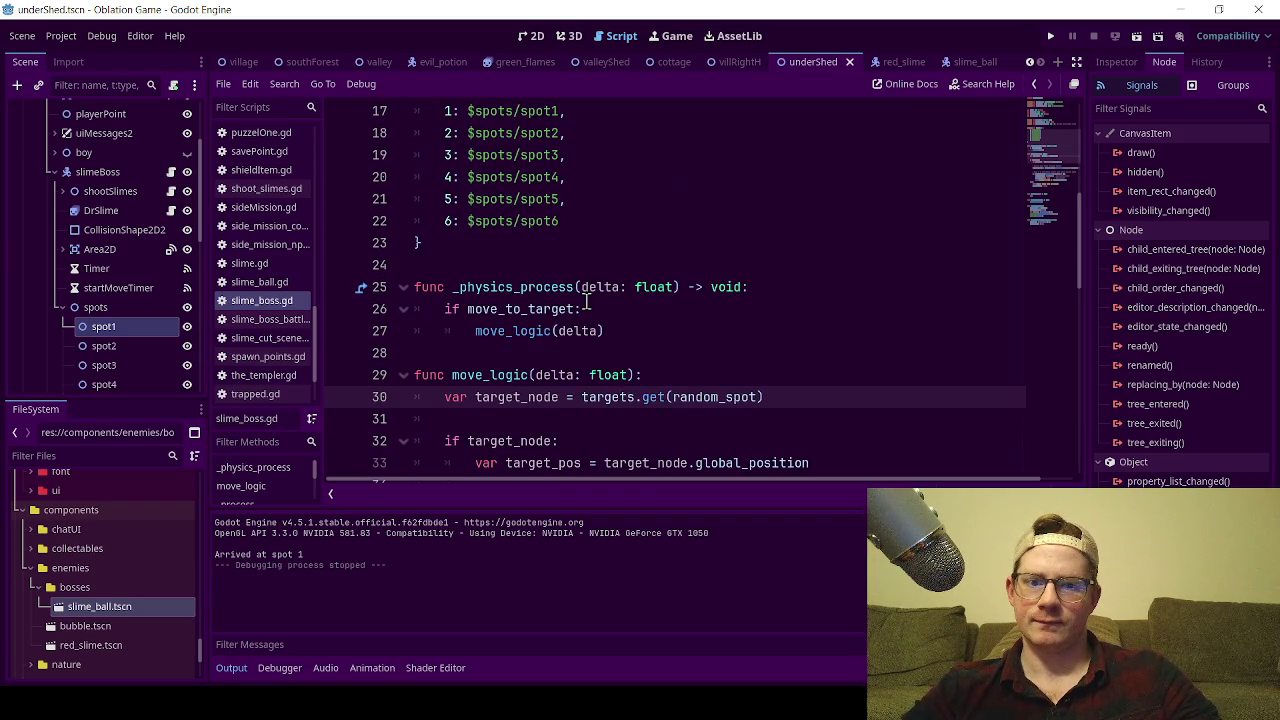
pyautogui.scroll(3, 587, 302)
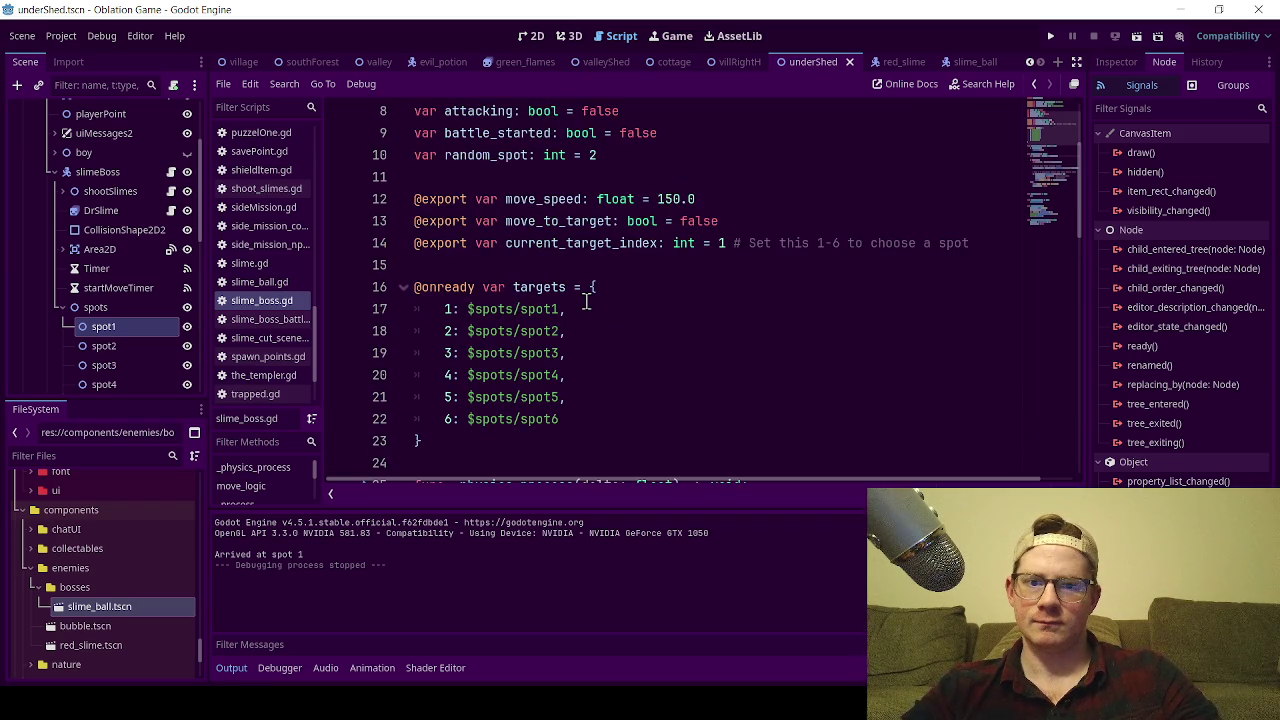
pyautogui.scroll(-14, 587, 302)
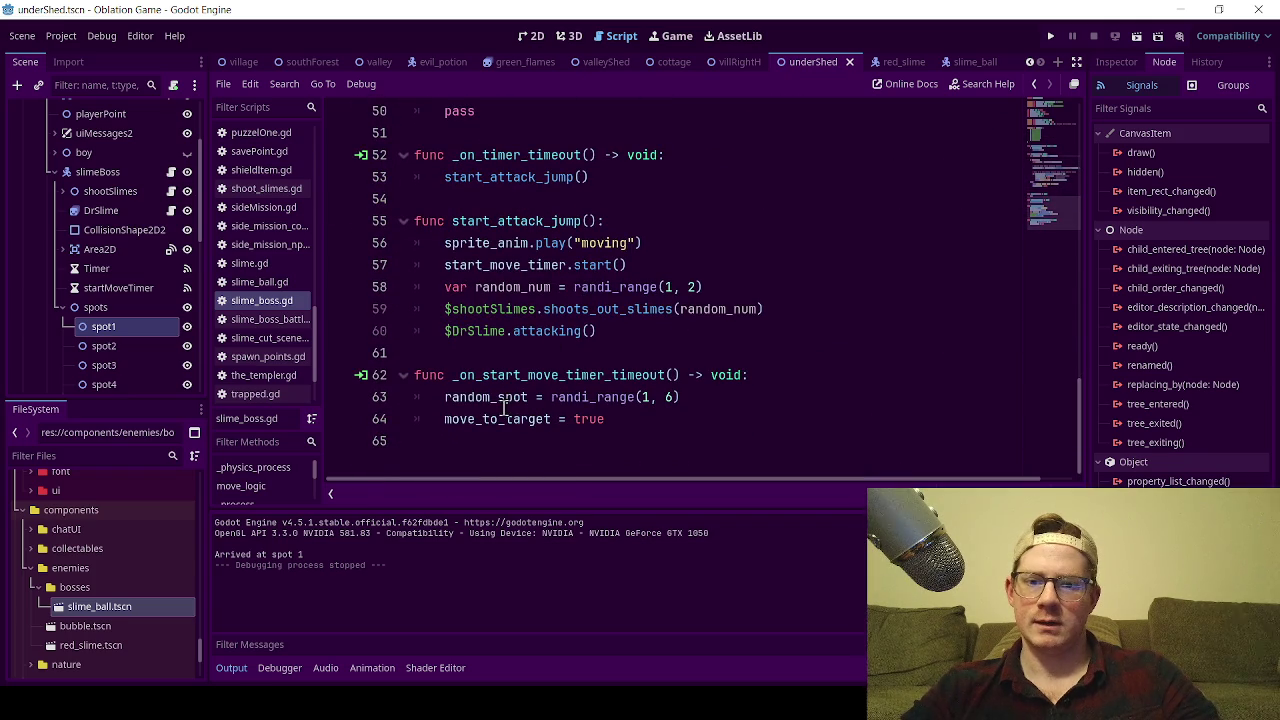
pyautogui.scroll(14, 503, 403)
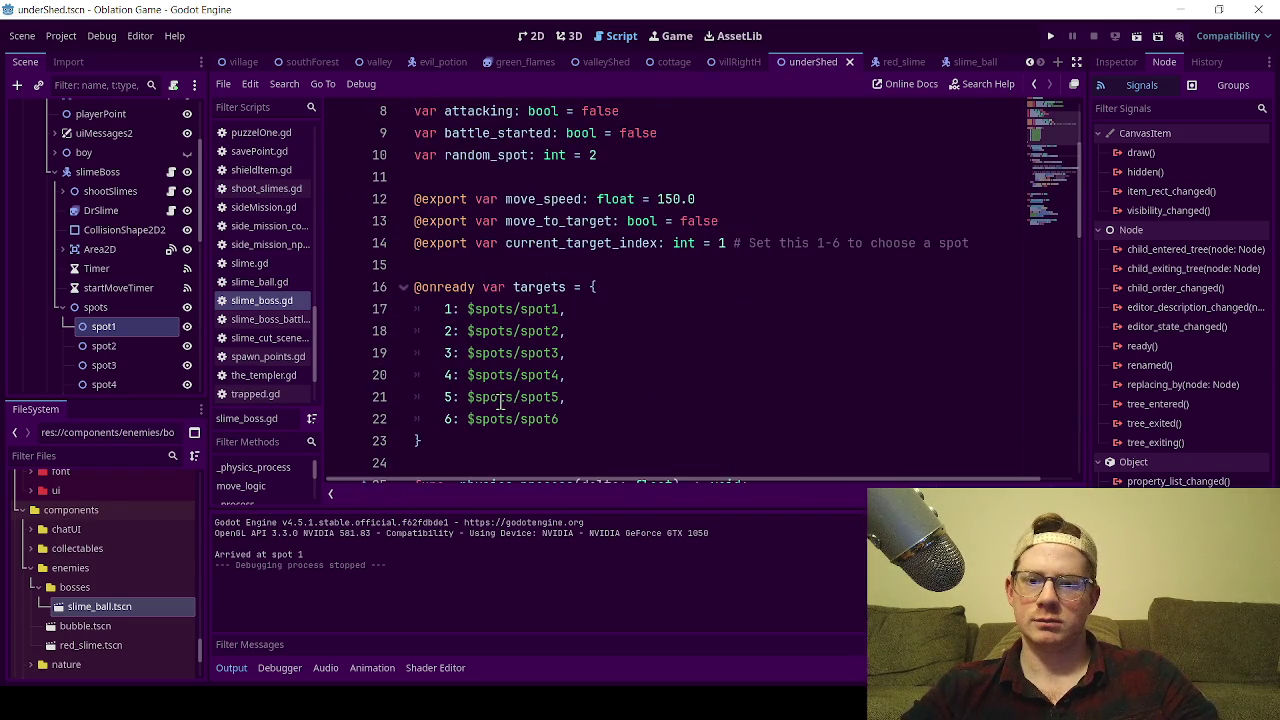
pyautogui.click(530, 35)
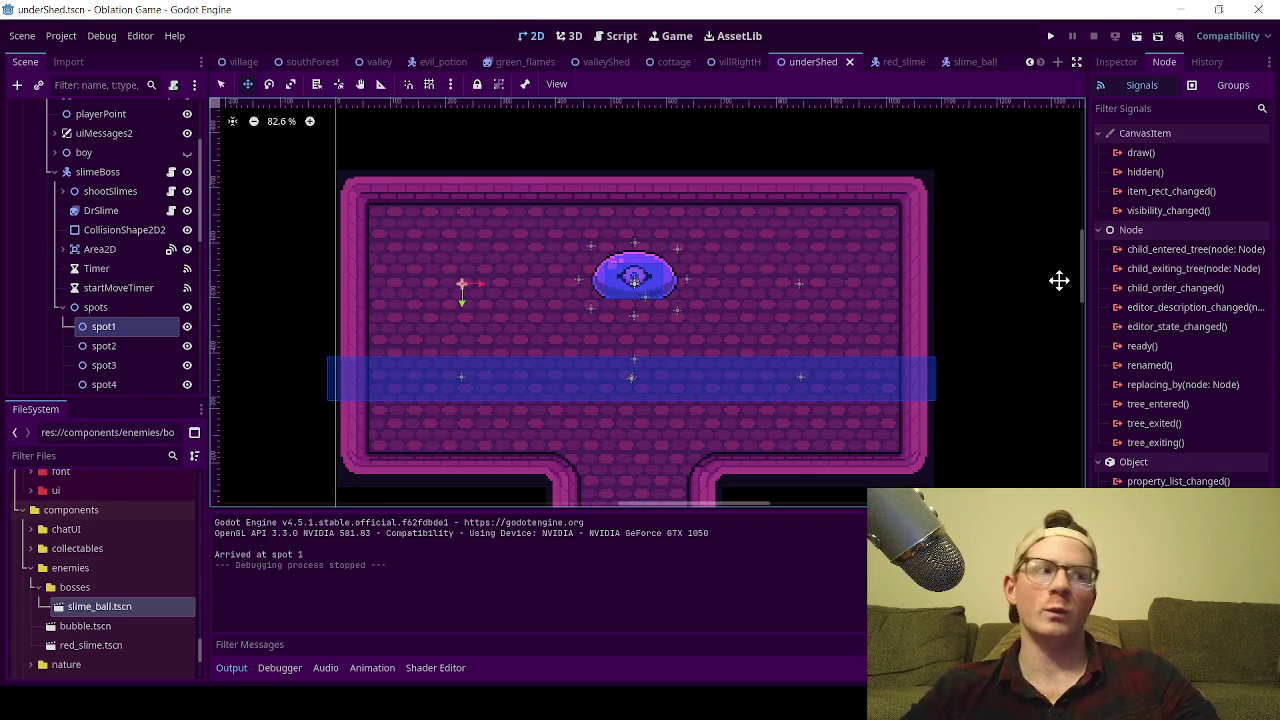
# Move the spots node out from under slimeBoss to sit above it in the Scene tree.
pyautogui.click(60, 309)
pyautogui.moveTo(85, 307); pyautogui.dragTo(102, 165)
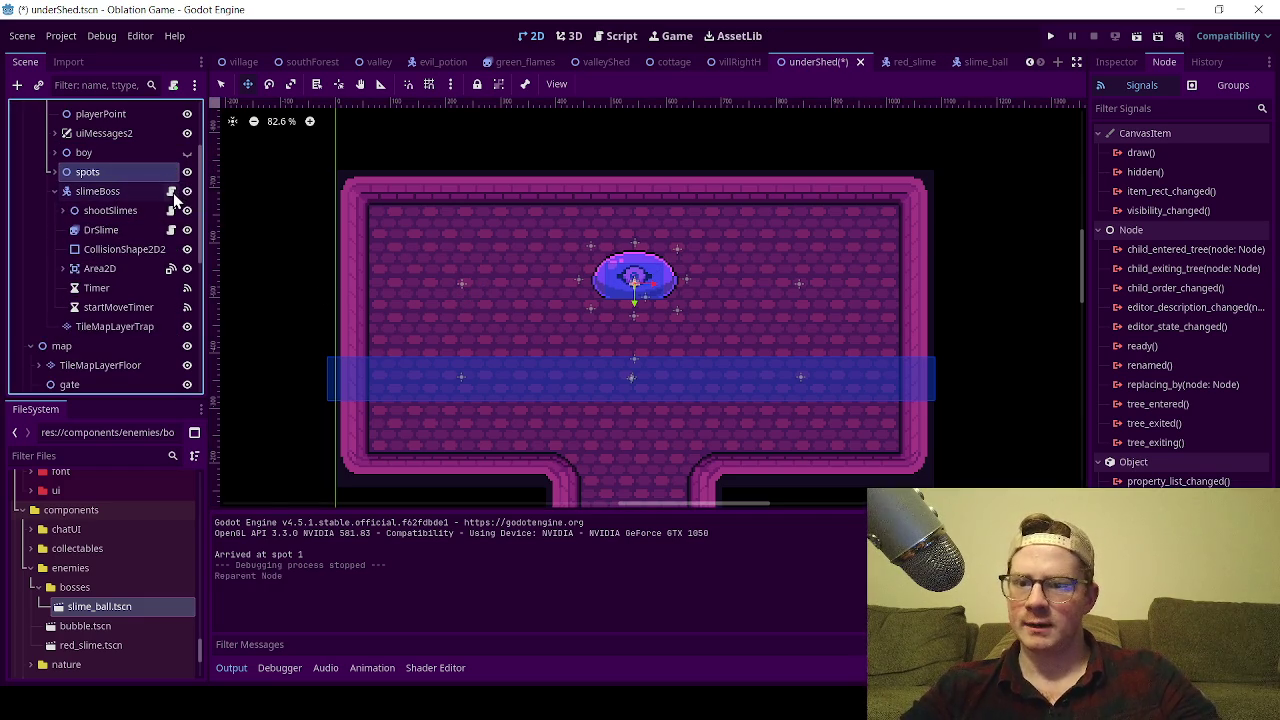
pyautogui.click(171, 191)
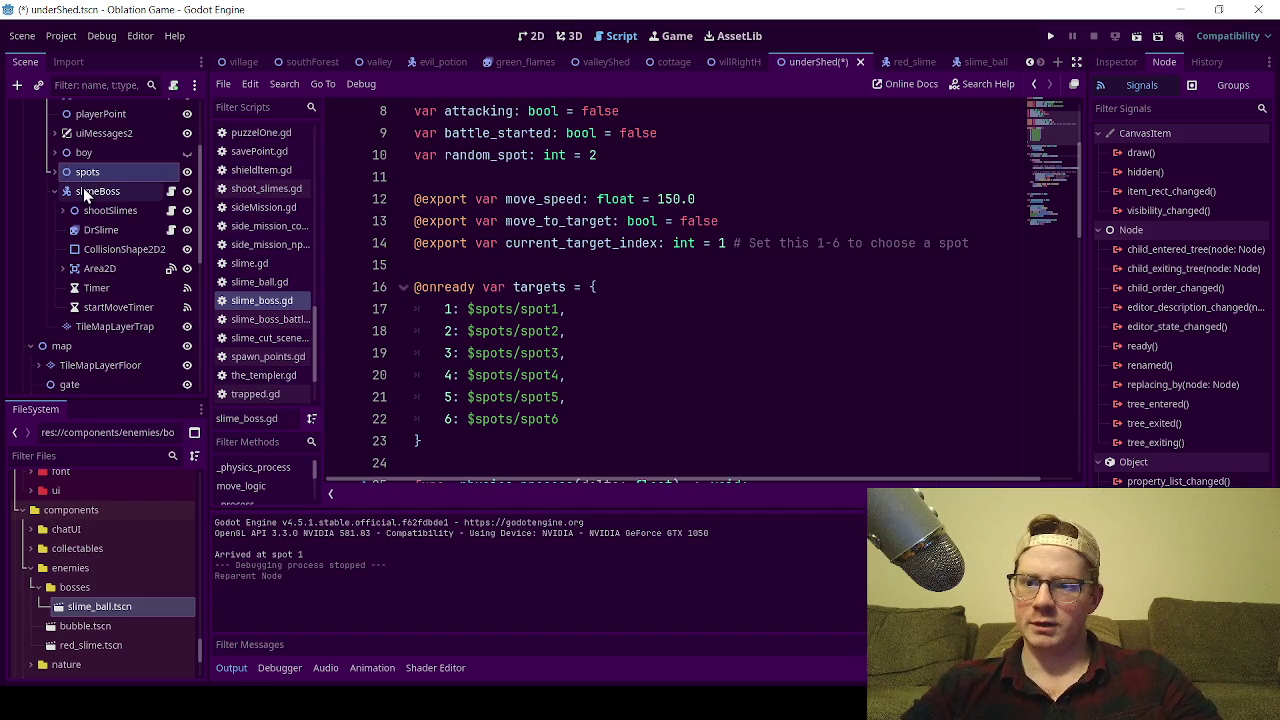
pyautogui.click(55, 172)
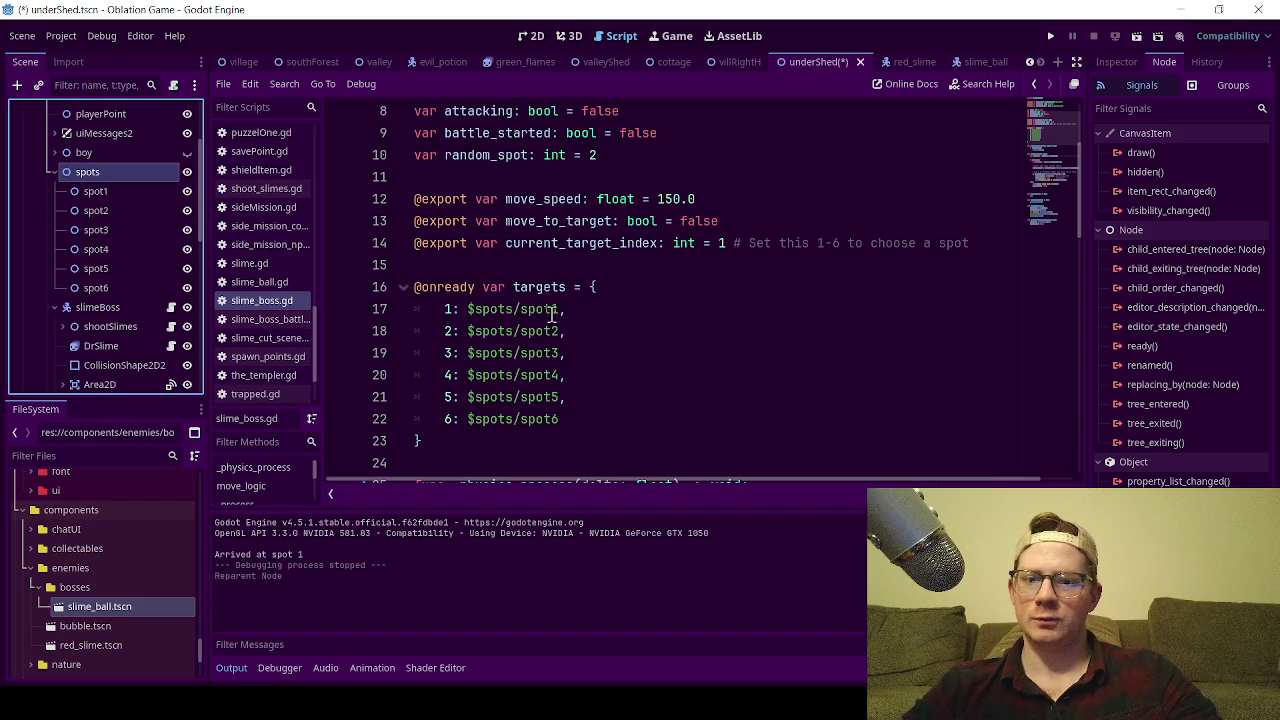
# Replace line 17's target path with spot1's new ../spots/spot1 path.
pyautogui.moveTo(562, 312); pyautogui.dragTo(474, 313)
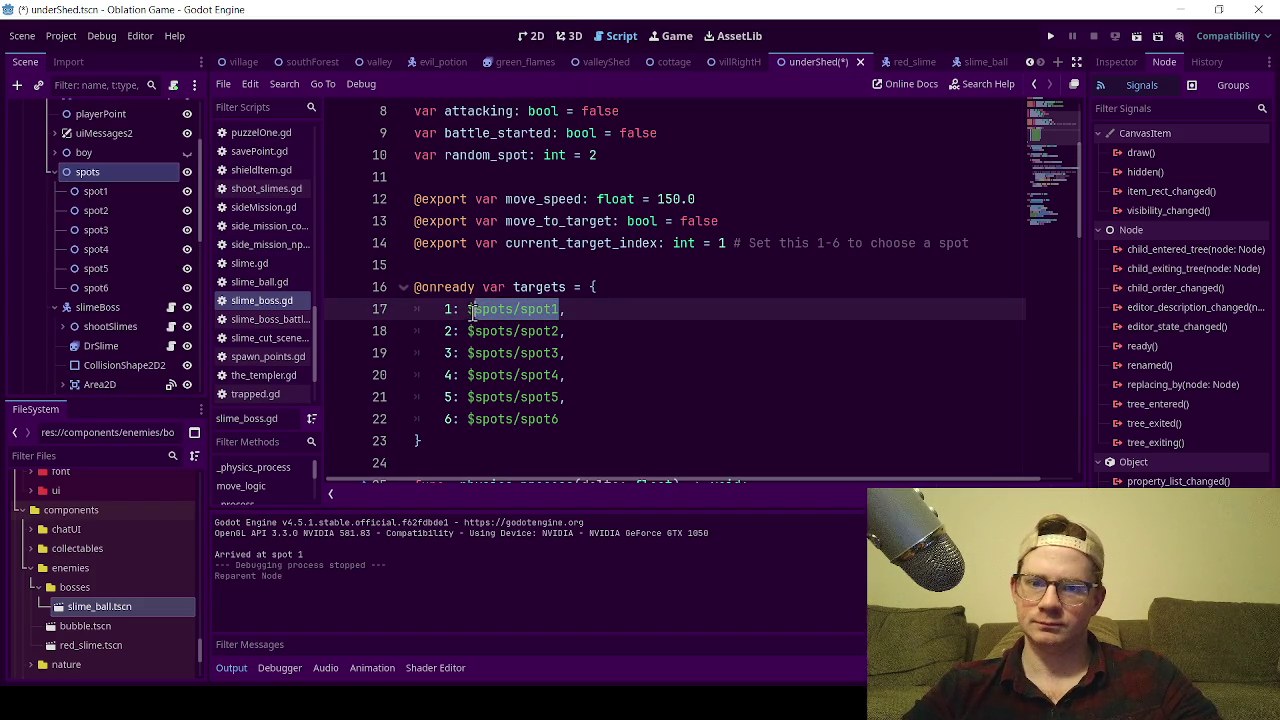
pyautogui.press('BackSpace')
pyautogui.moveTo(92, 191)
pyautogui.mouseDown()
pyautogui.moveTo(398, 260)
pyautogui.moveTo(472, 313)
pyautogui.mouseUp()
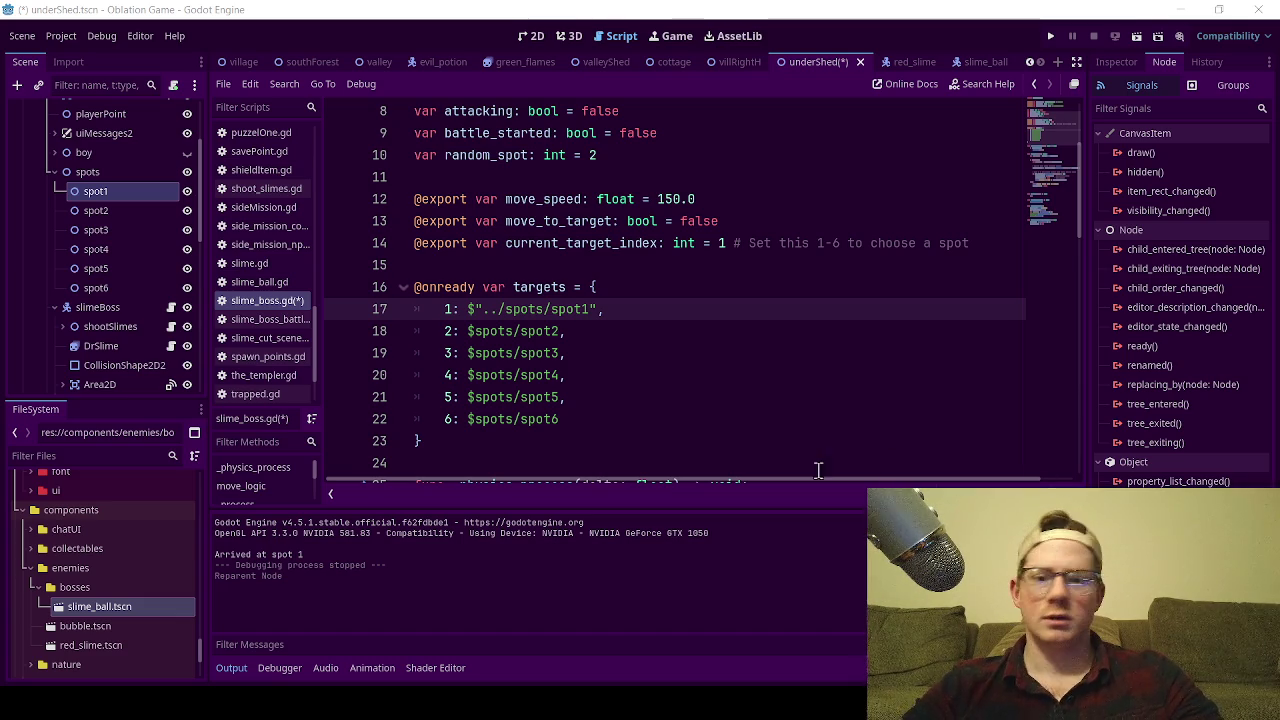
pyautogui.moveTo(597, 312); pyautogui.dragTo(468, 312)
pyautogui.hotkey('ctrl', 'c')
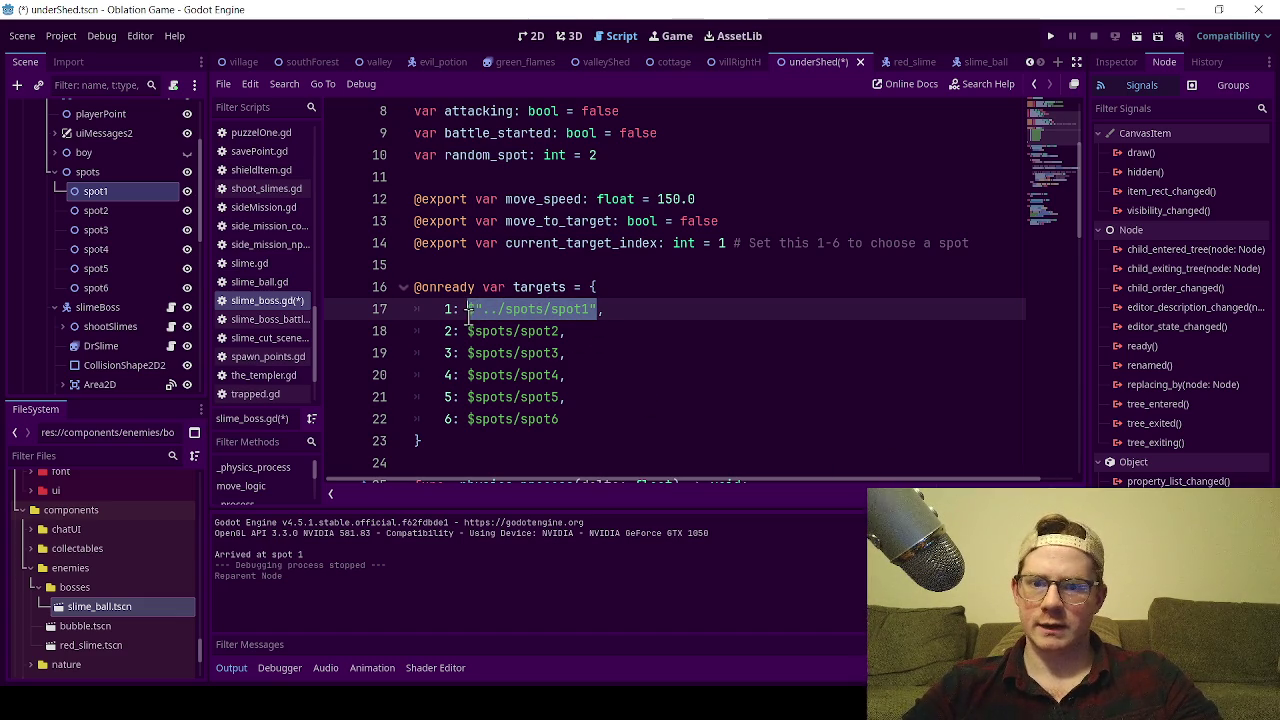
# Paste the new ../spots path over the old paths on lines 18–22.
pyautogui.moveTo(559, 331); pyautogui.dragTo(474, 337)
pyautogui.hotkey('ctrl', 'v')
pyautogui.moveTo(558, 360); pyautogui.dragTo(474, 361)
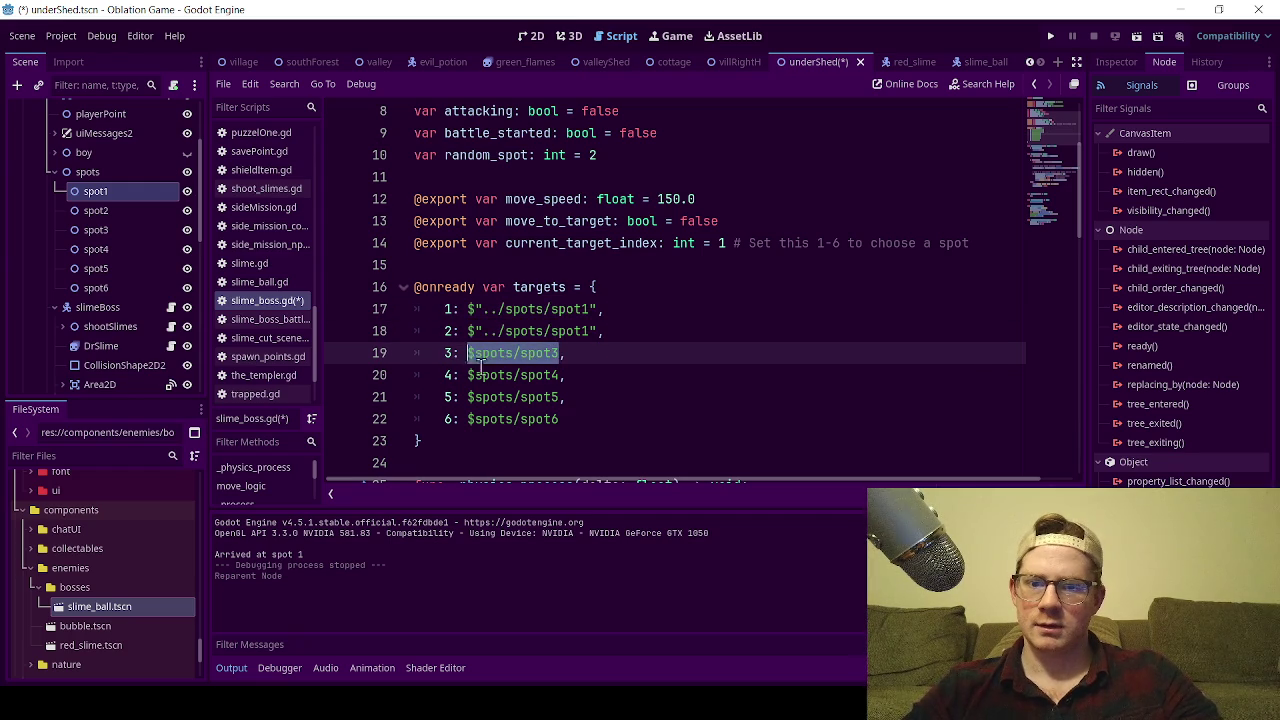
pyautogui.hotkey('ctrl', 'v')
pyautogui.moveTo(562, 379); pyautogui.dragTo(471, 381)
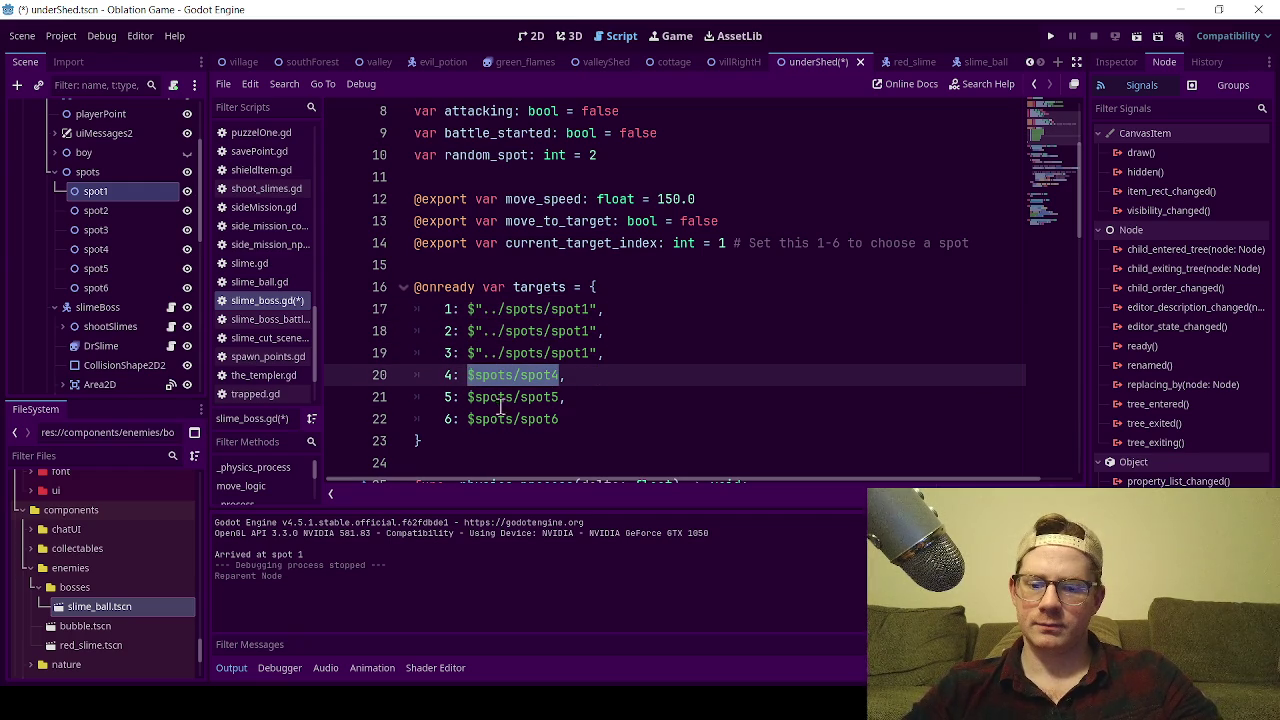
pyautogui.hotkey('ctrl', 'v')
pyautogui.moveTo(563, 400)
pyautogui.mouseDown()
pyautogui.moveTo(500, 402)
pyautogui.moveTo(470, 420)
pyautogui.moveTo(467, 400)
pyautogui.mouseUp()
pyautogui.hotkey('ctrl', 'v')
pyautogui.moveTo(564, 420); pyautogui.dragTo(467, 421)
pyautogui.hotkey('ctrl', 'v')
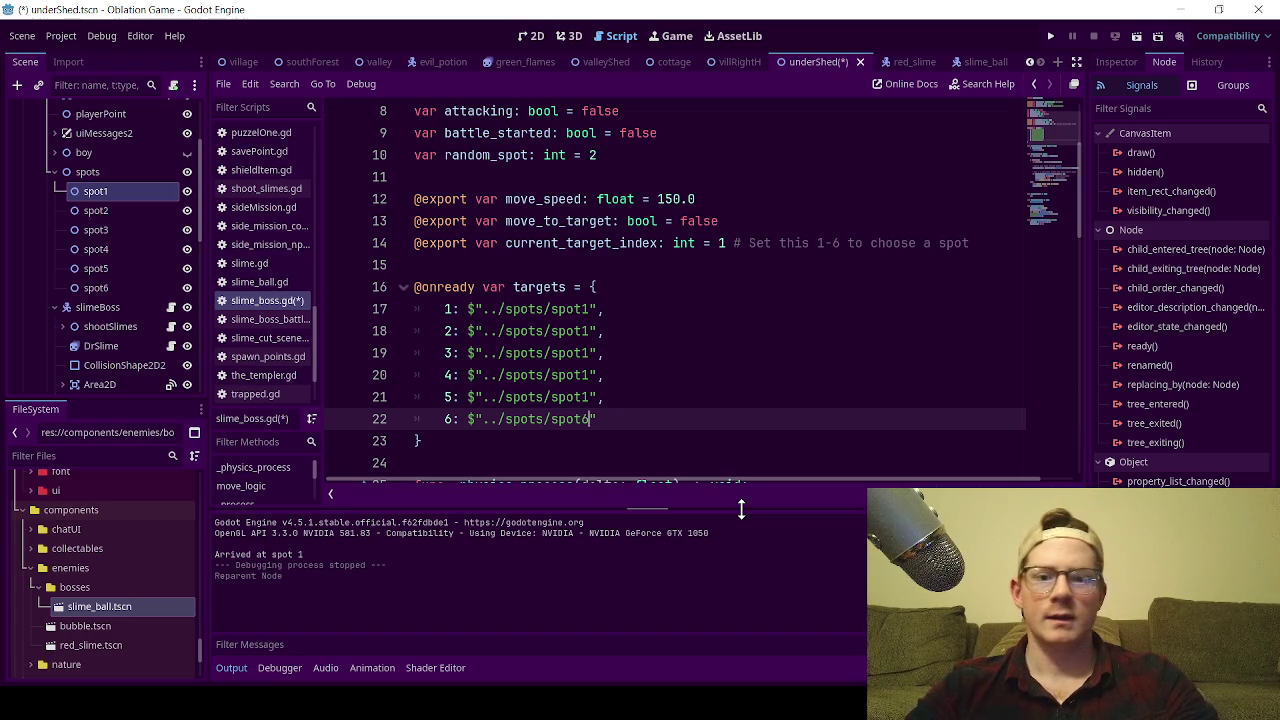
# Fix the spot numbers on lines 18–22 to spot2 through spot6 and save.
pyautogui.press('Up')
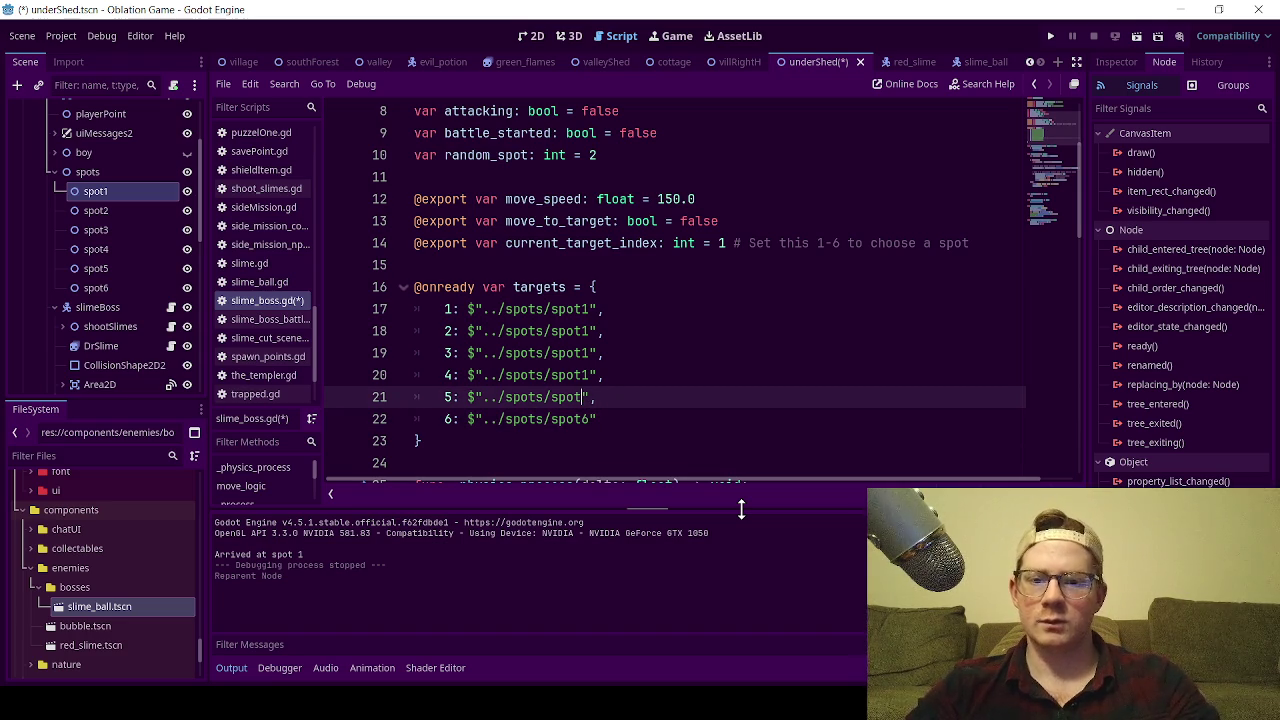
pyautogui.press('Up')
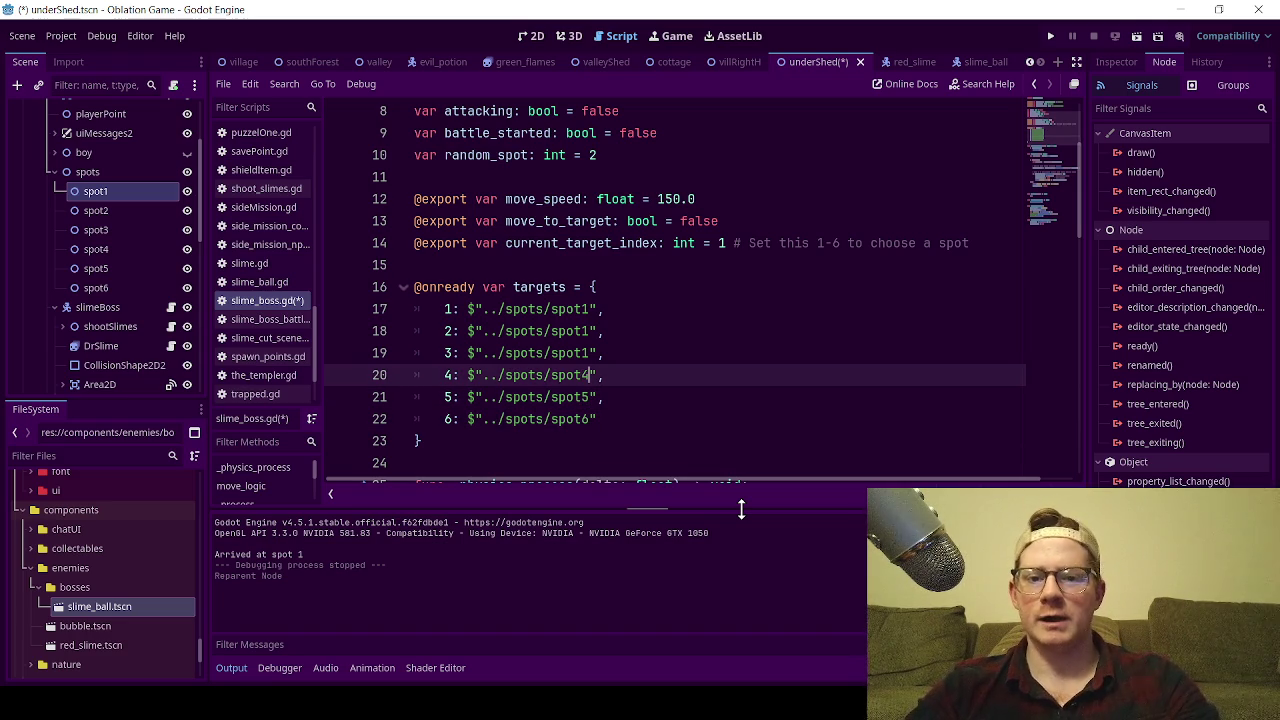
pyautogui.press('Up')
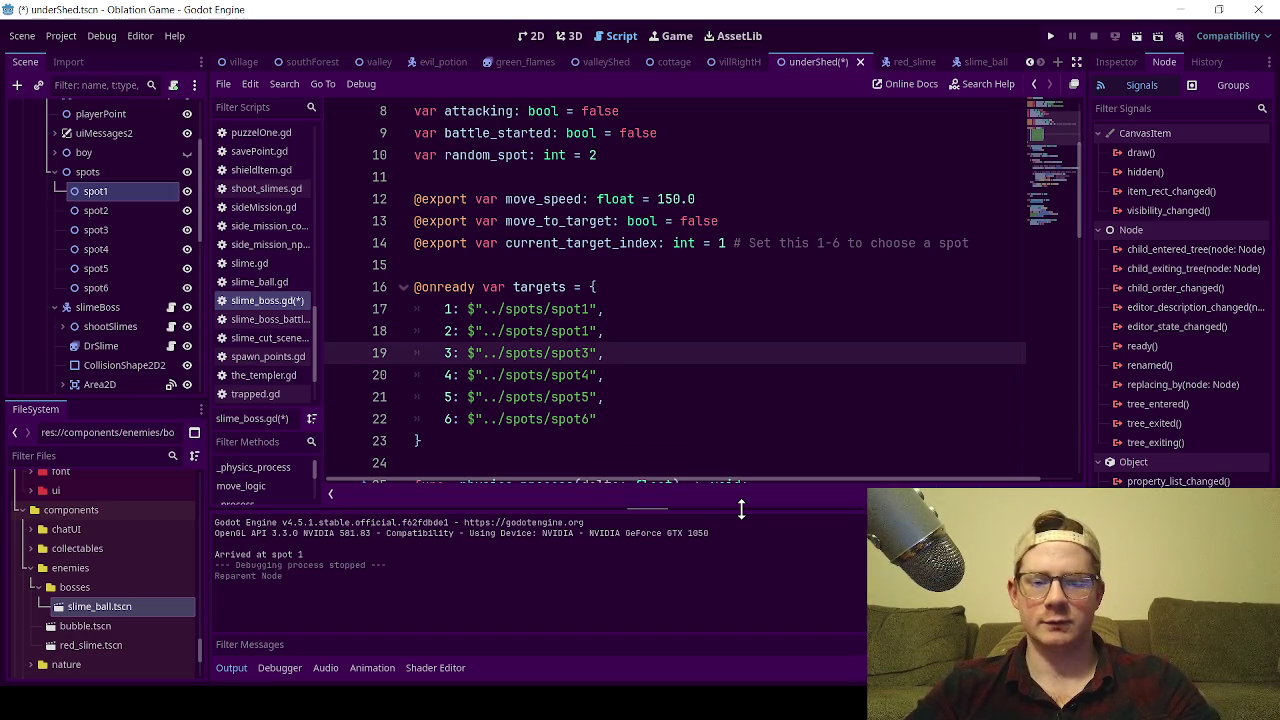
pyautogui.press('Up')
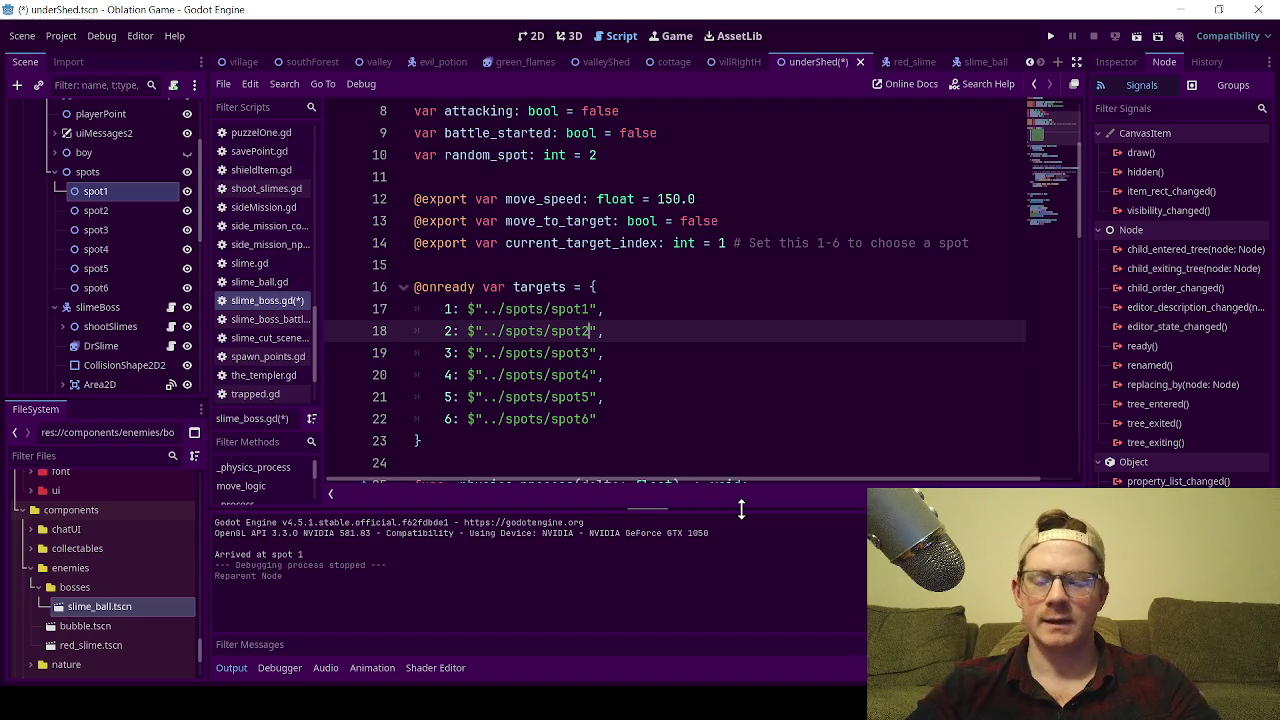
pyautogui.hotkey('ctrl', 's')
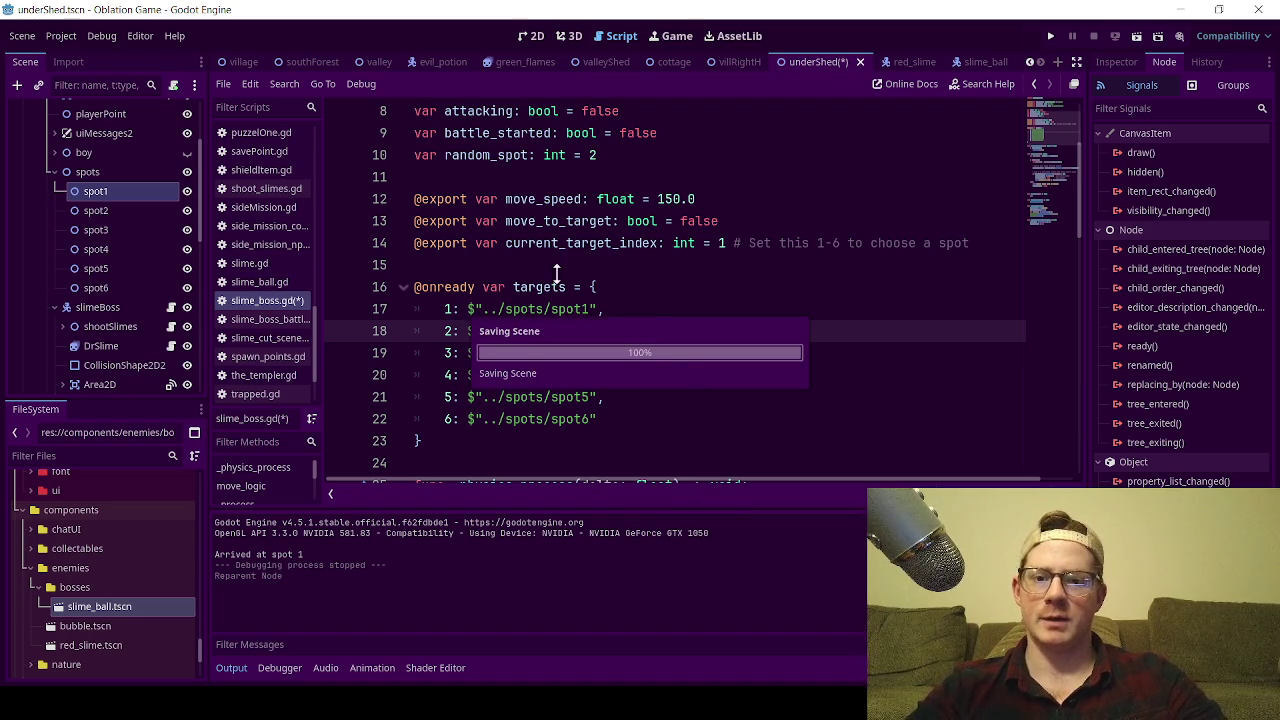
# Collapse spots and slimeBoss in the Scene dock and save the underShed scene in 2D.
pyautogui.click(560, 265)
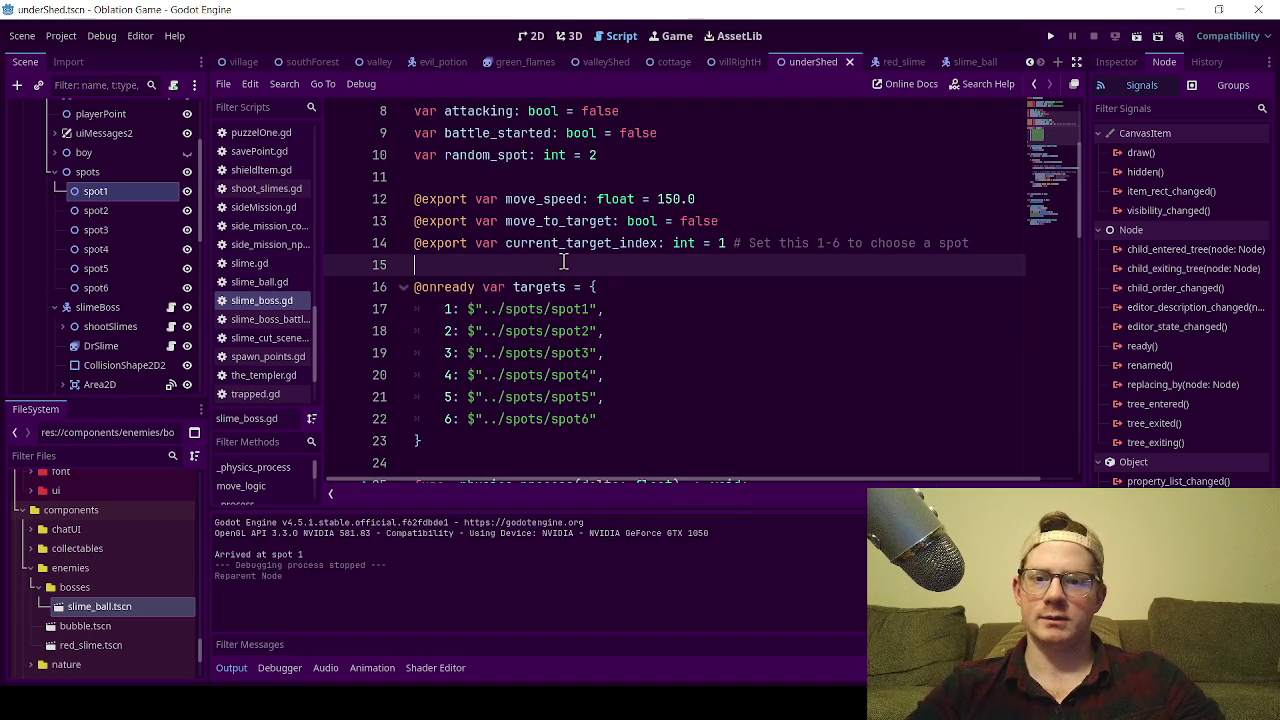
pyautogui.click(54, 171)
pyautogui.click(55, 191)
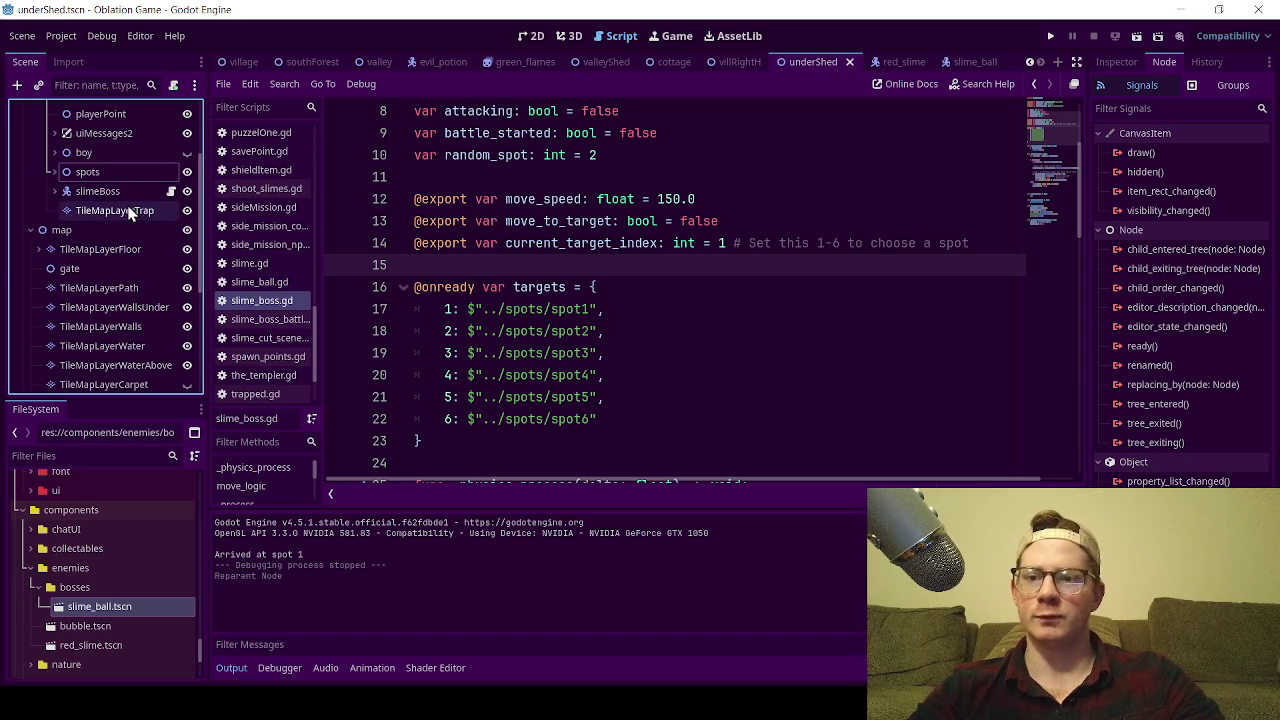
pyautogui.click(530, 36)
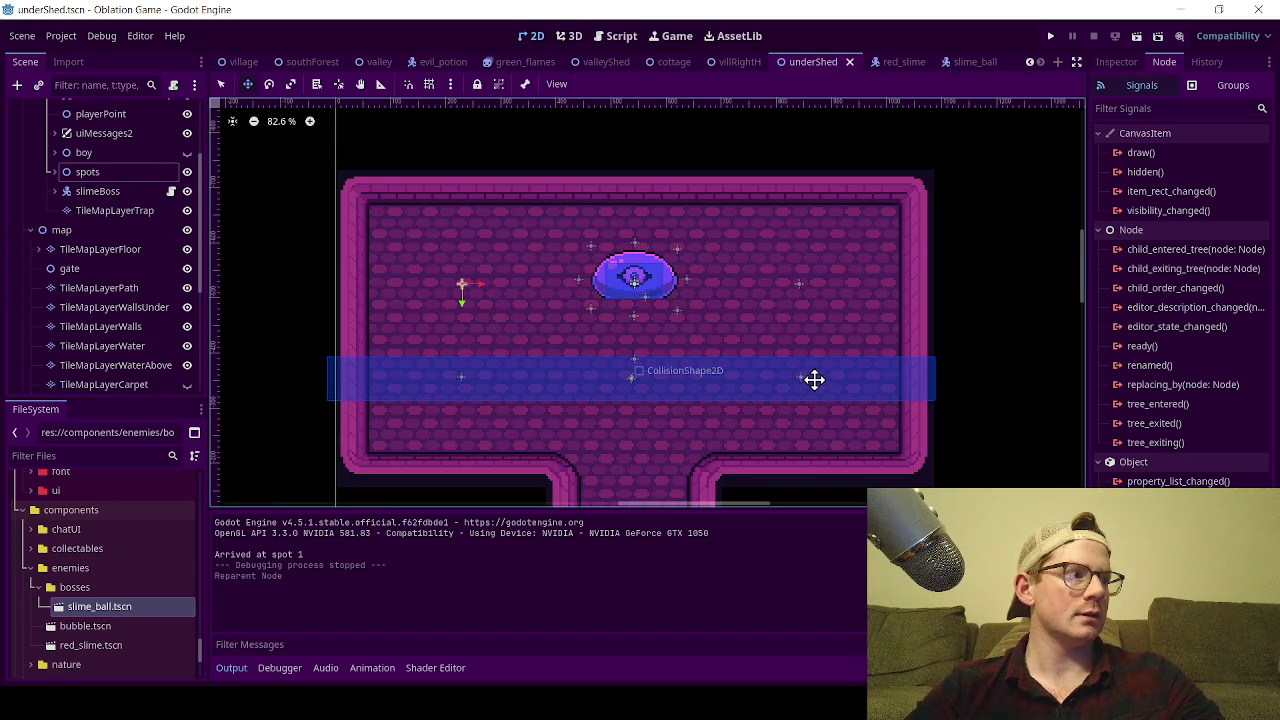
pyautogui.scroll(-3, 654, 344)
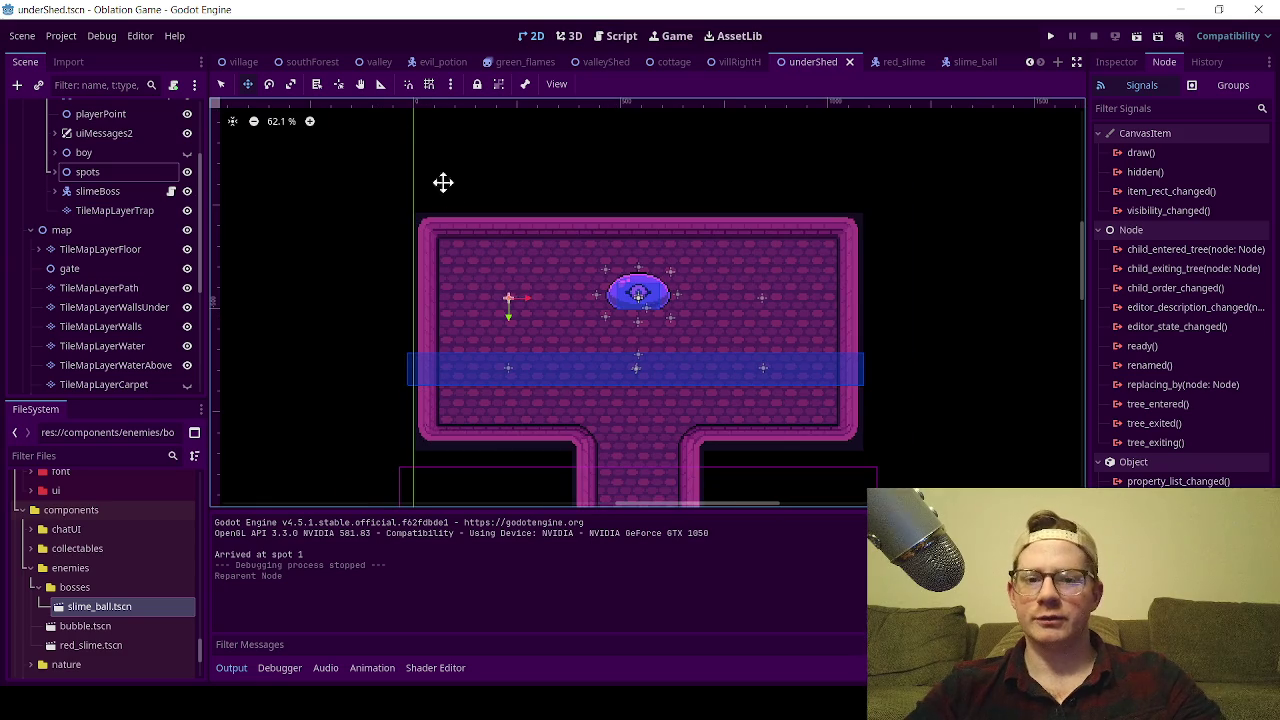
pyautogui.click(221, 84)
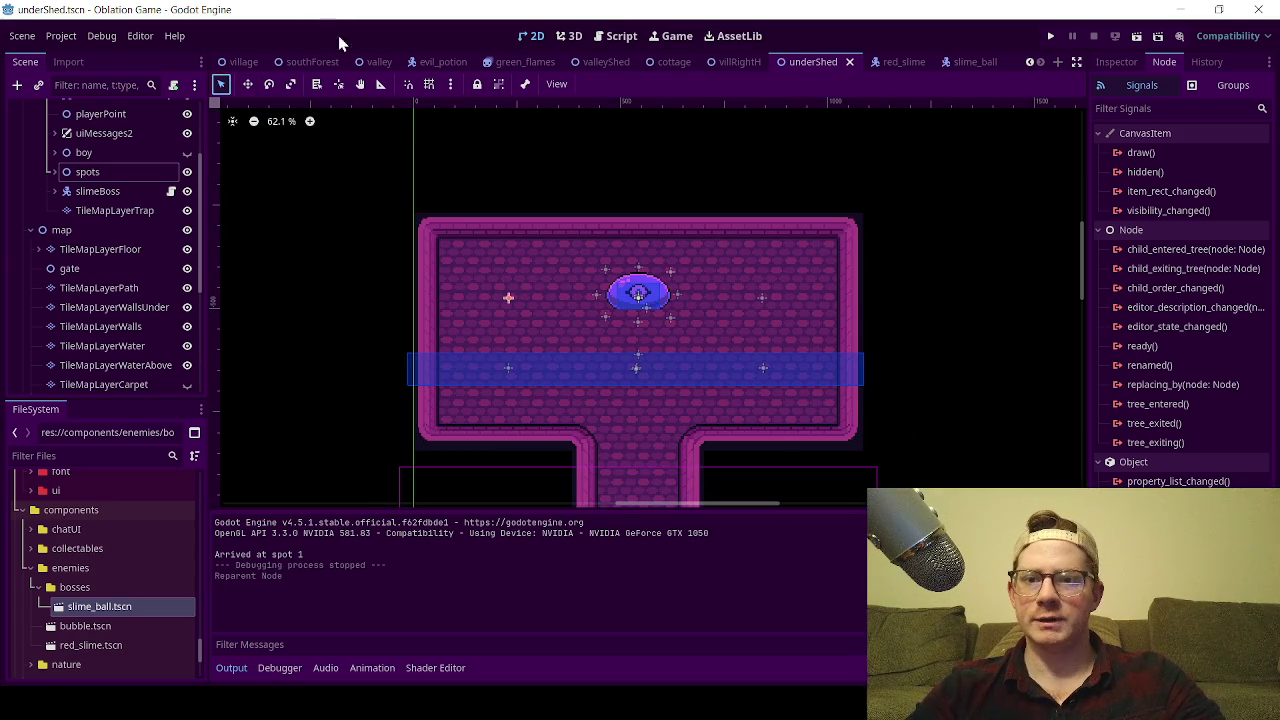
pyautogui.hotkey('ctrl', 's')
# Zoom and pan the canvas to show the boss room and the level below it.
pyautogui.scroll(3, 144, 269)
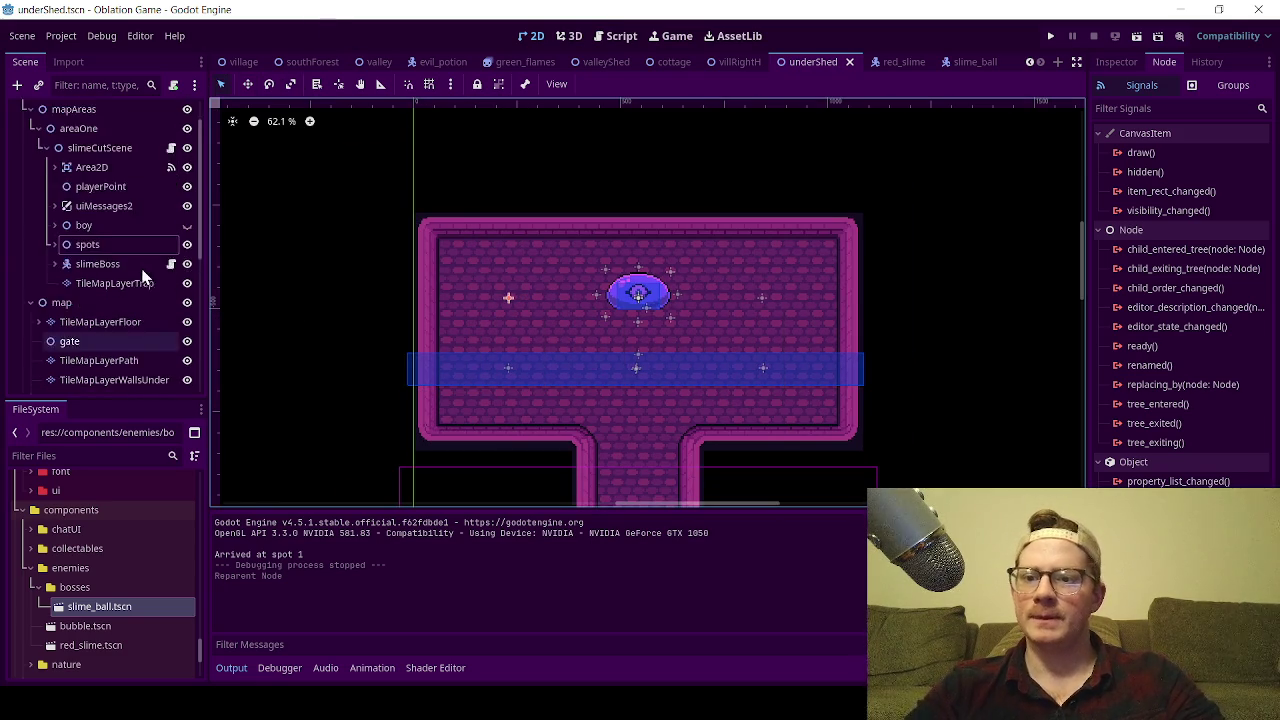
pyautogui.scroll(-1, 403, 434)
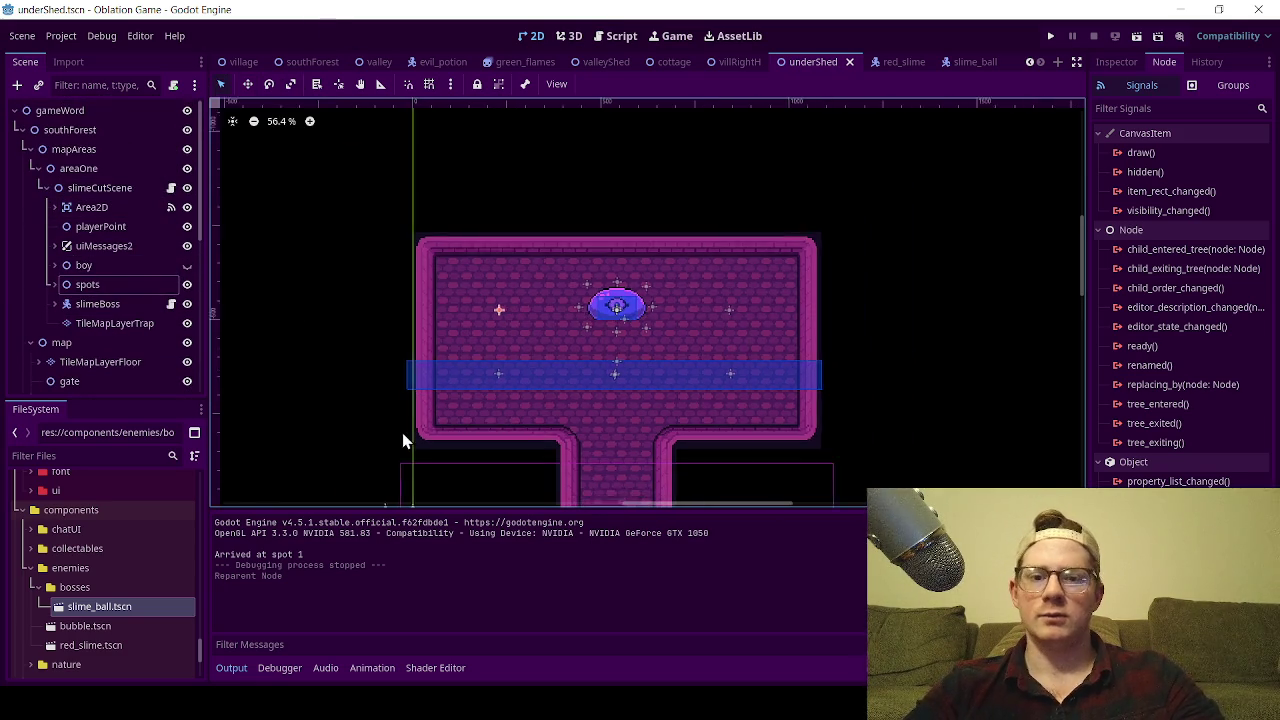
pyautogui.moveTo(409, 417); pyautogui.dragTo(366, 346)
pyautogui.scroll(-1, 356, 325)
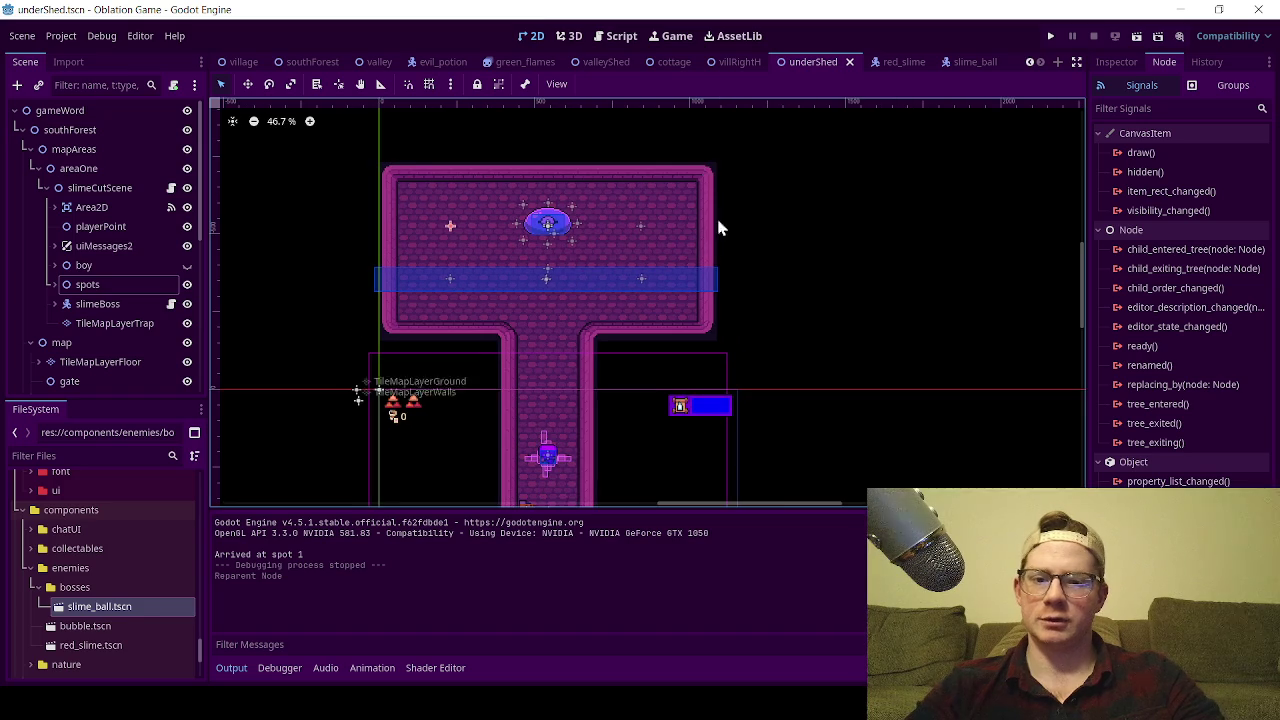
pyautogui.click(1137, 35)
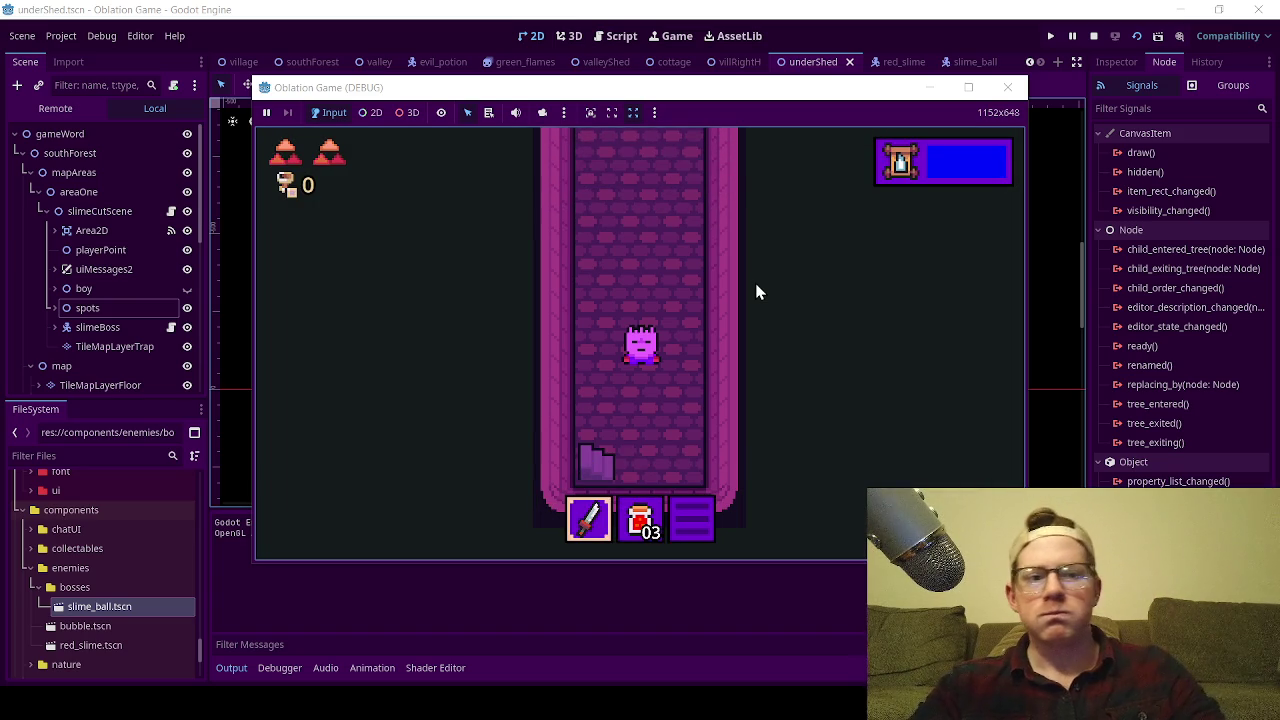
# Walk into the boss room, dismiss the BLOB dialogue, watch the slime boss move, then stop the game.
pyautogui.press('Up')
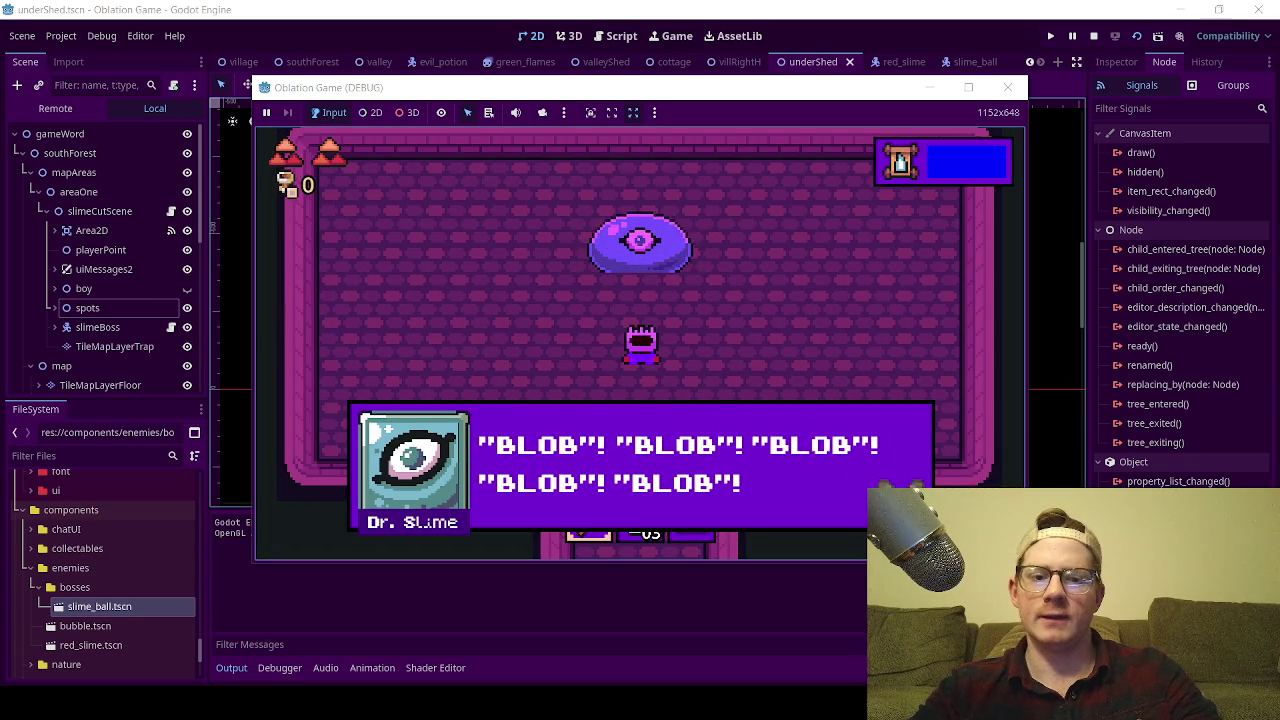
pyautogui.press('Return')
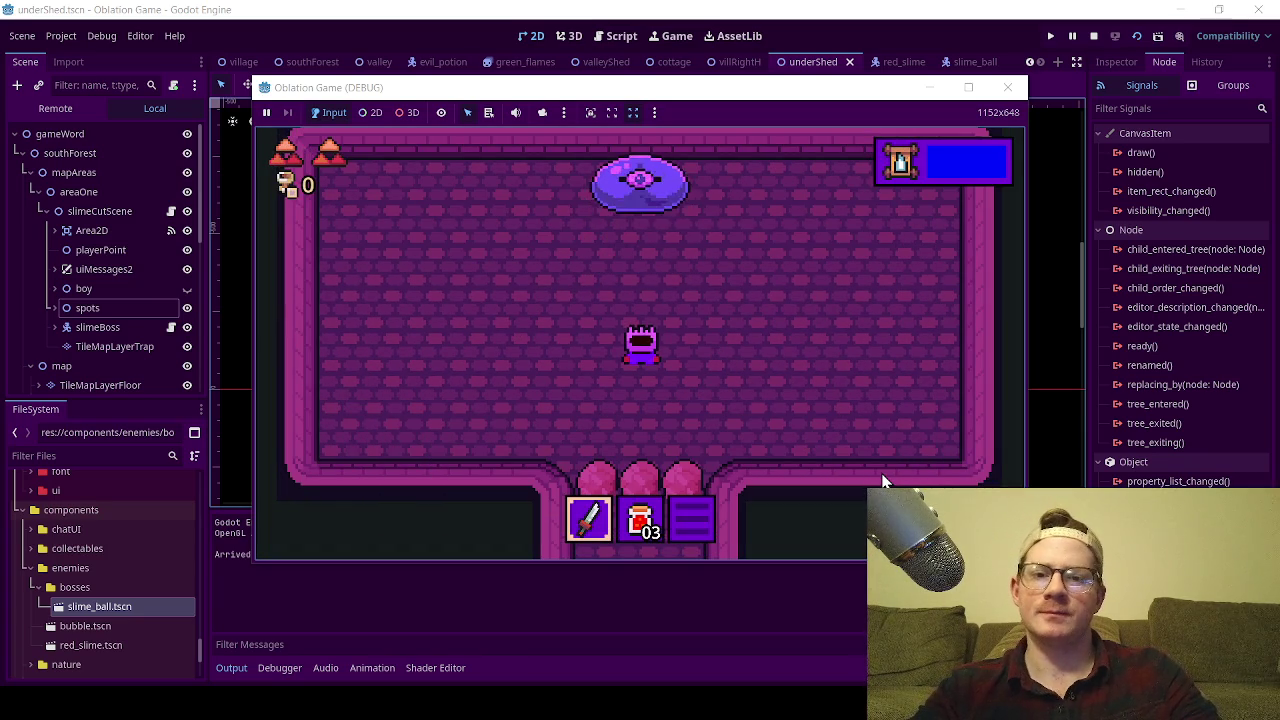
pyautogui.press('Left')
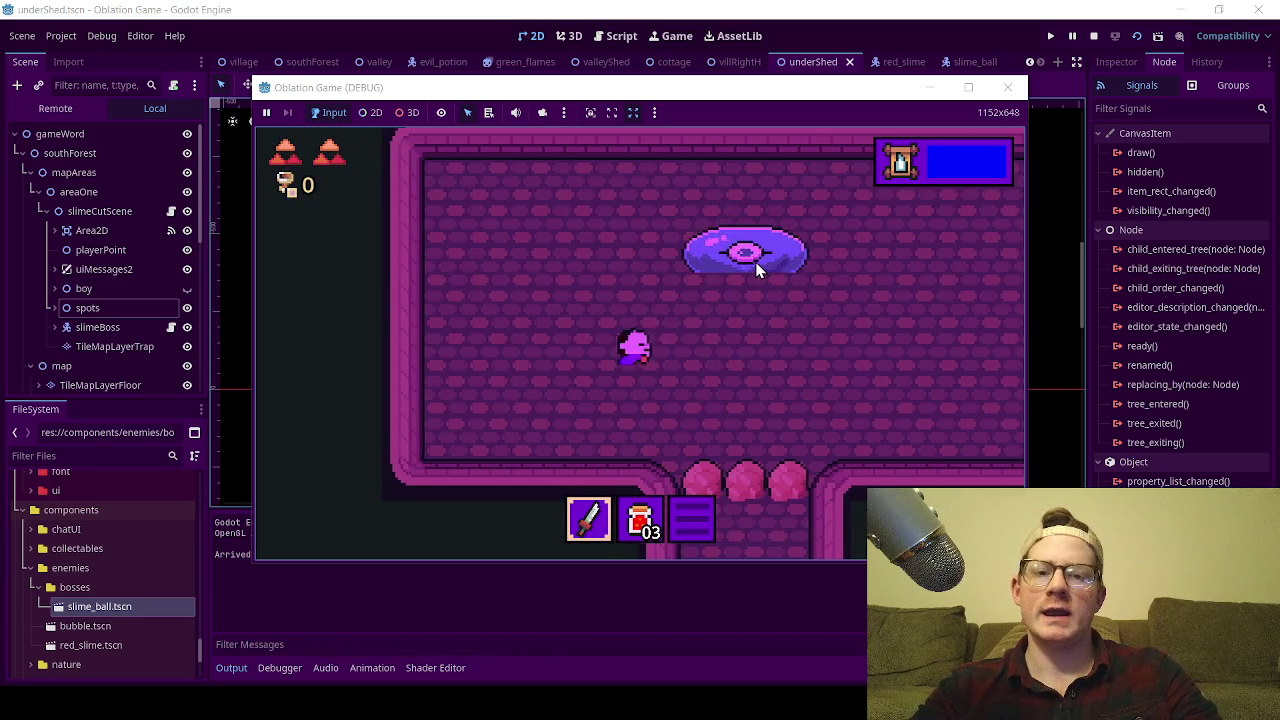
pyautogui.press('Right')
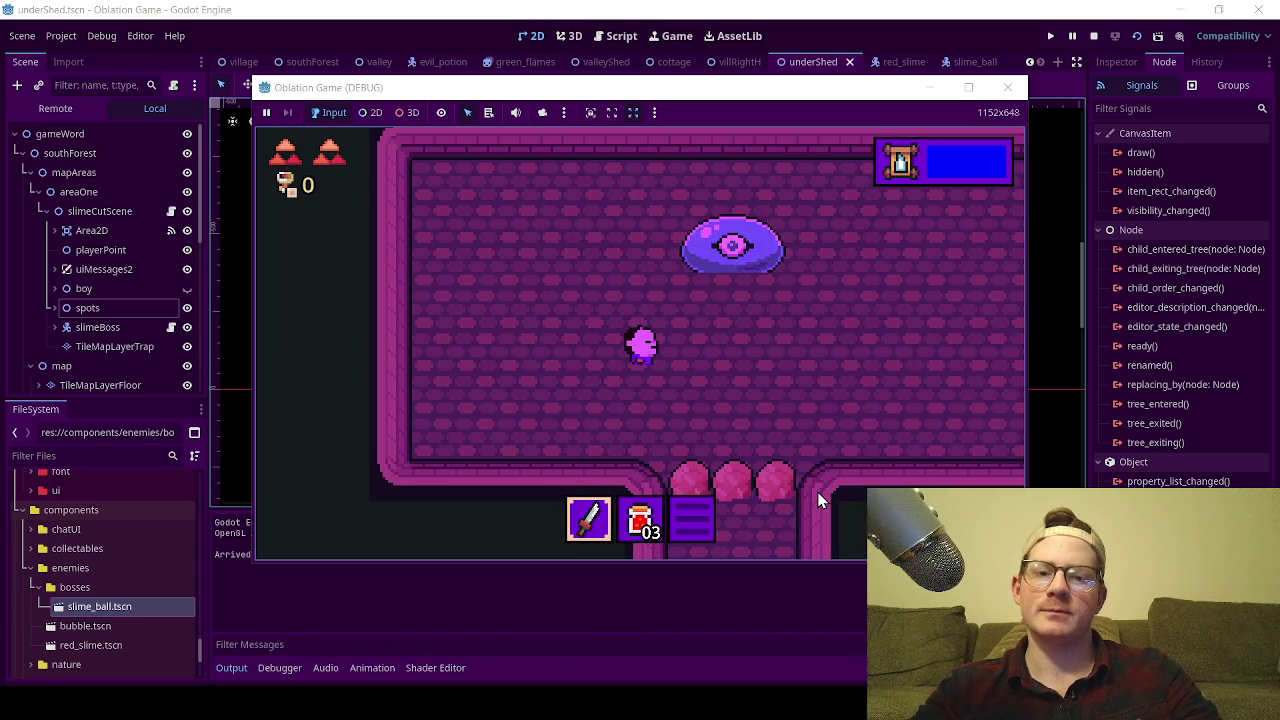
pyautogui.press('Down')
pyautogui.press('Right')
pyautogui.press('Up')
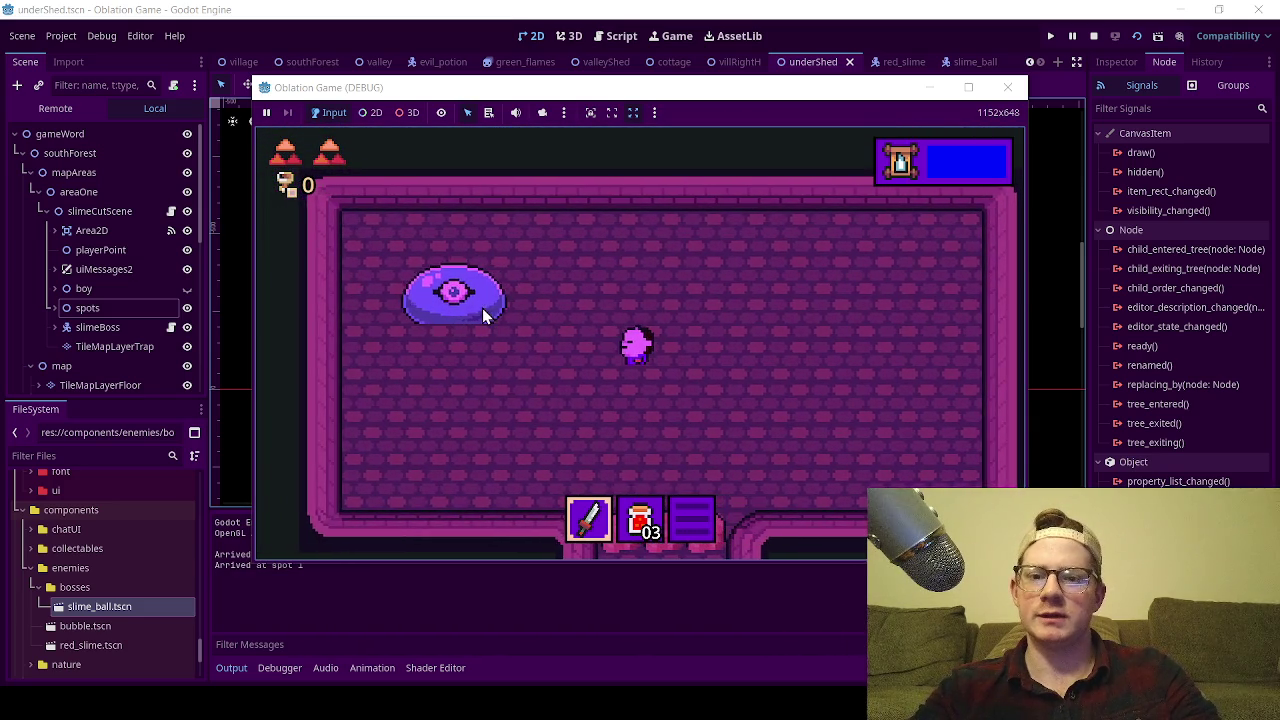
pyautogui.click(1007, 87)
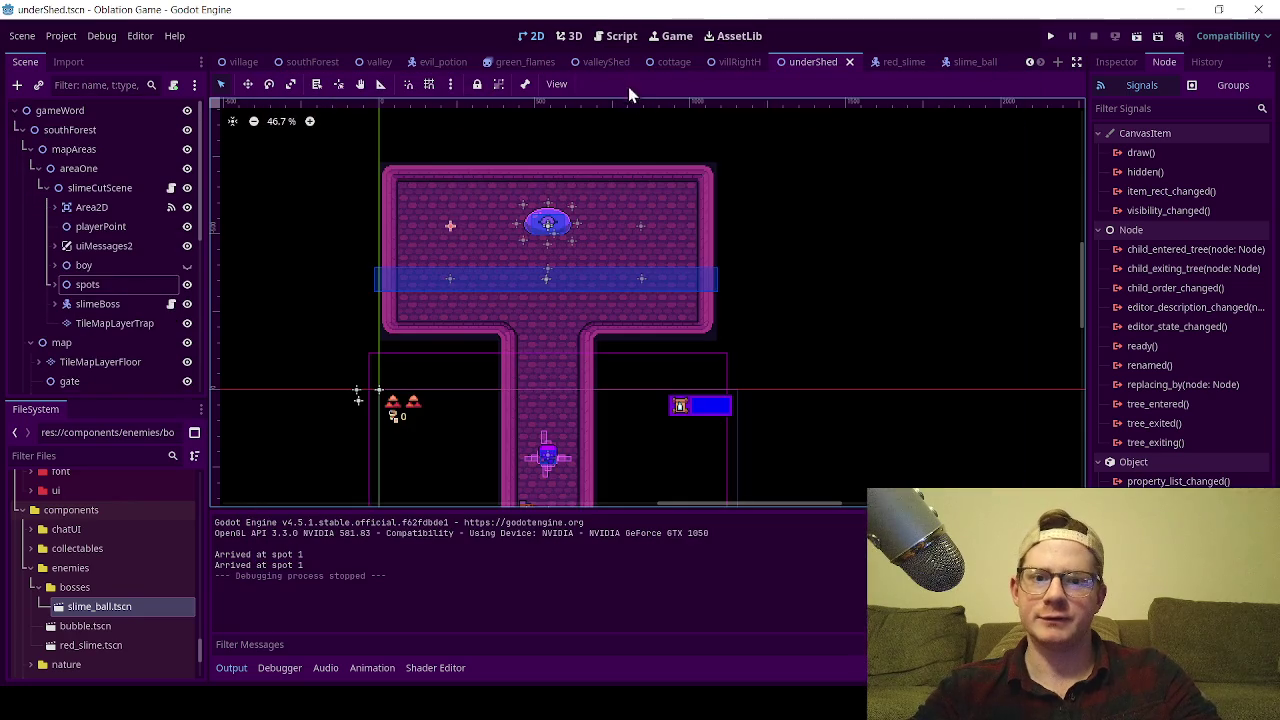
# Change move_speed in slime_boss.gd from 150.0 to 400.0 and save the script.
pyautogui.click(614, 46)
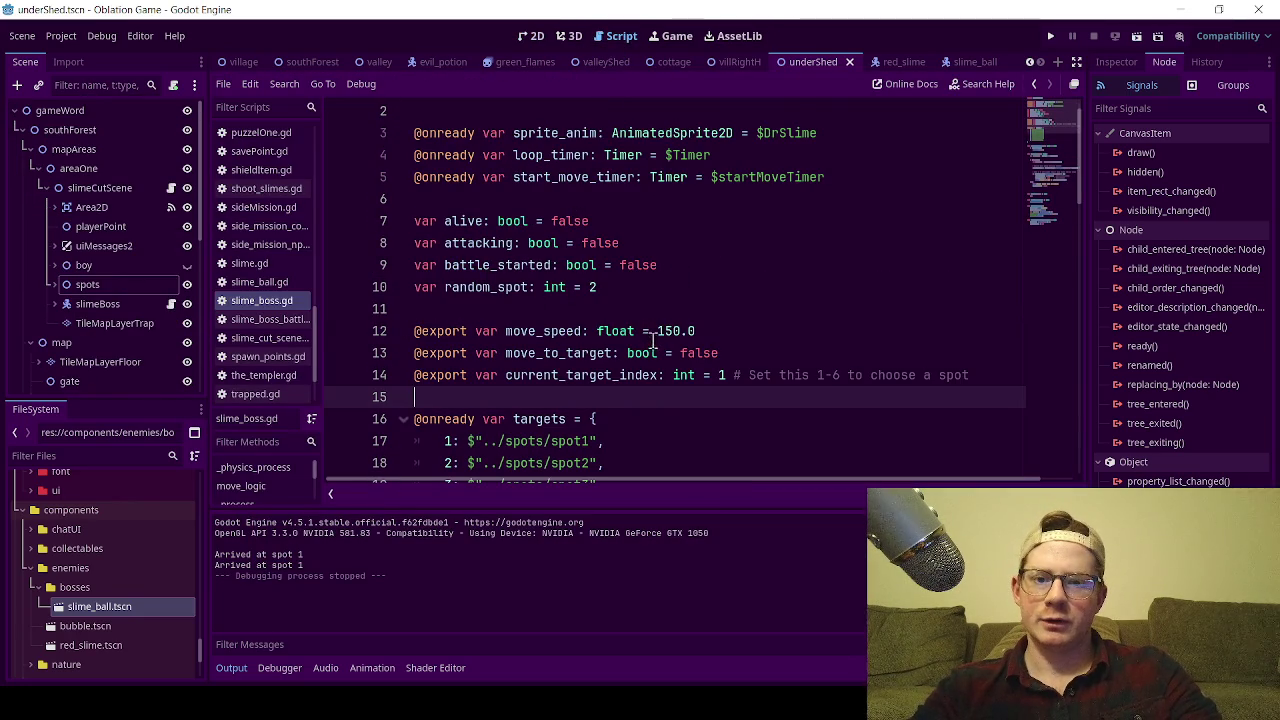
pyautogui.moveTo(665, 331); pyautogui.dragTo(658, 333)
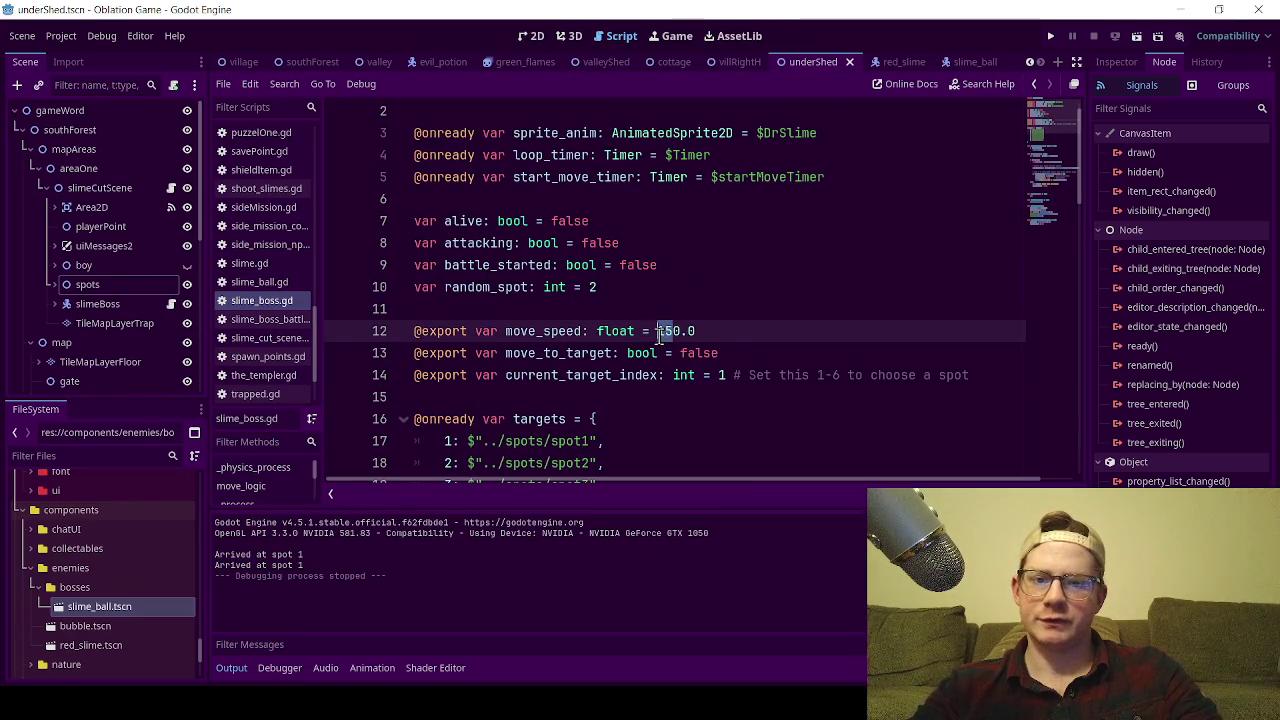
pyautogui.write('400')
pyautogui.hotkey('ctrl', 's')
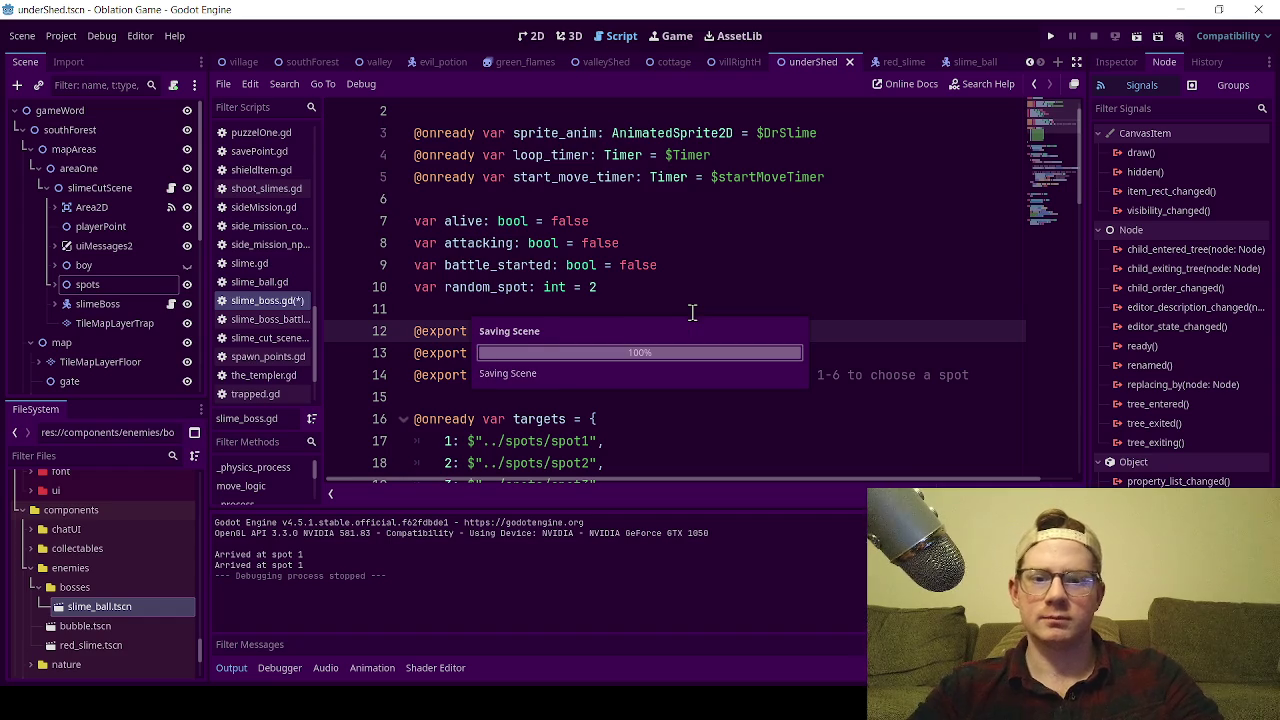
pyautogui.press('BackSpace')
pyautogui.hotkey('ctrl', 's')
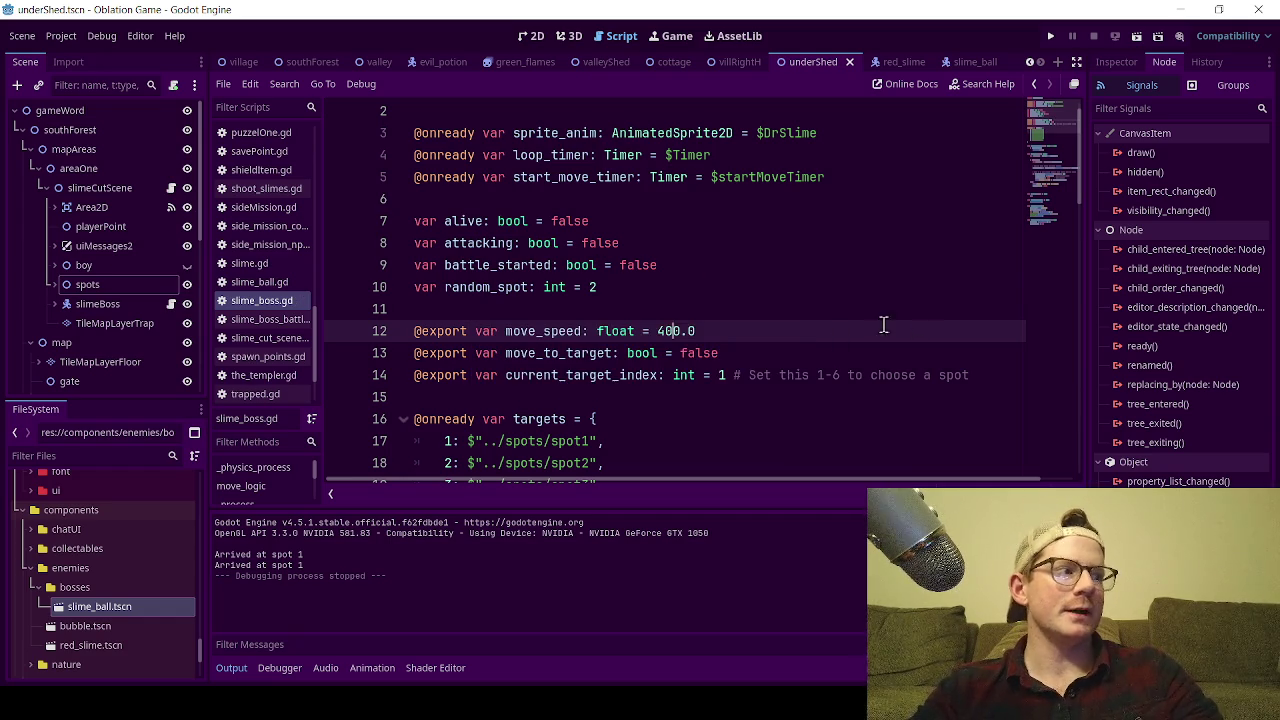
pyautogui.click(727, 294)
pyautogui.hotkey('ctrl', 's')
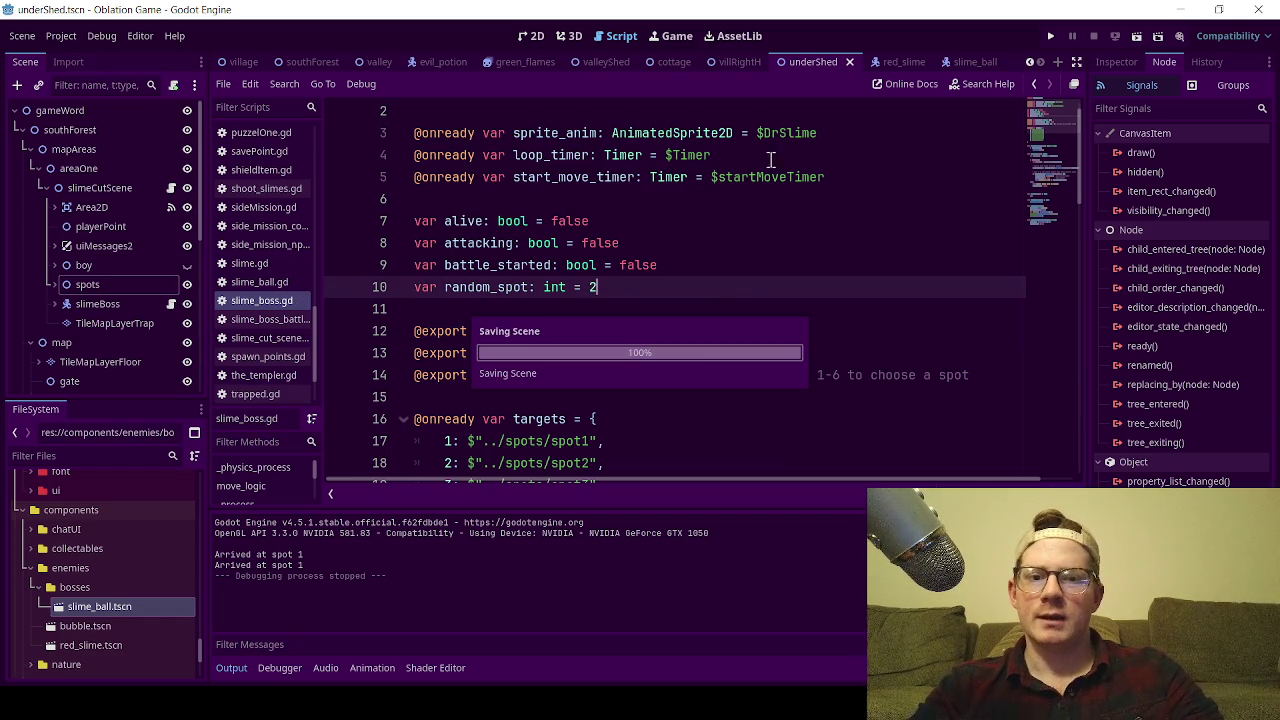
# Return to the 2D view, run the game, and dismiss Dr. Slime's BLOB dialogue.
pyautogui.click(539, 46)
pyautogui.click(1137, 36)
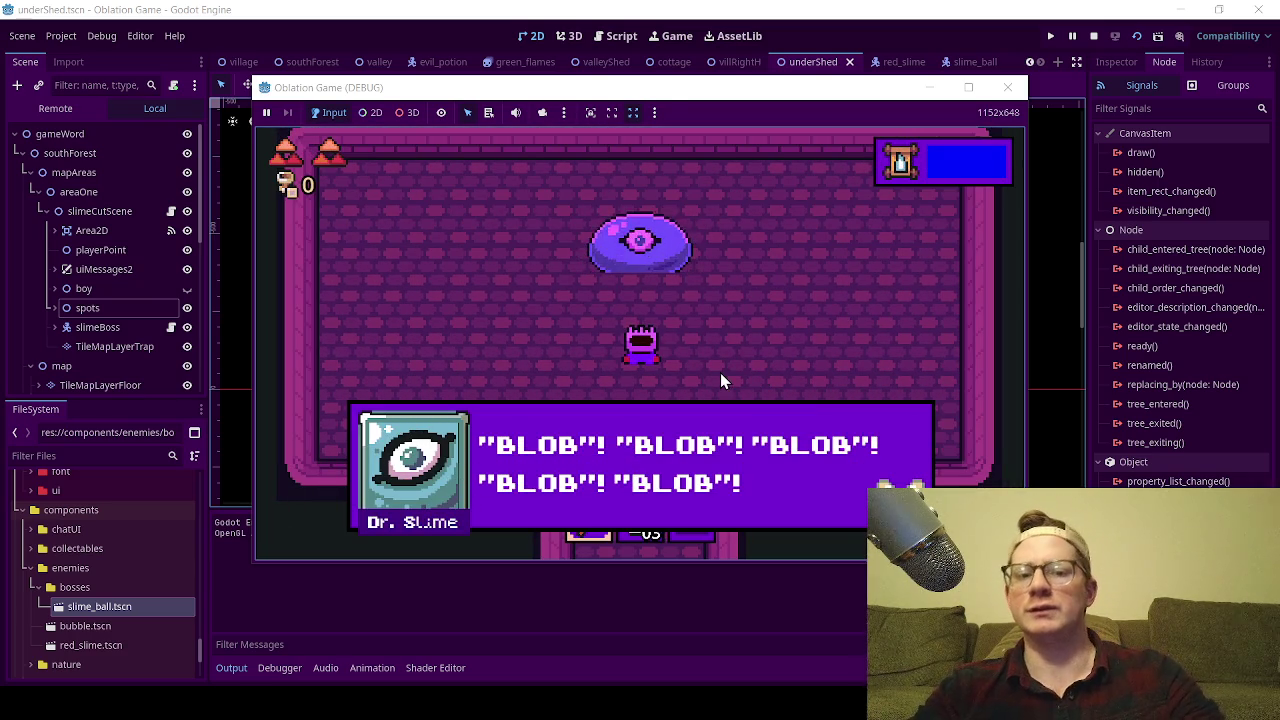
pyautogui.press('space')
# Walk the player around the boss room while the faster slime boss moves between spots.
pyautogui.press('Left')
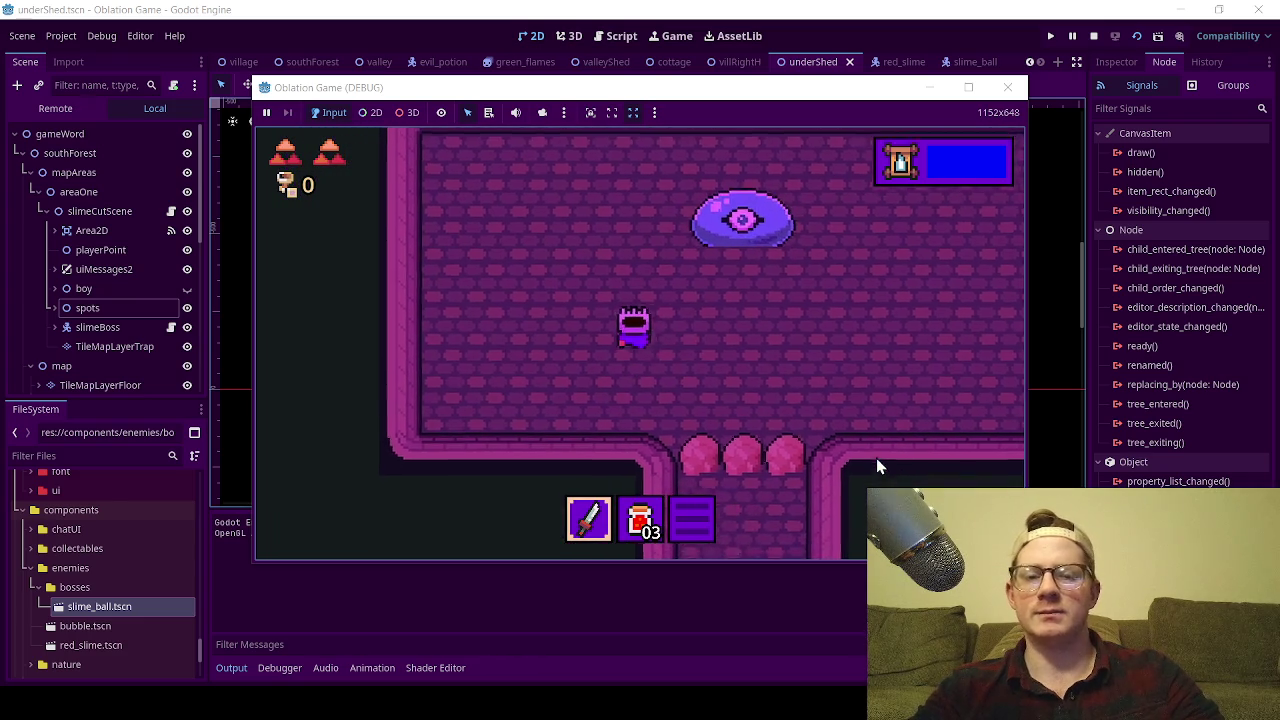
pyautogui.press('Up')
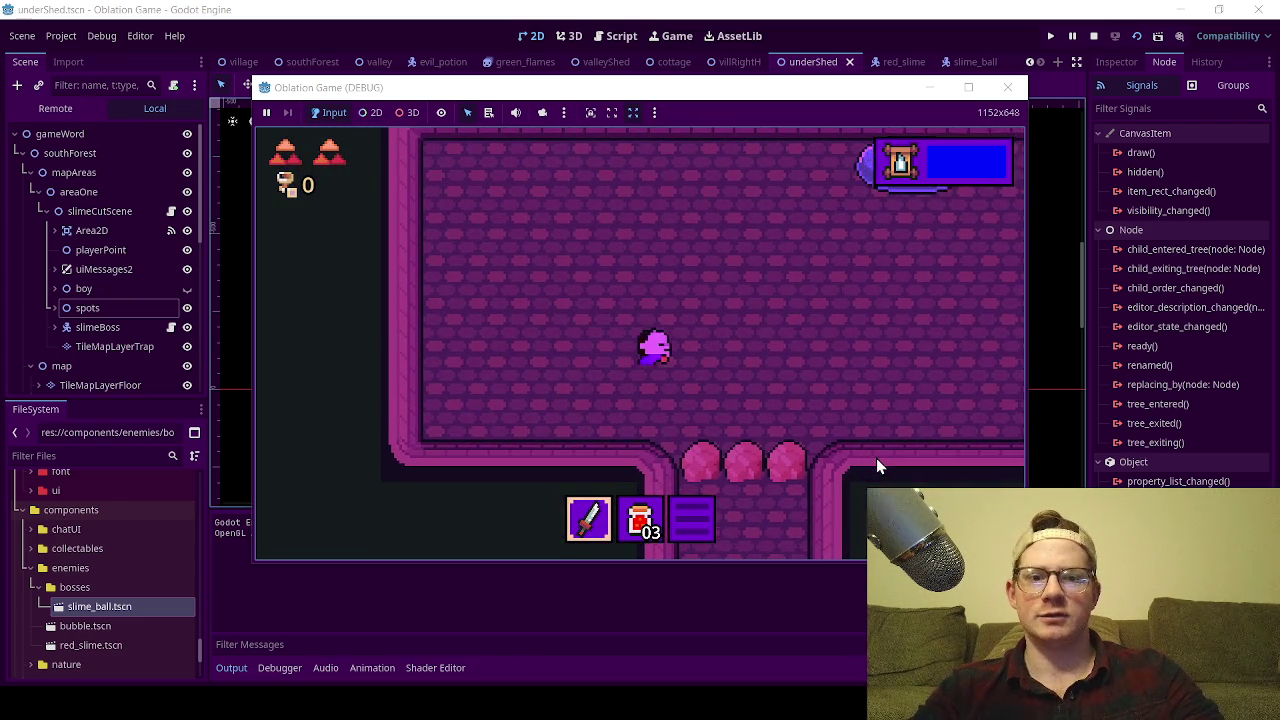
pyautogui.press('Up')
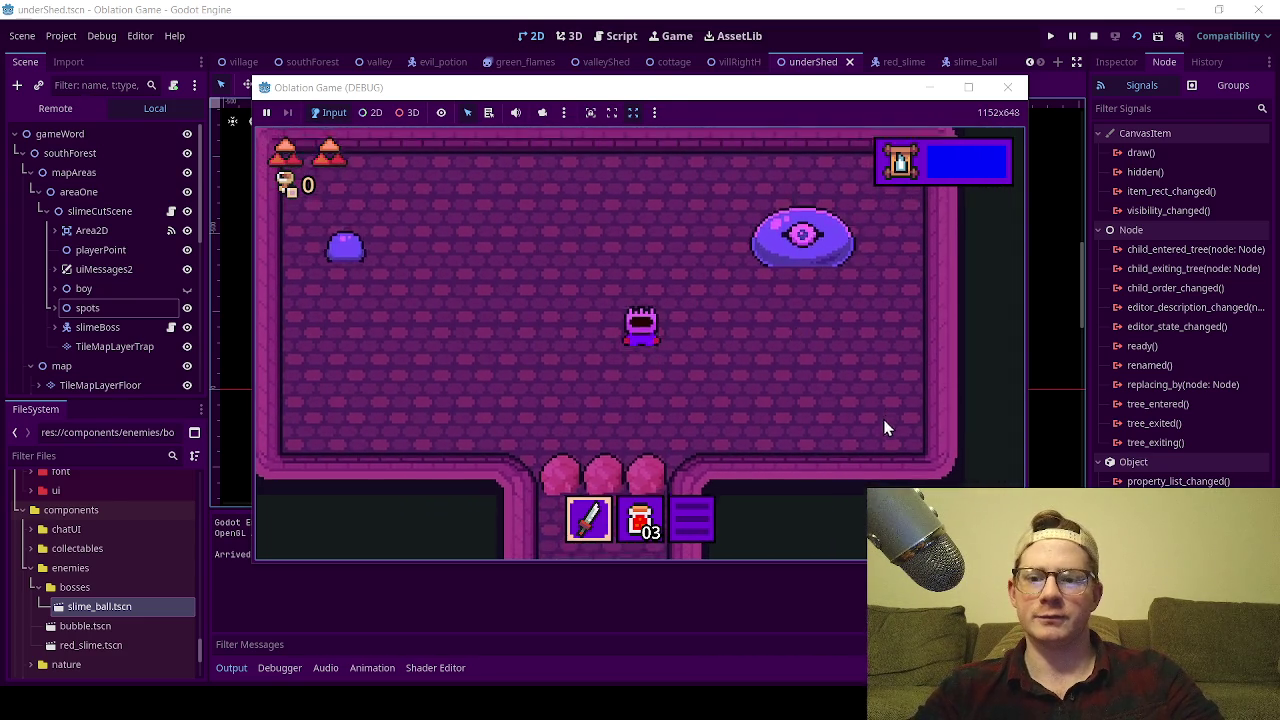
pyautogui.press('Right')
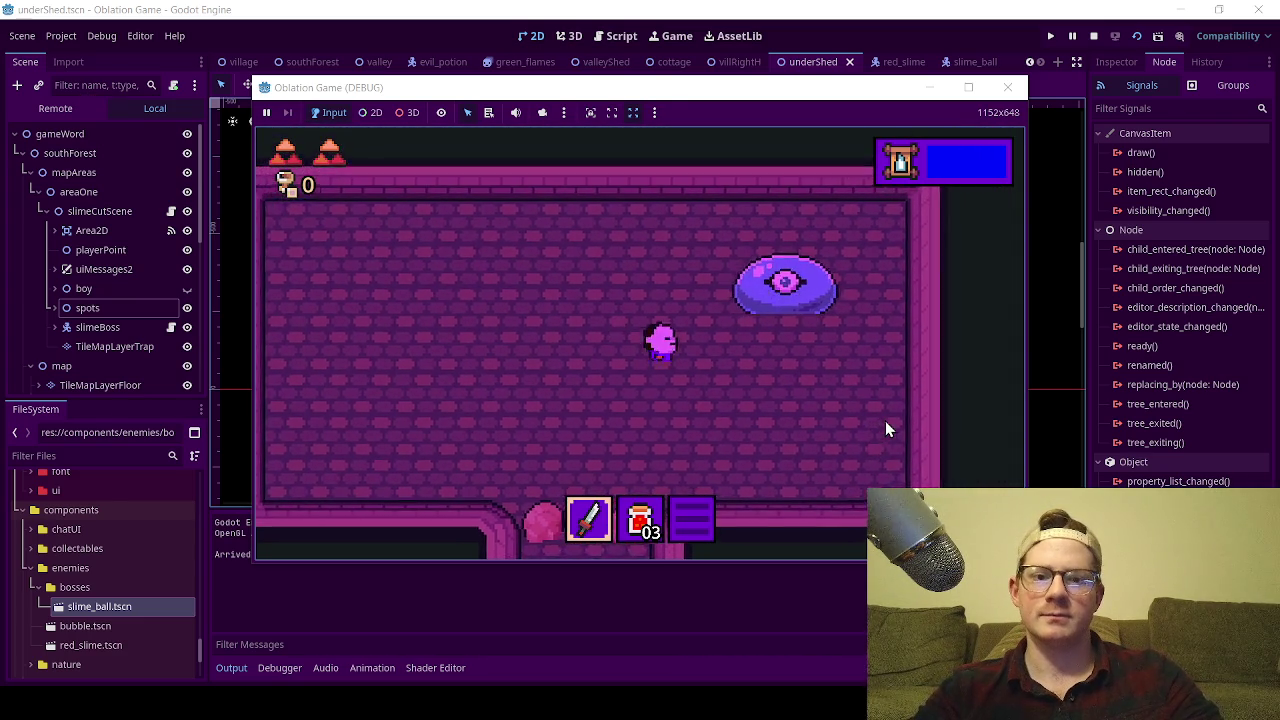
pyautogui.press('Down')
pyautogui.press('Right')
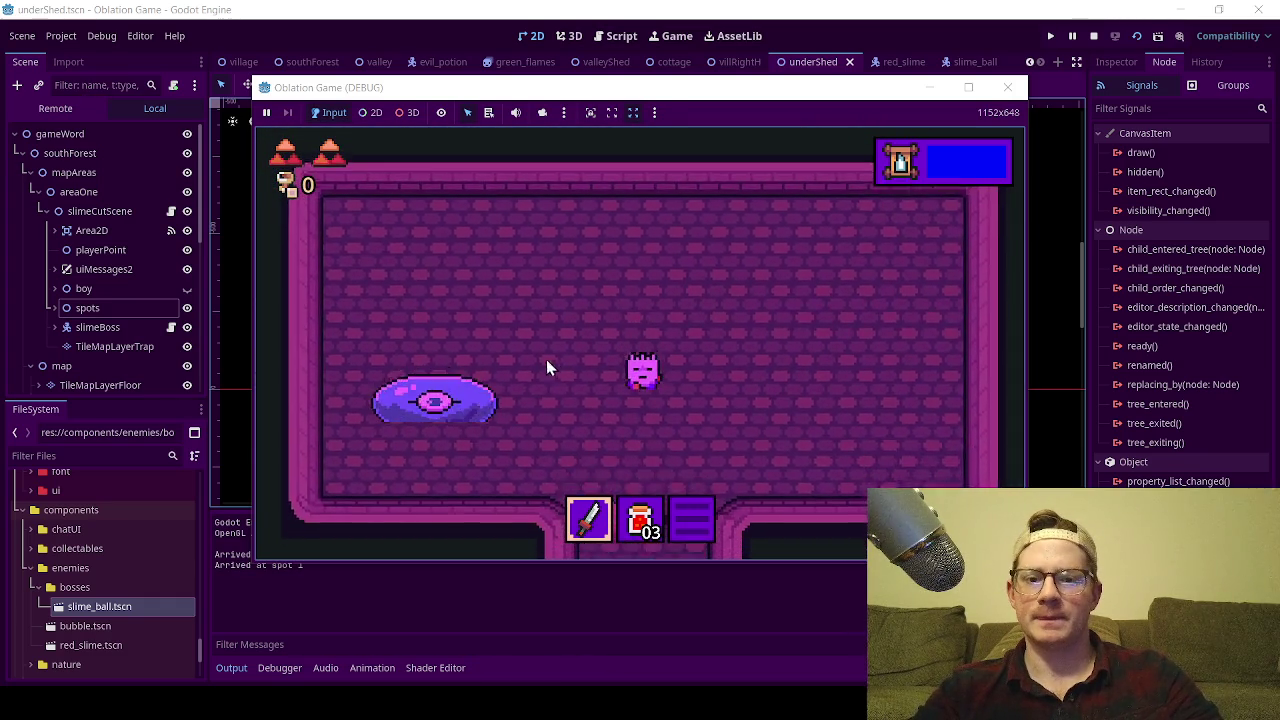
pyautogui.press('Down')
pyautogui.press('Left')
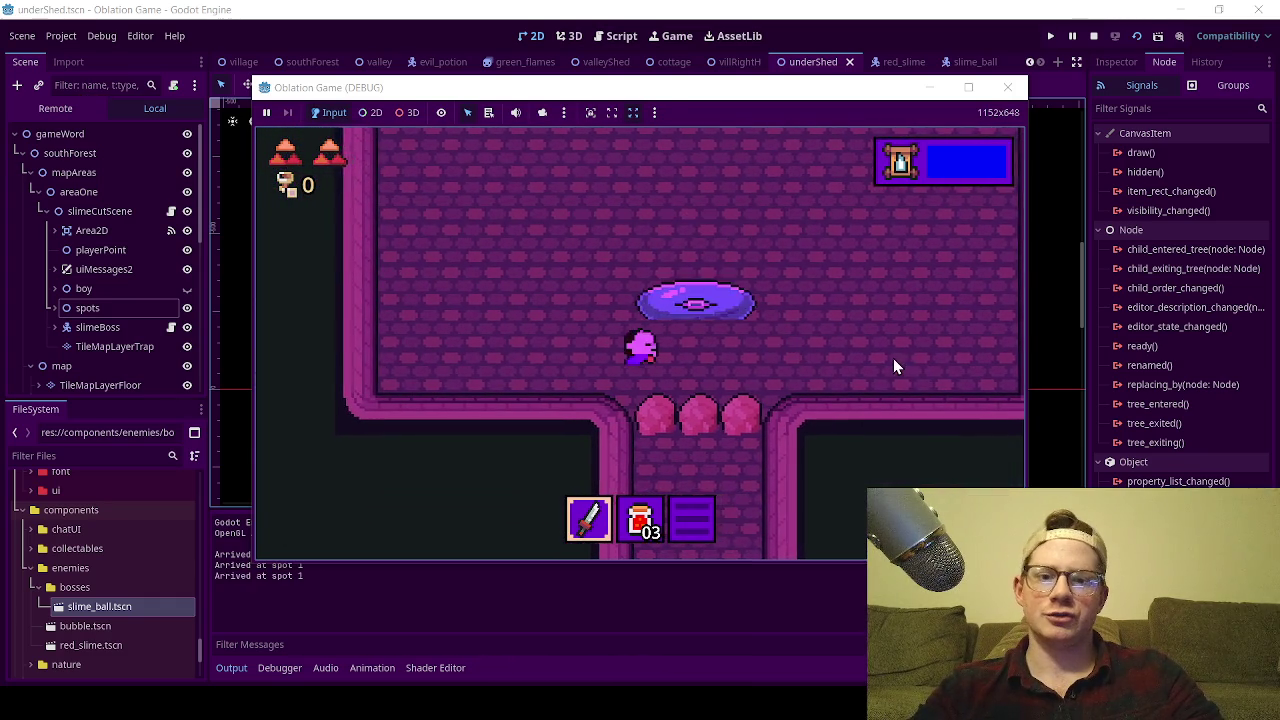
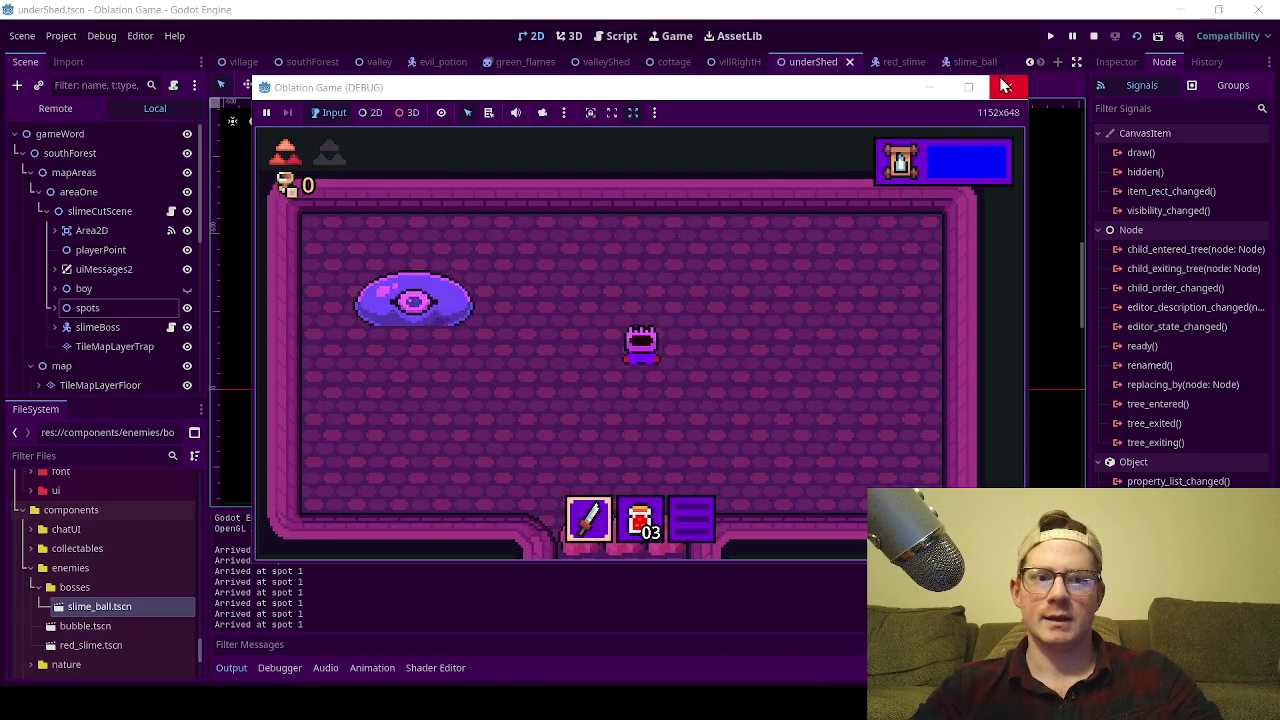
# Stop the slime boss test run, save the underShed scene, and show slime_boss_battle.gd from its top.
pyautogui.click(1005, 86)
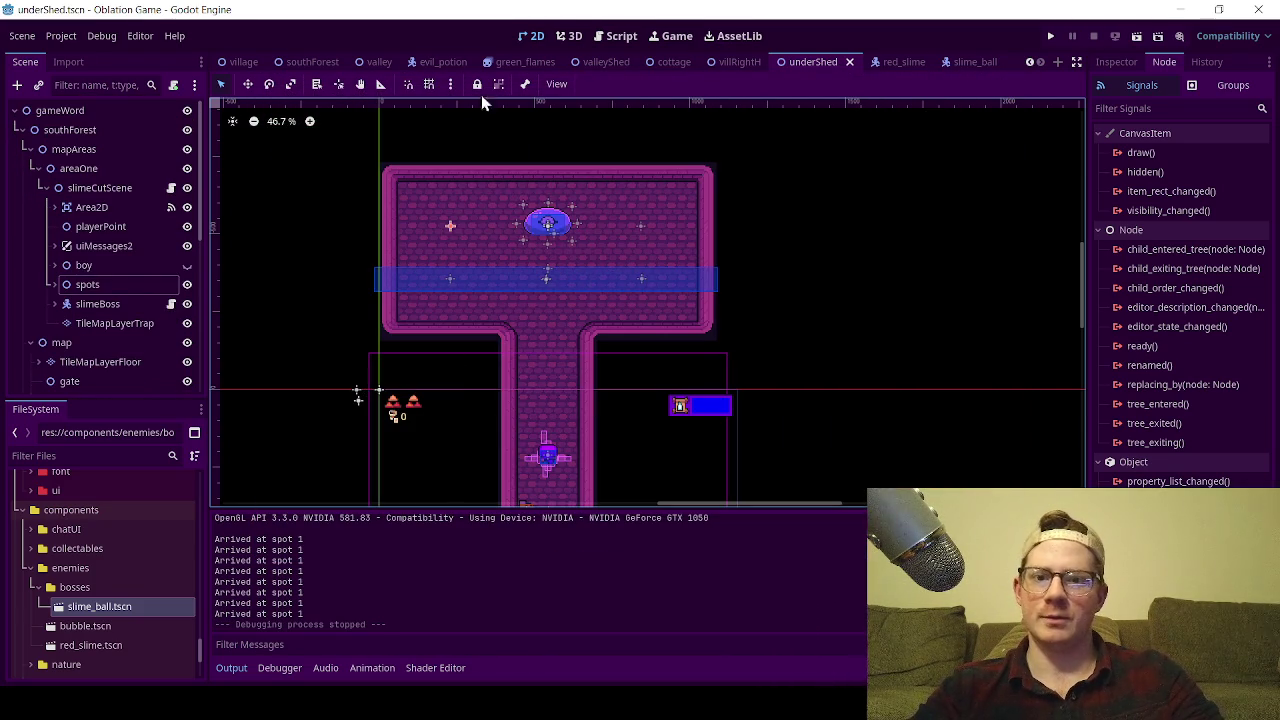
pyautogui.hotkey('ctrl', 's')
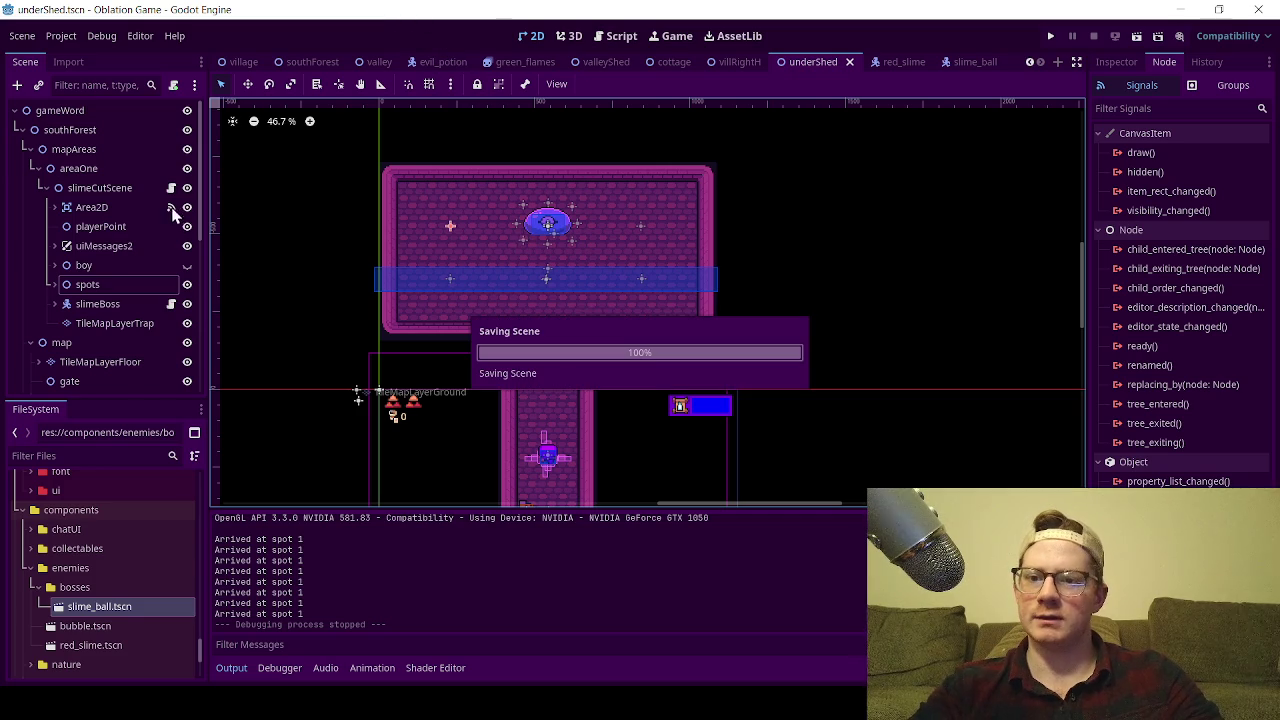
pyautogui.click(171, 188)
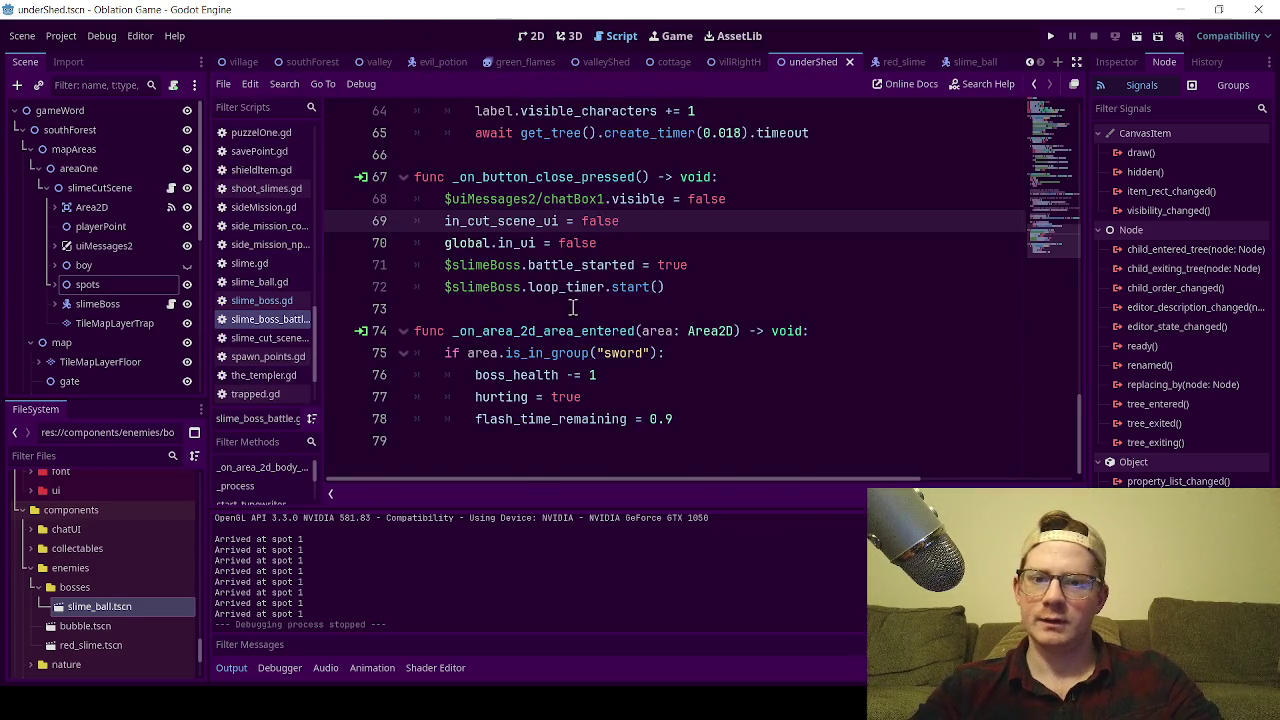
pyautogui.scroll(8, 572, 307)
pyautogui.scroll(-4, 566, 320)
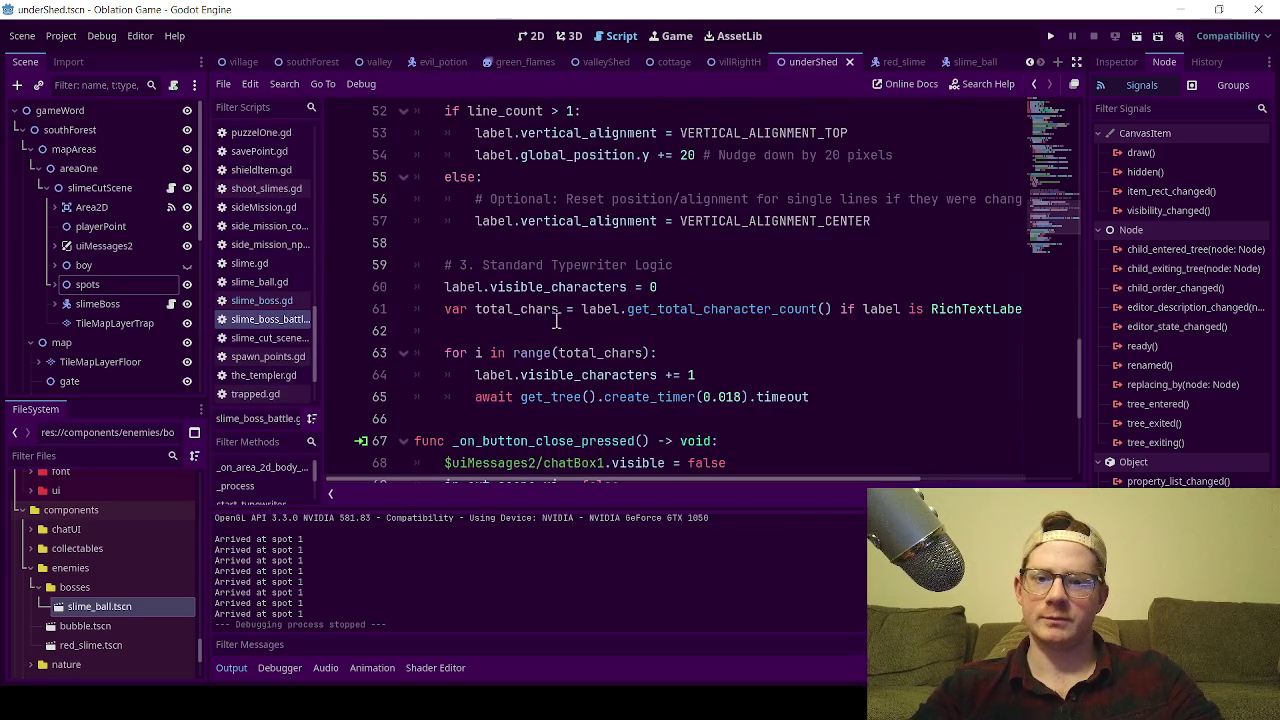
pyautogui.scroll(3, 794, 367)
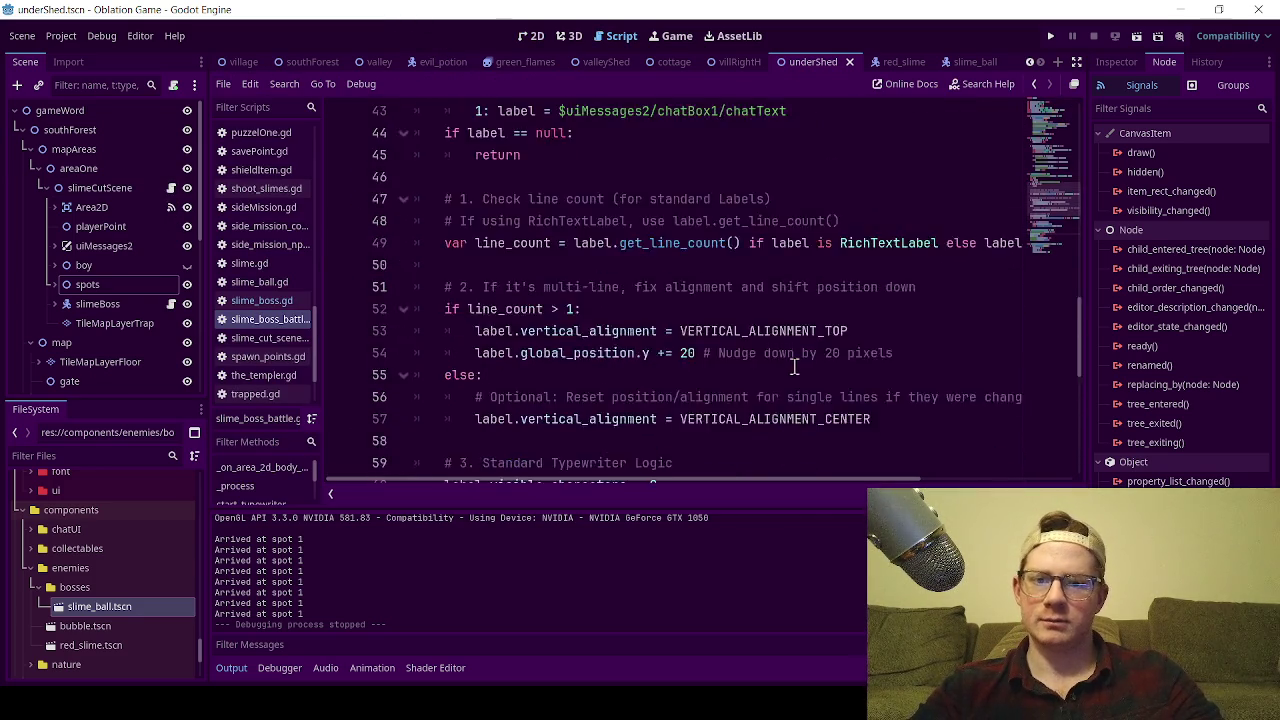
pyautogui.scroll(14, 794, 367)
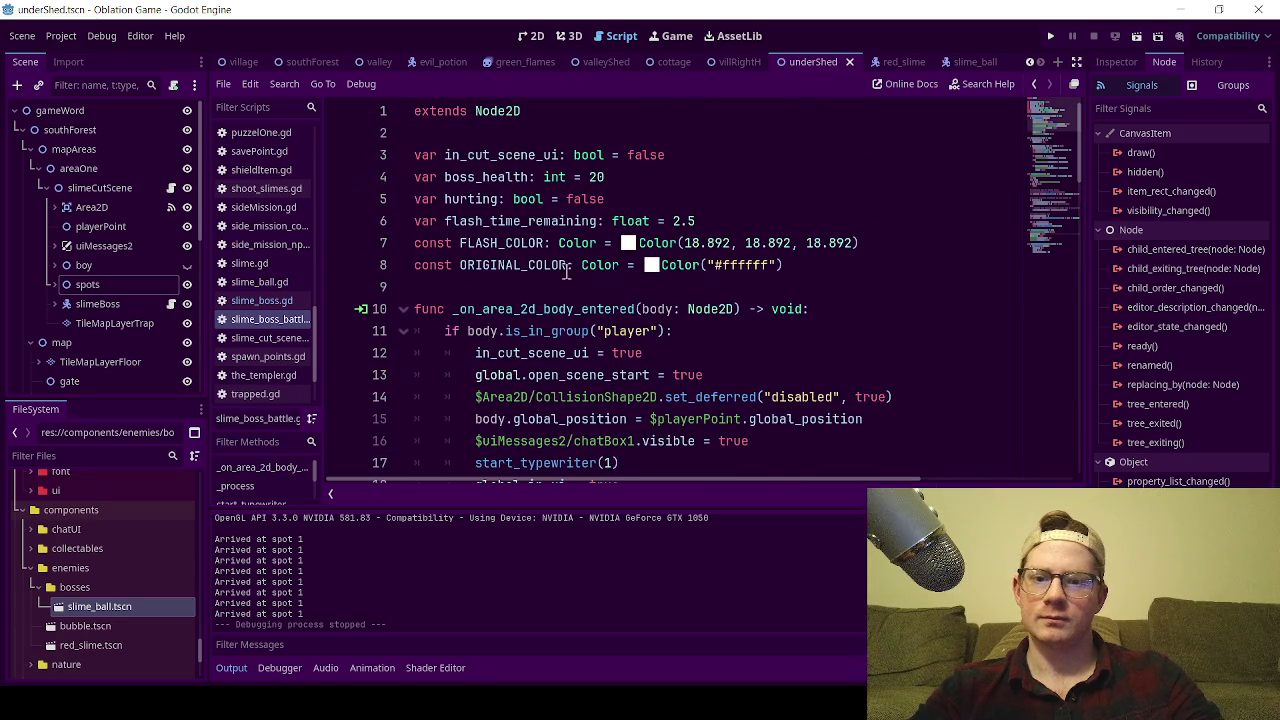
# Open slime_boss.gd from the slimeBoss node and select its movement code, lines 12–45.
pyautogui.click(171, 303)
pyautogui.scroll(-3, 621, 288)
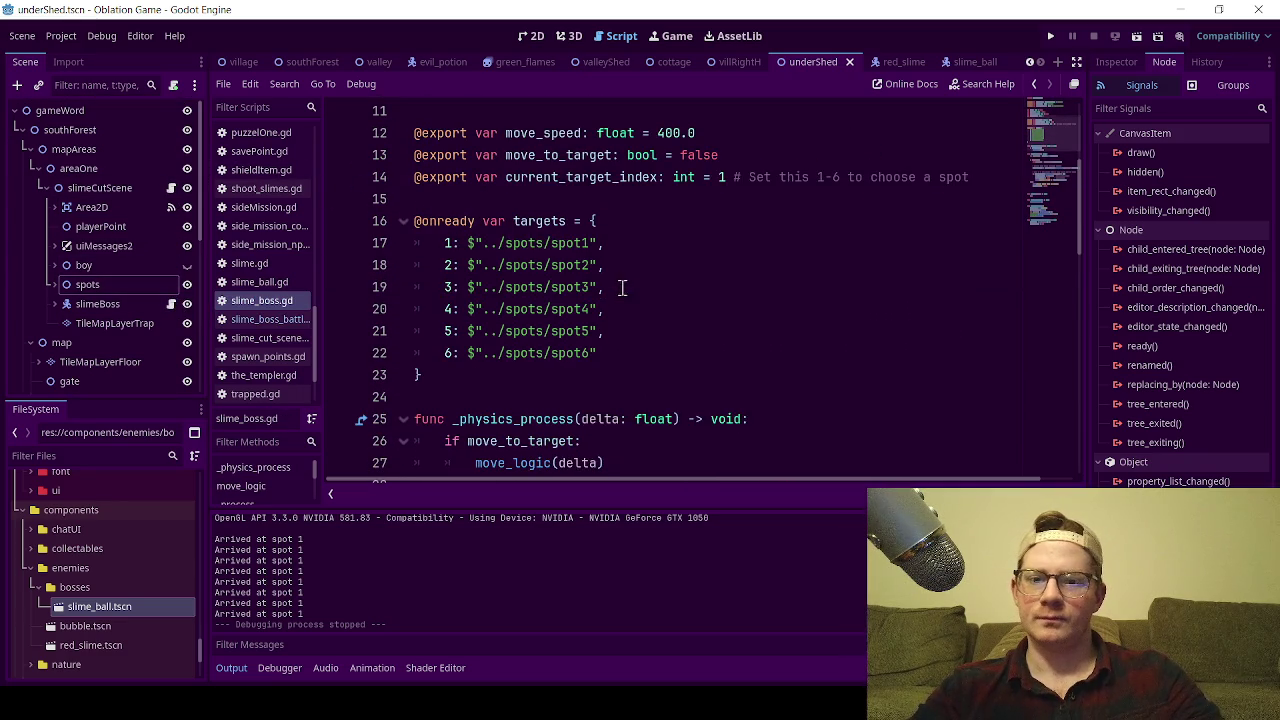
pyautogui.moveTo(414, 133)
pyautogui.mouseDown()
pyautogui.moveTo(518, 309)
pyautogui.moveTo(526, 466)
pyautogui.moveTo(499, 265)
pyautogui.mouseUp()
pyautogui.click(716, 193)
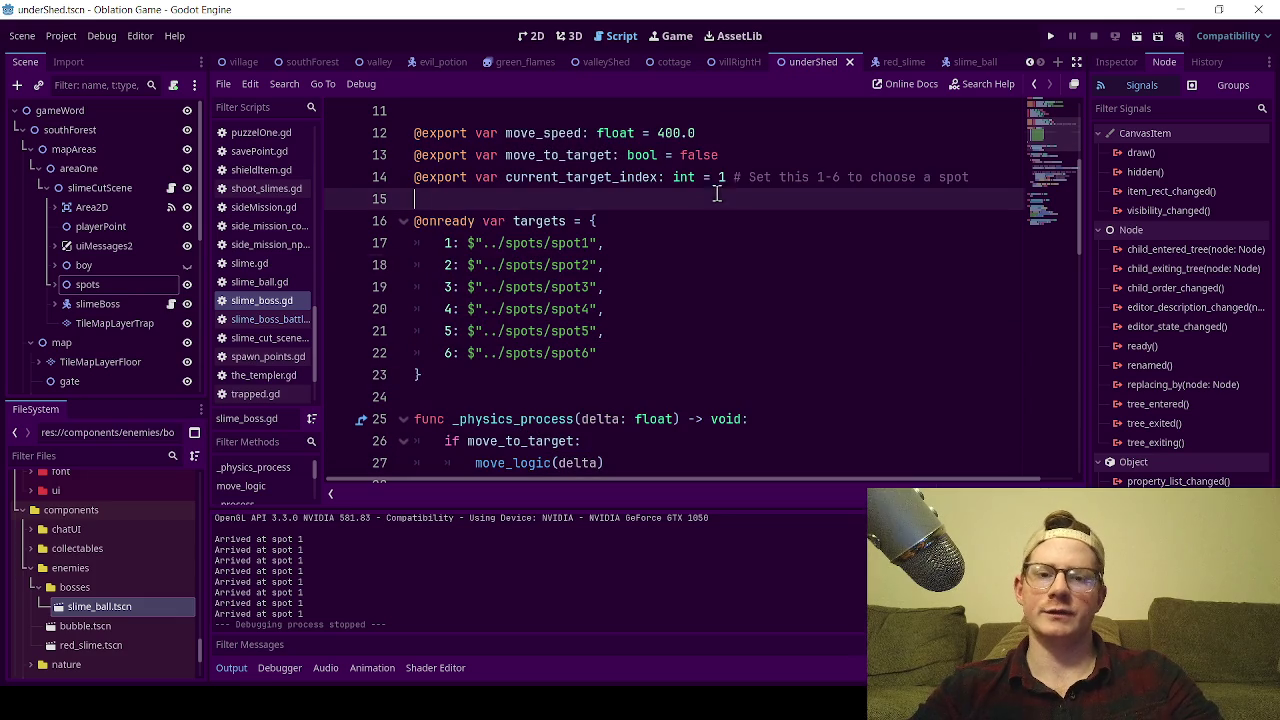
pyautogui.click(720, 177)
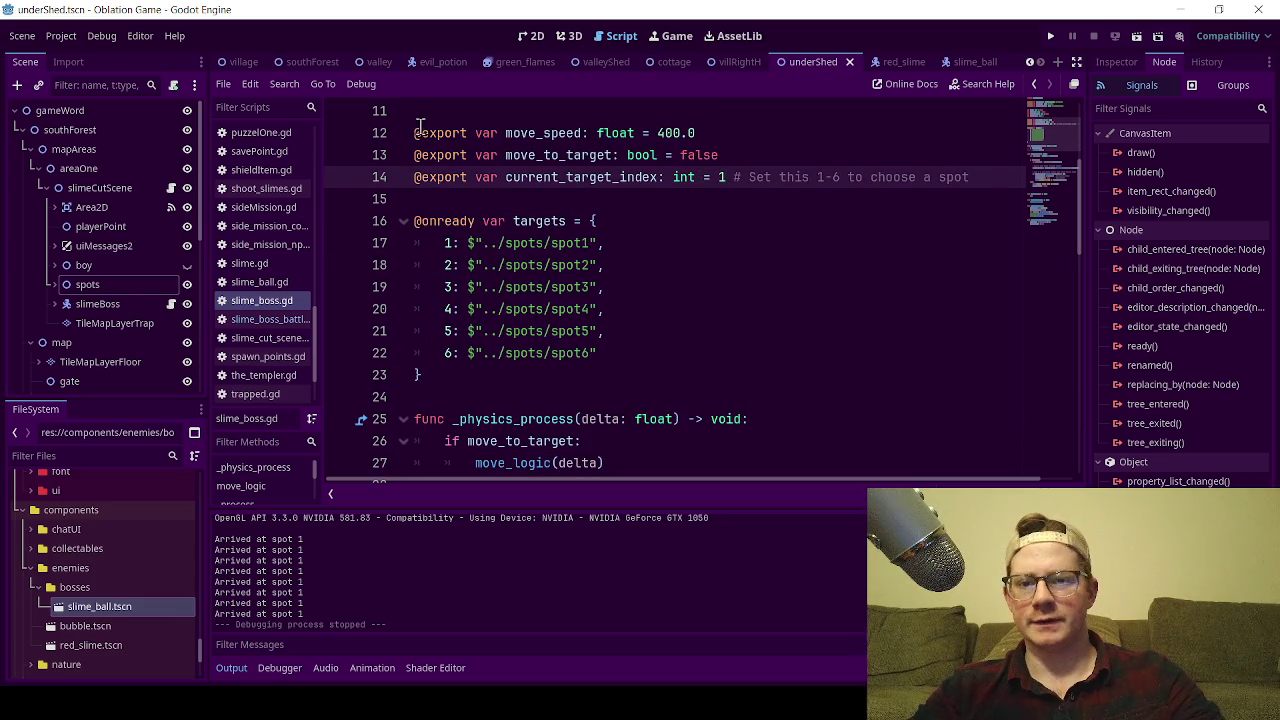
pyautogui.moveTo(420, 124)
pyautogui.mouseDown()
pyautogui.moveTo(555, 265)
pyautogui.moveTo(542, 440)
pyautogui.moveTo(549, 362)
pyautogui.moveTo(577, 478)
pyautogui.moveTo(557, 203)
pyautogui.moveTo(643, 265)
pyautogui.mouseUp()
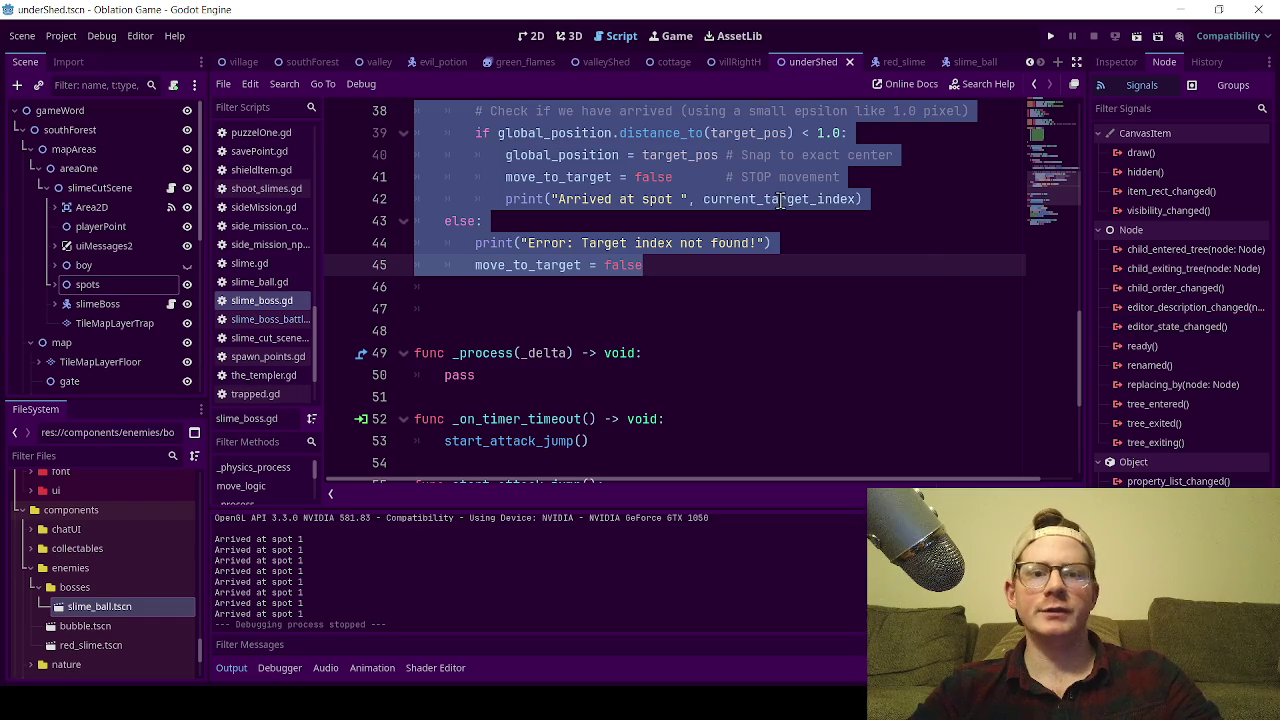
pyautogui.click(780, 199)
pyautogui.scroll(4, 838, 270)
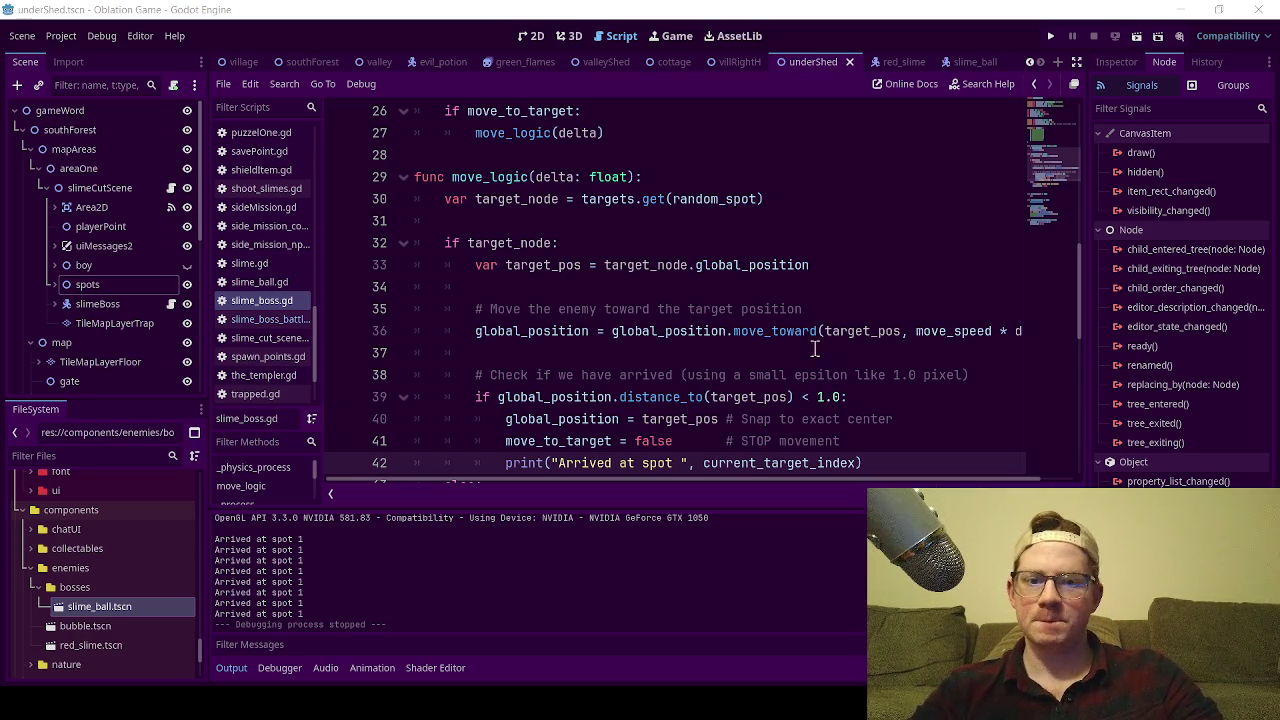
# Check the move_toward call on line 35 of move_logic.
pyautogui.click(742, 309)
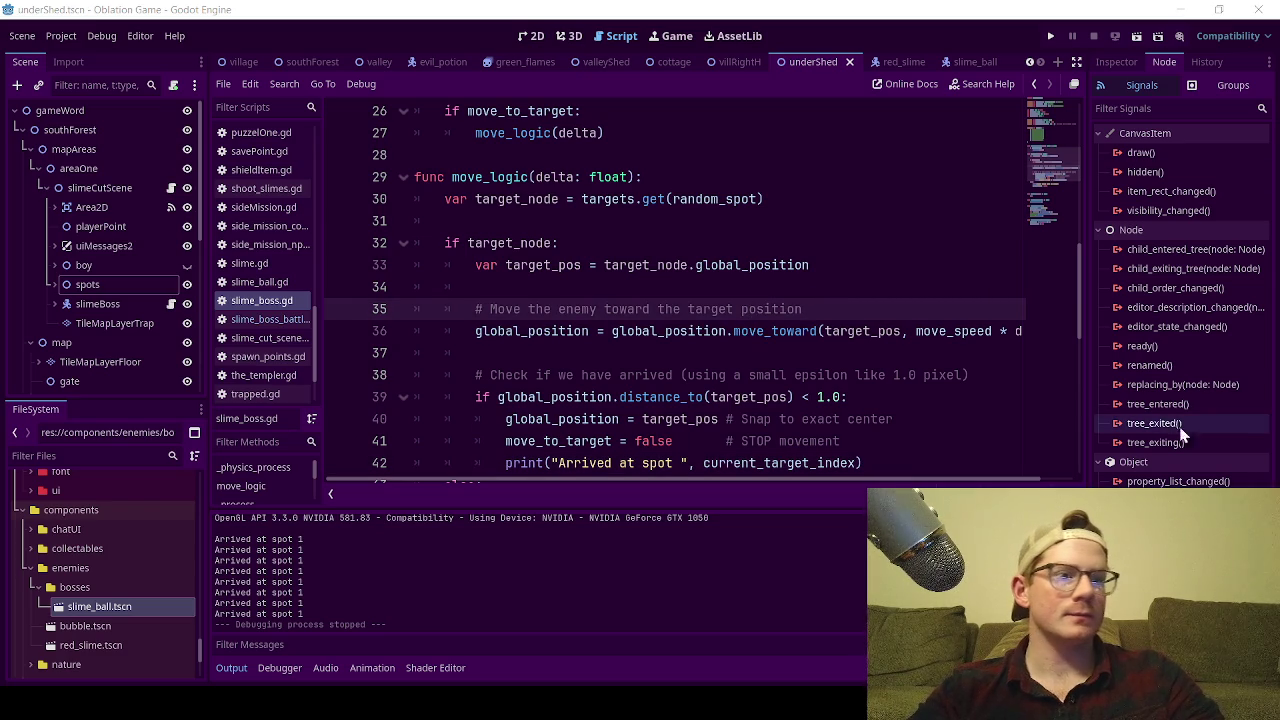
# Collapse the Output panel and delete the old movement code on lines 12–45.
pyautogui.click(232, 667)
pyautogui.scroll(5, 655, 383)
pyautogui.scroll(3, 655, 383)
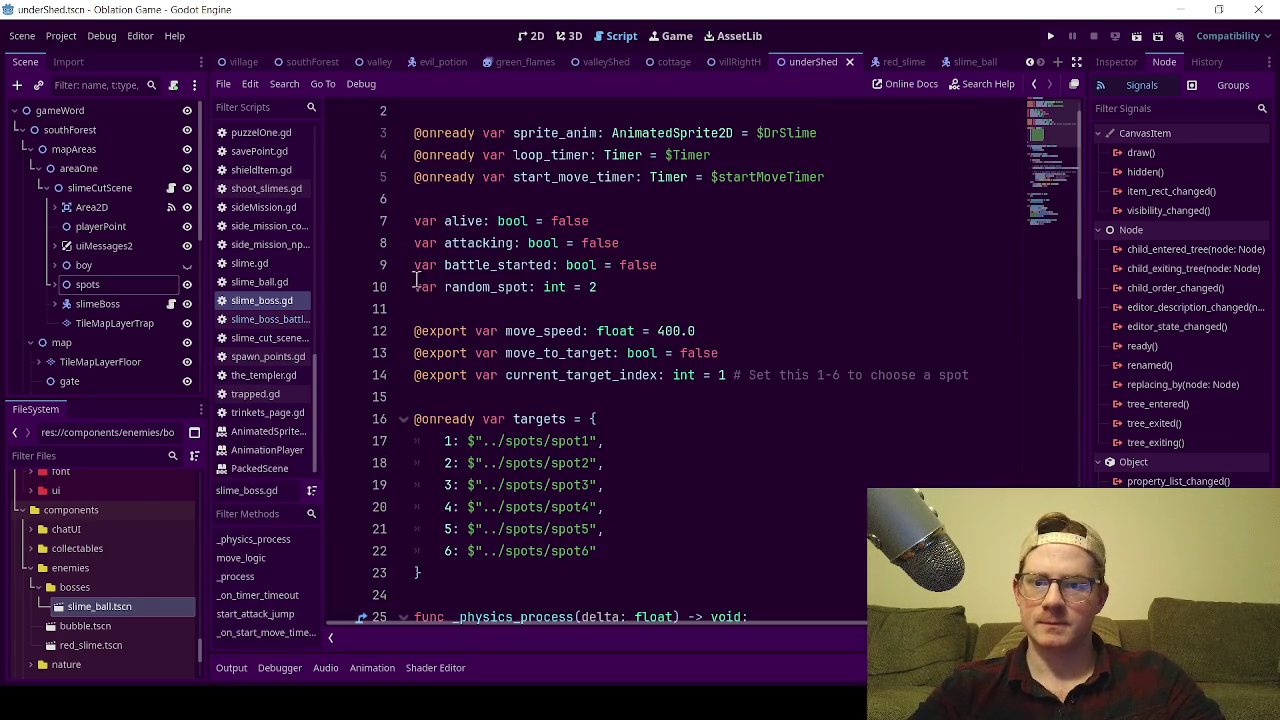
pyautogui.keyDown('shift'); pyautogui.click(484, 400); pyautogui.keyUp('shift')
pyautogui.click(450, 315)
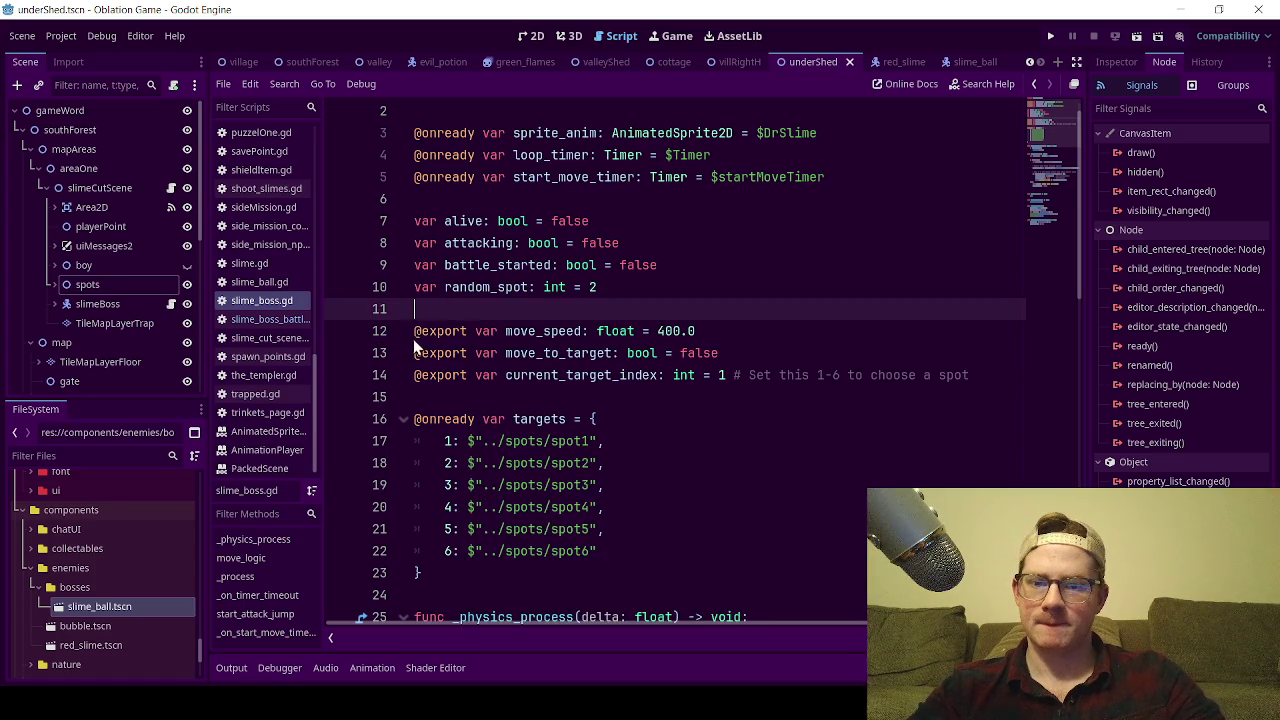
pyautogui.moveTo(414, 333)
pyautogui.mouseDown()
pyautogui.moveTo(443, 380)
pyautogui.moveTo(510, 590)
pyautogui.moveTo(600, 340)
pyautogui.moveTo(668, 306)
pyautogui.moveTo(684, 324)
pyautogui.mouseUp()
pyautogui.press('Delete')
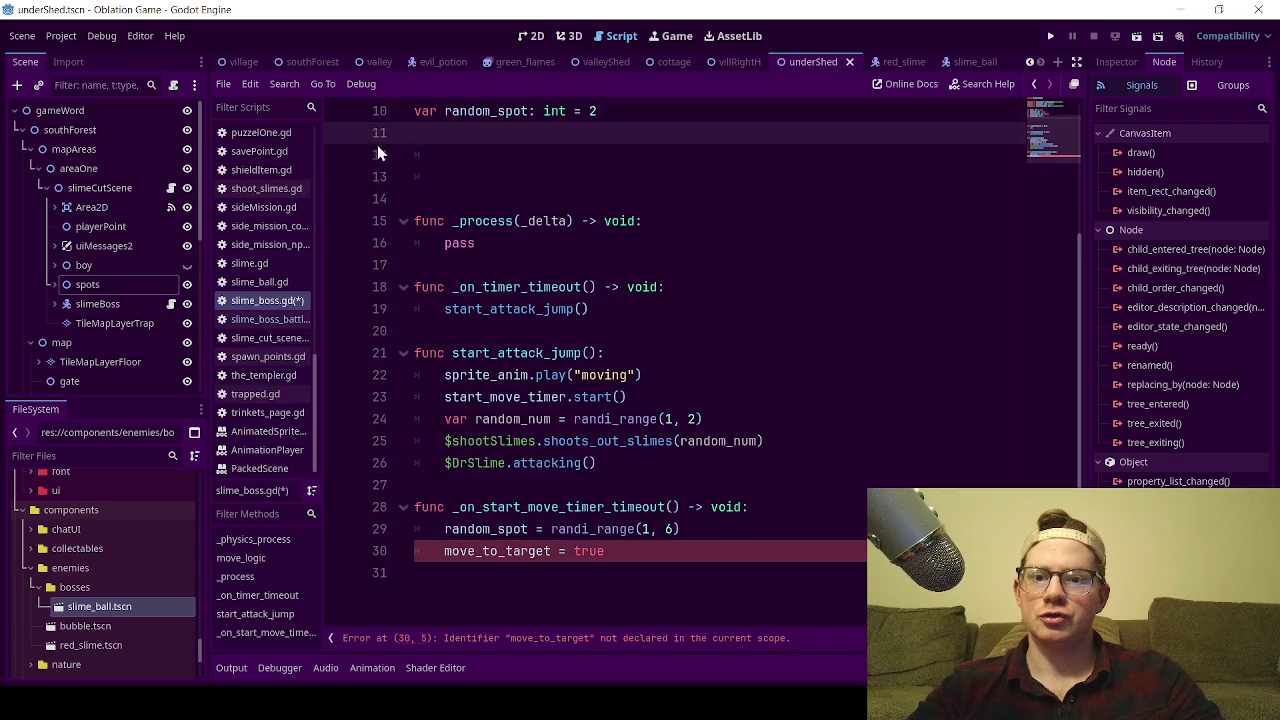
# Remove the leftover blank lines and put the replacement movement code in.
pyautogui.click(440, 157)
pyautogui.click(449, 176)
pyautogui.moveTo(449, 176); pyautogui.dragTo(413, 155)
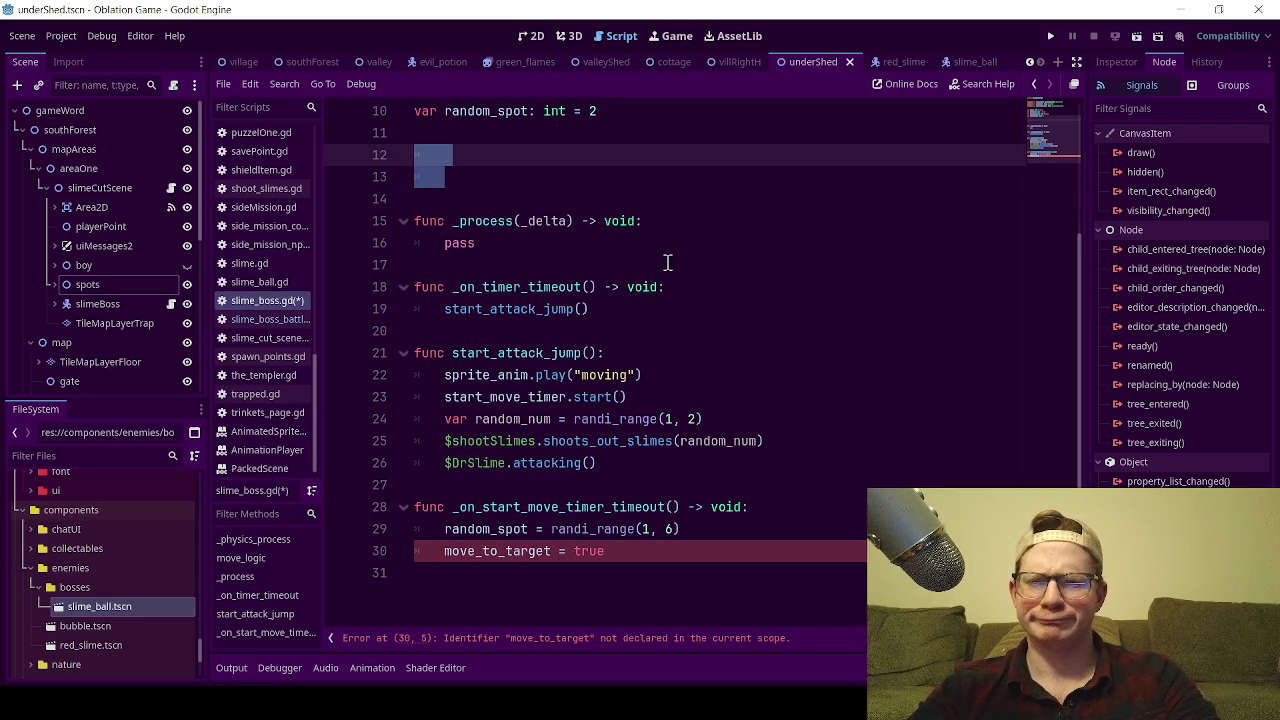
pyautogui.press('BackSpace')
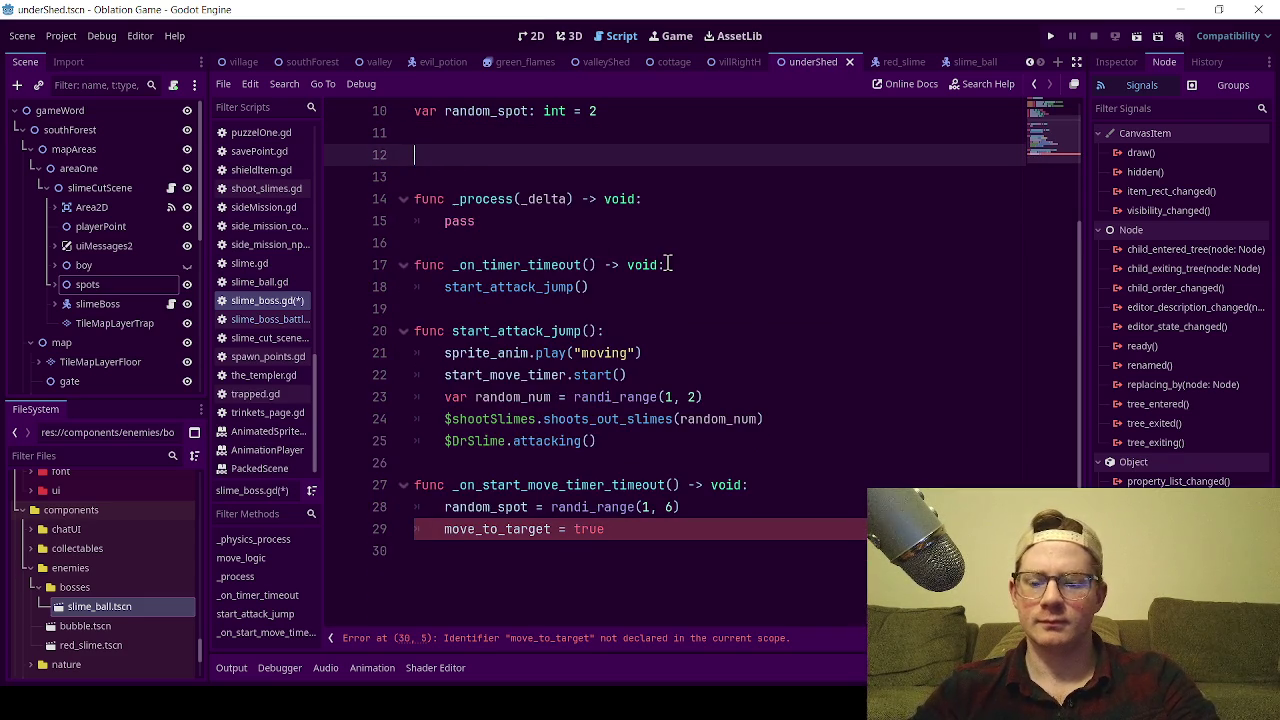
pyautogui.hotkey('ctrl', 'z')
pyautogui.hotkey('ctrl', 'z')
# Review the pasted spot-grid movement code, checking where move_to_target is used.
pyautogui.scroll(-3, 670, 307)
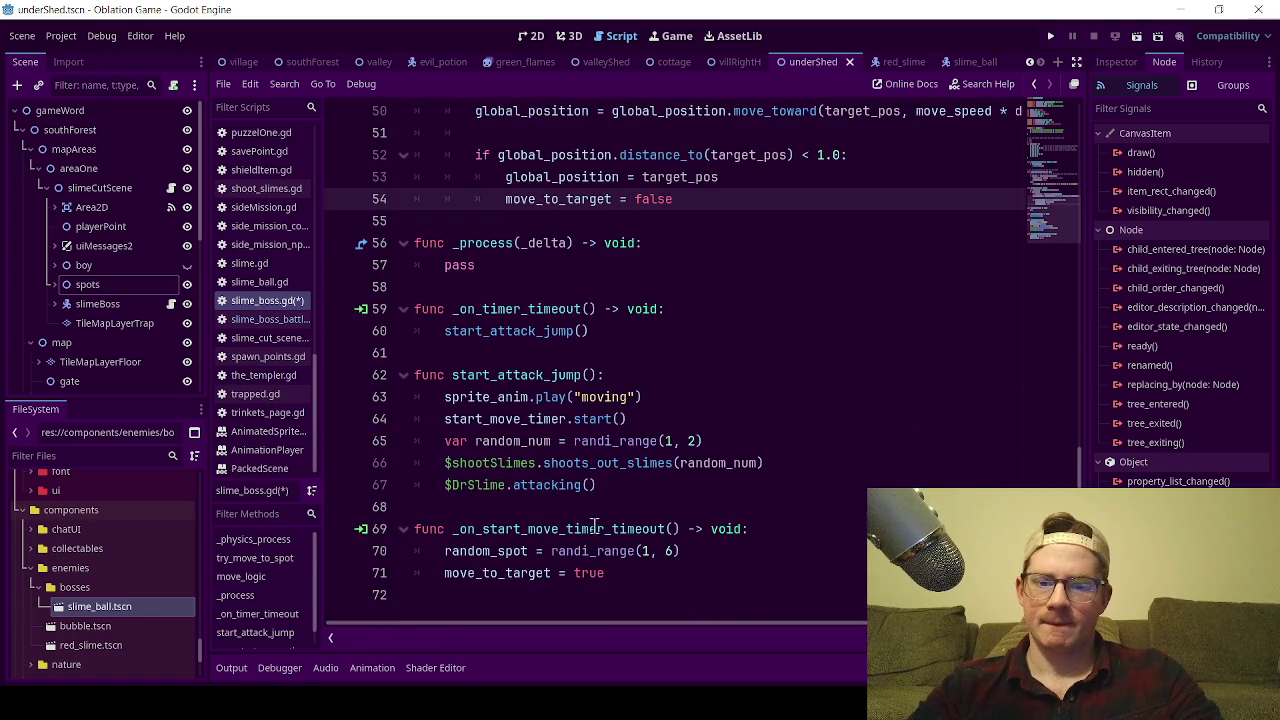
pyautogui.doubleClick(500, 573)
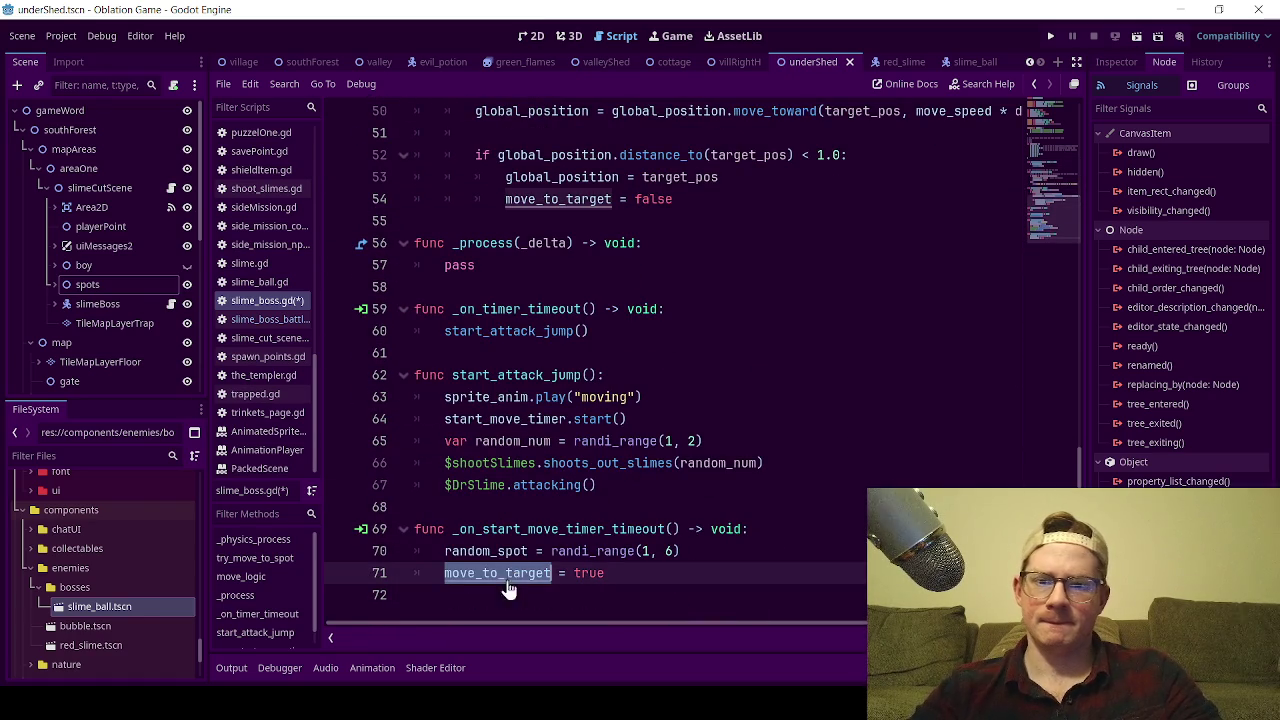
pyautogui.scroll(4, 703, 401)
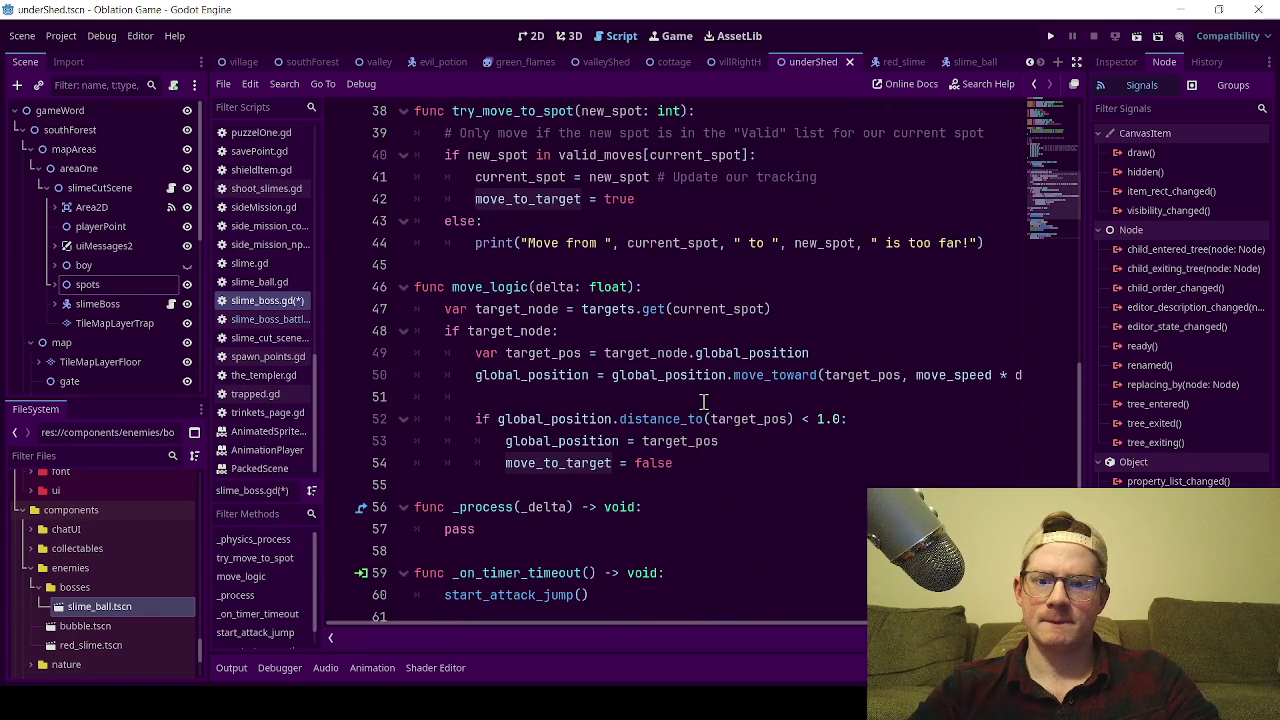
pyautogui.scroll(-4, 703, 401)
pyautogui.scroll(13, 701, 401)
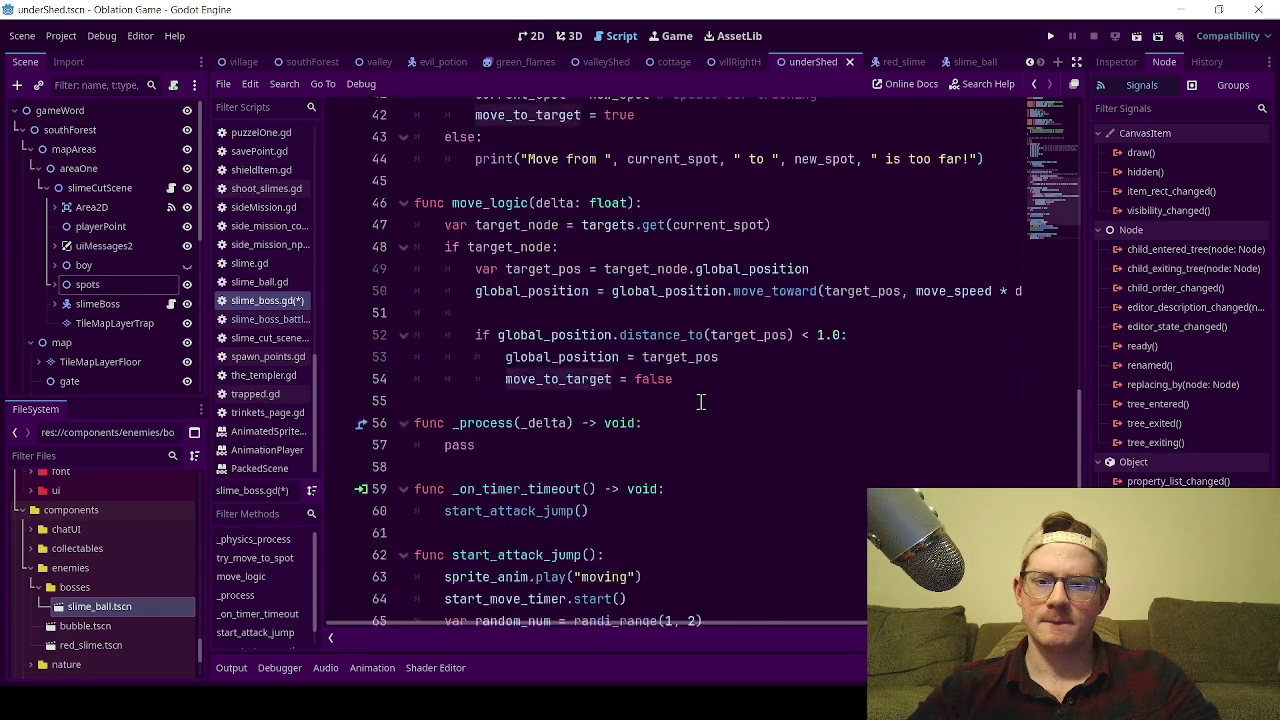
pyautogui.scroll(2, 701, 401)
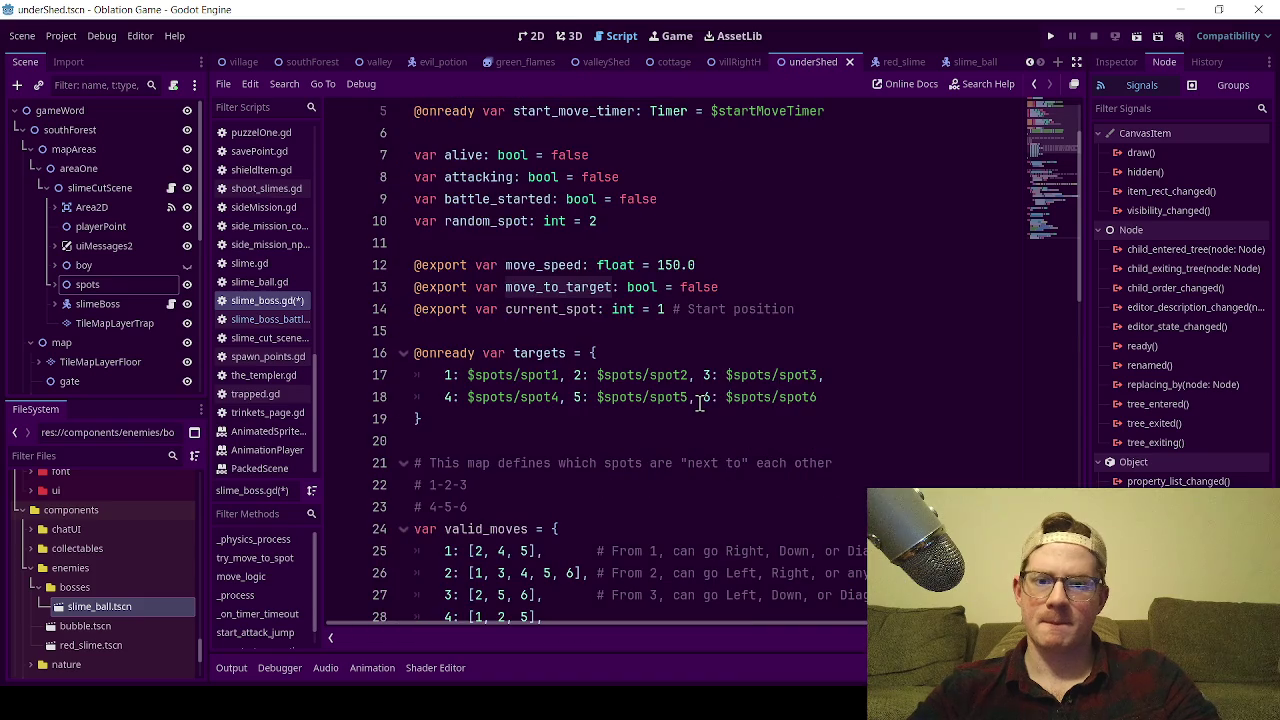
pyautogui.scroll(-5, 706, 345)
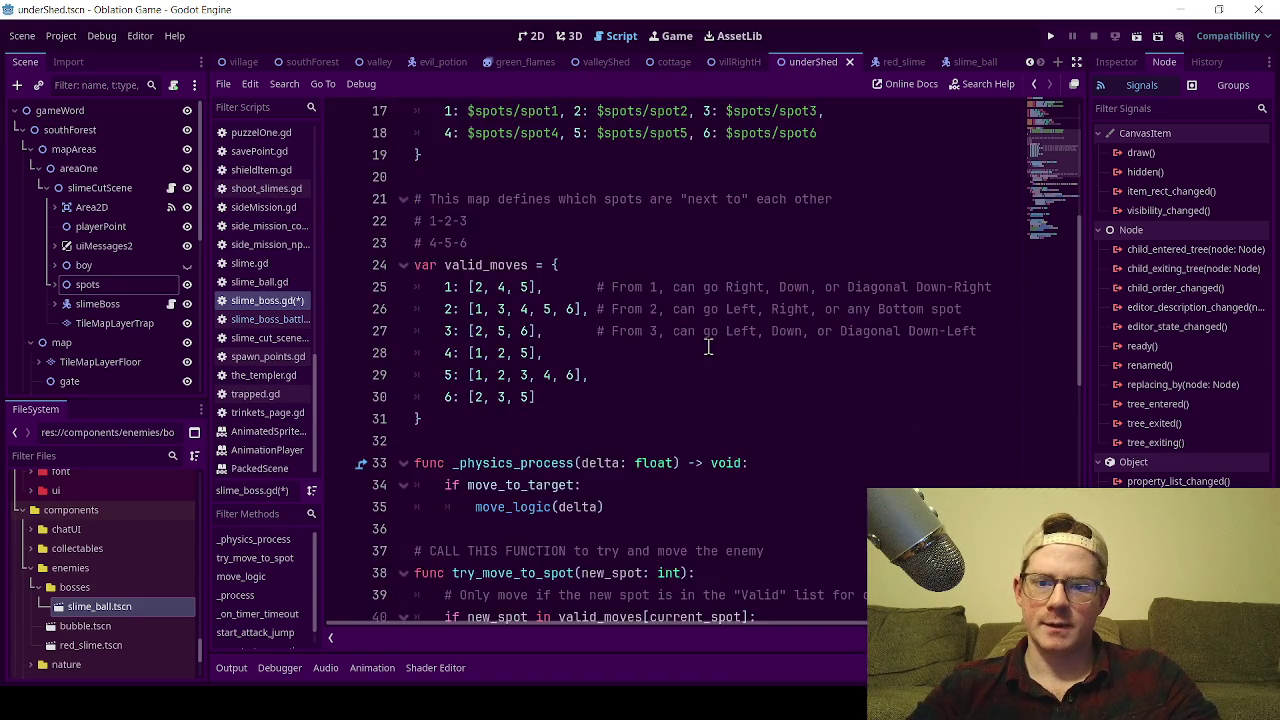
pyautogui.scroll(-2, 707, 346)
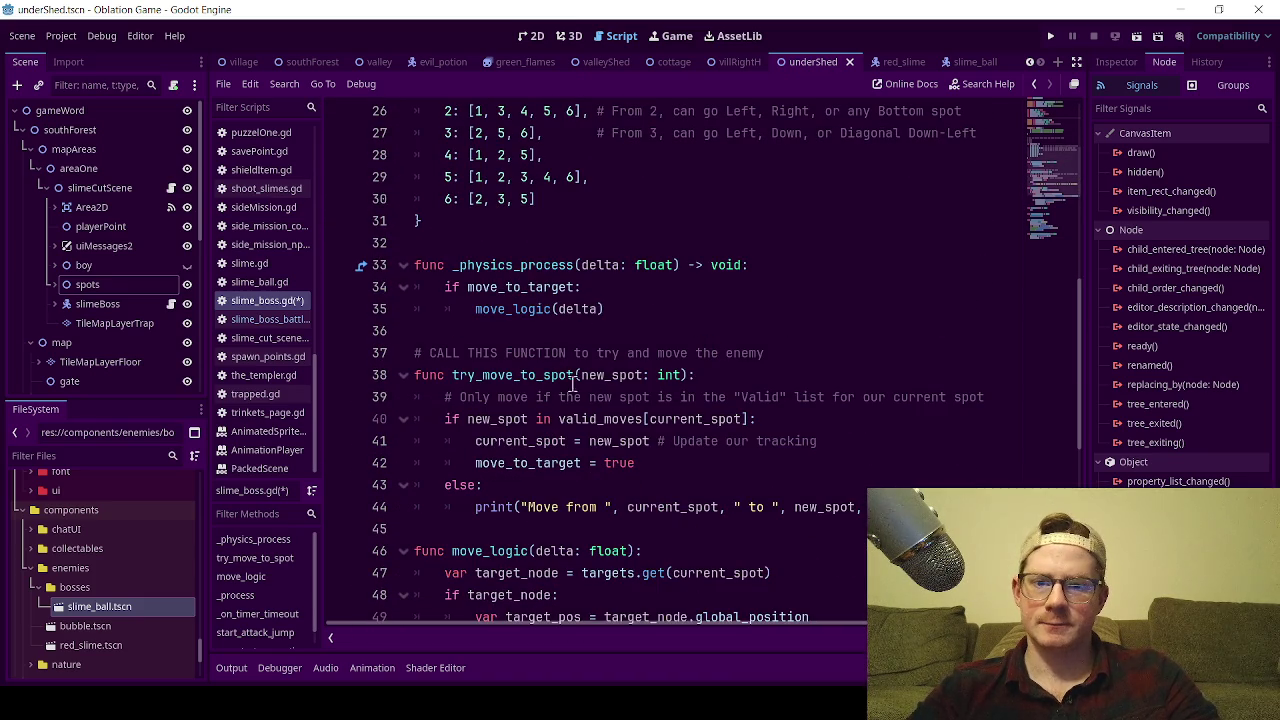
pyautogui.scroll(-1, 588, 394)
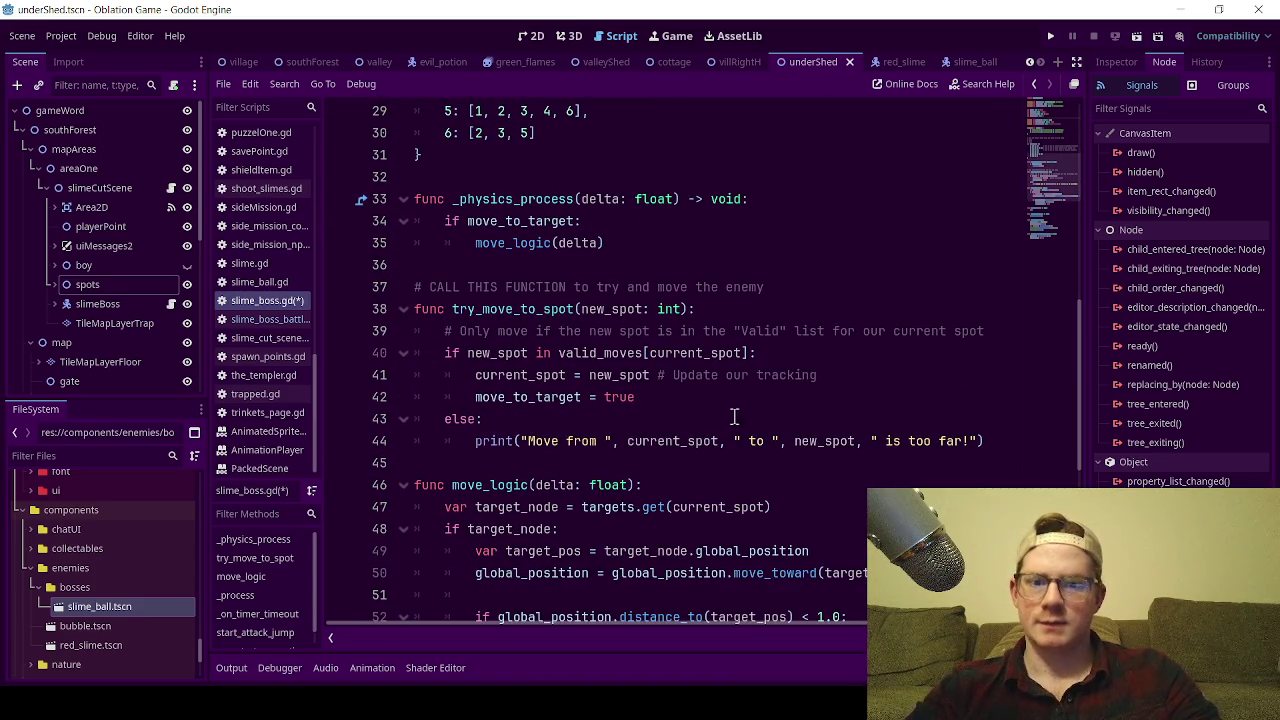
pyautogui.scroll(-1, 660, 420)
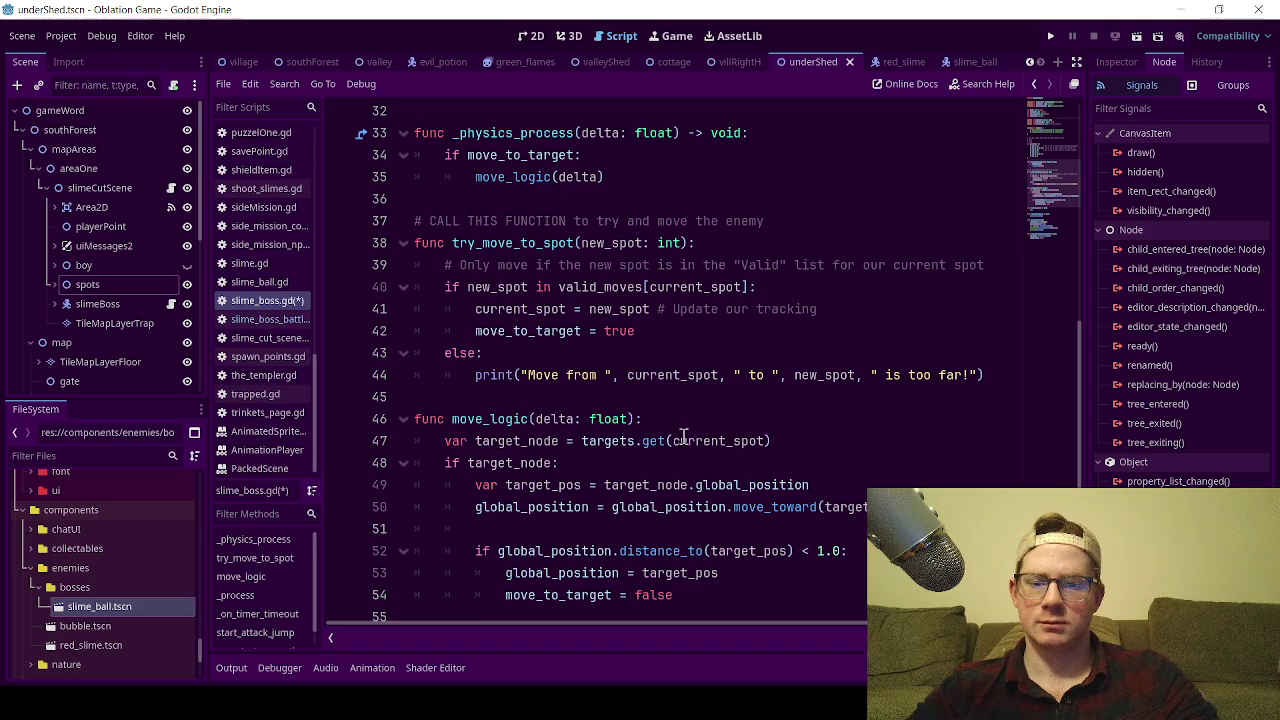
pyautogui.scroll(8, 585, 425)
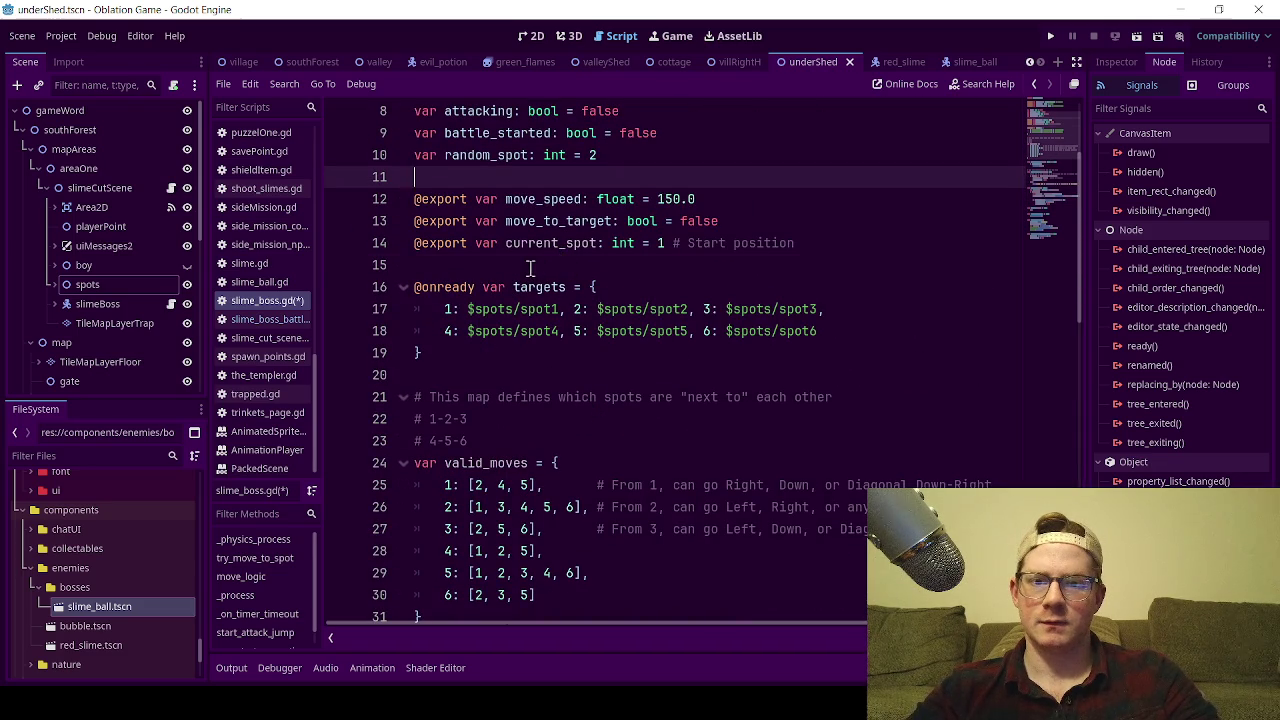
# Save slime_boss.gd and search for every use of current_spot.
pyautogui.click(566, 268)
pyautogui.hotkey('ctrl', 's')
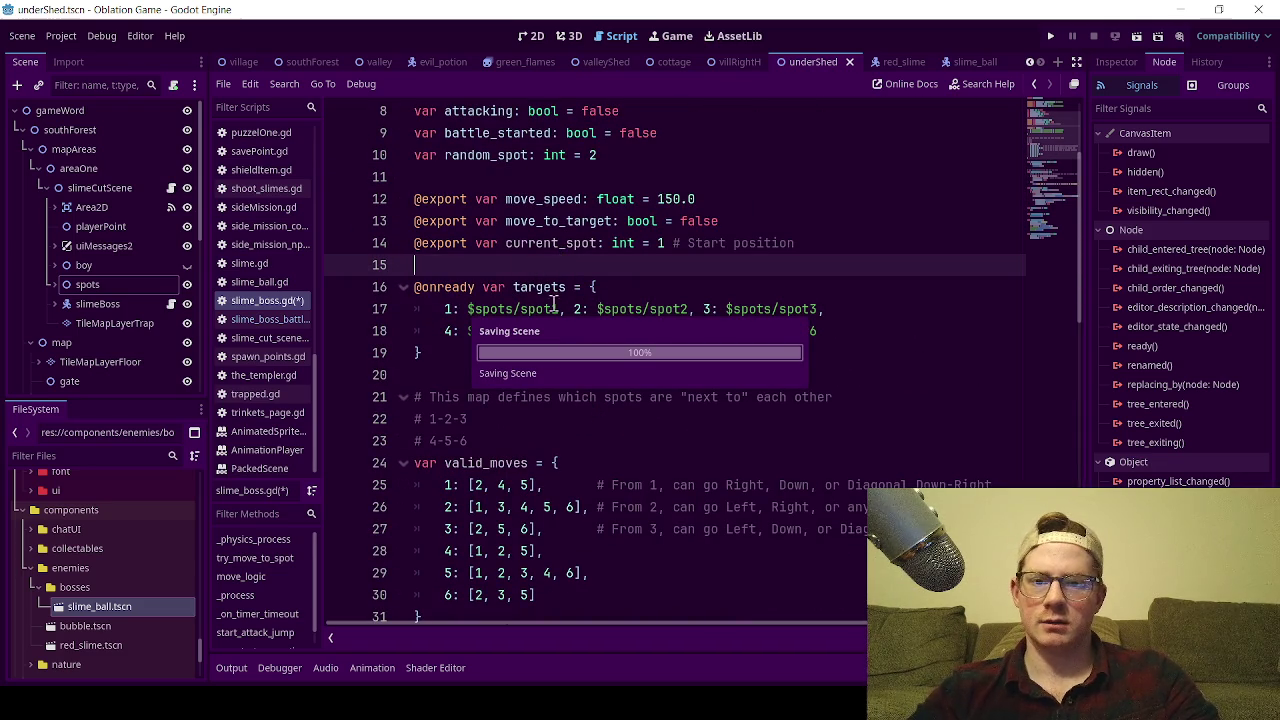
pyautogui.doubleClick(545, 245)
pyautogui.hotkey('ctrl', 'f')
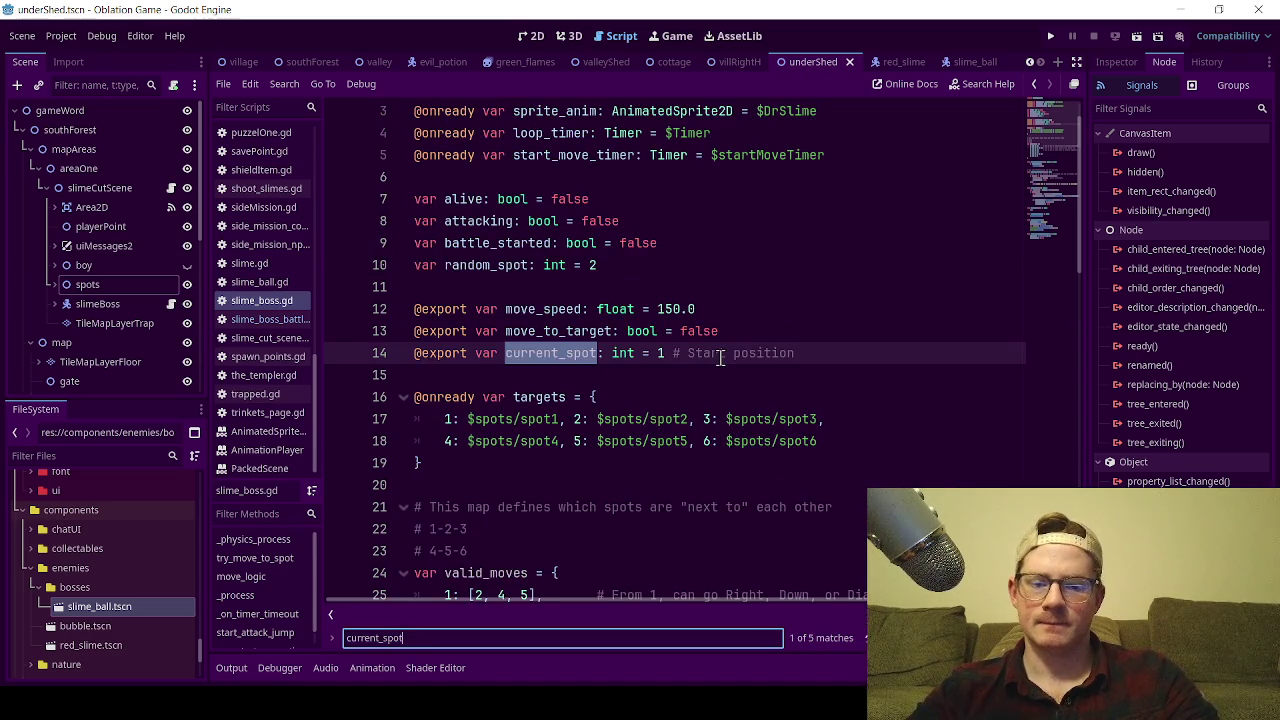
# Step through the current_spot matches and select current_spot on line 14.
pyautogui.press('Return')
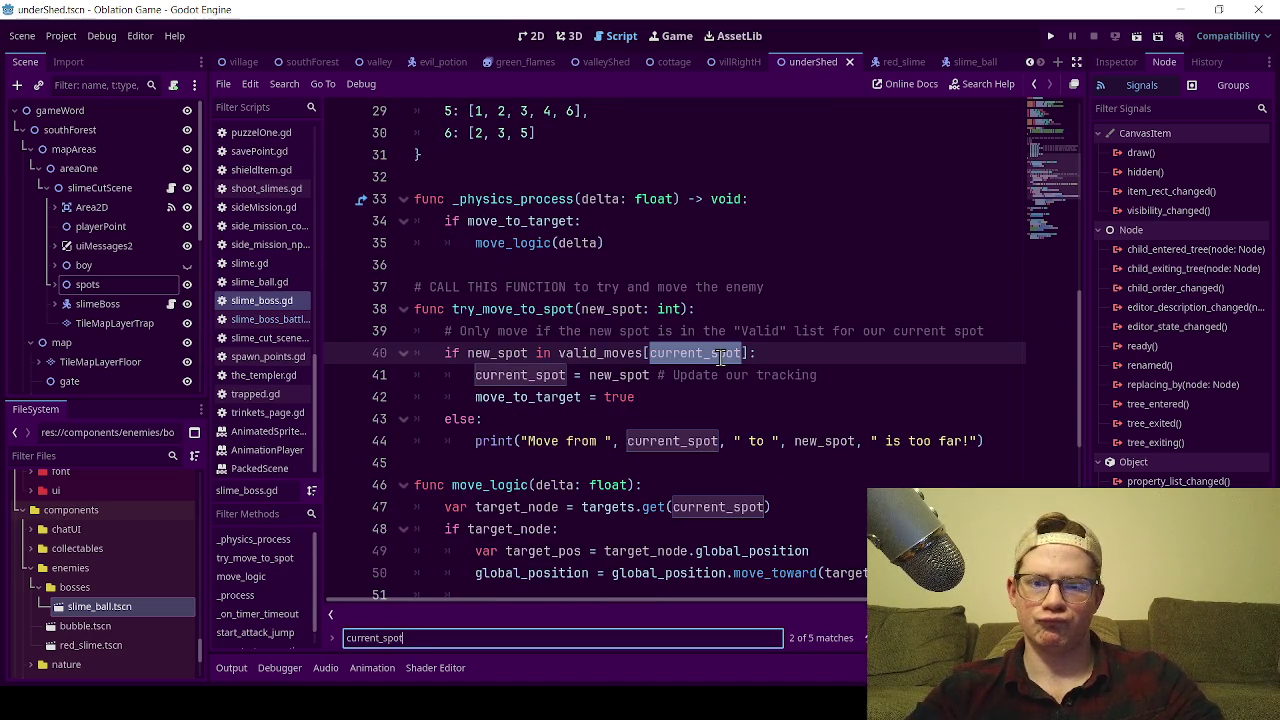
pyautogui.scroll(8, 720, 355)
pyautogui.scroll(-7, 720, 353)
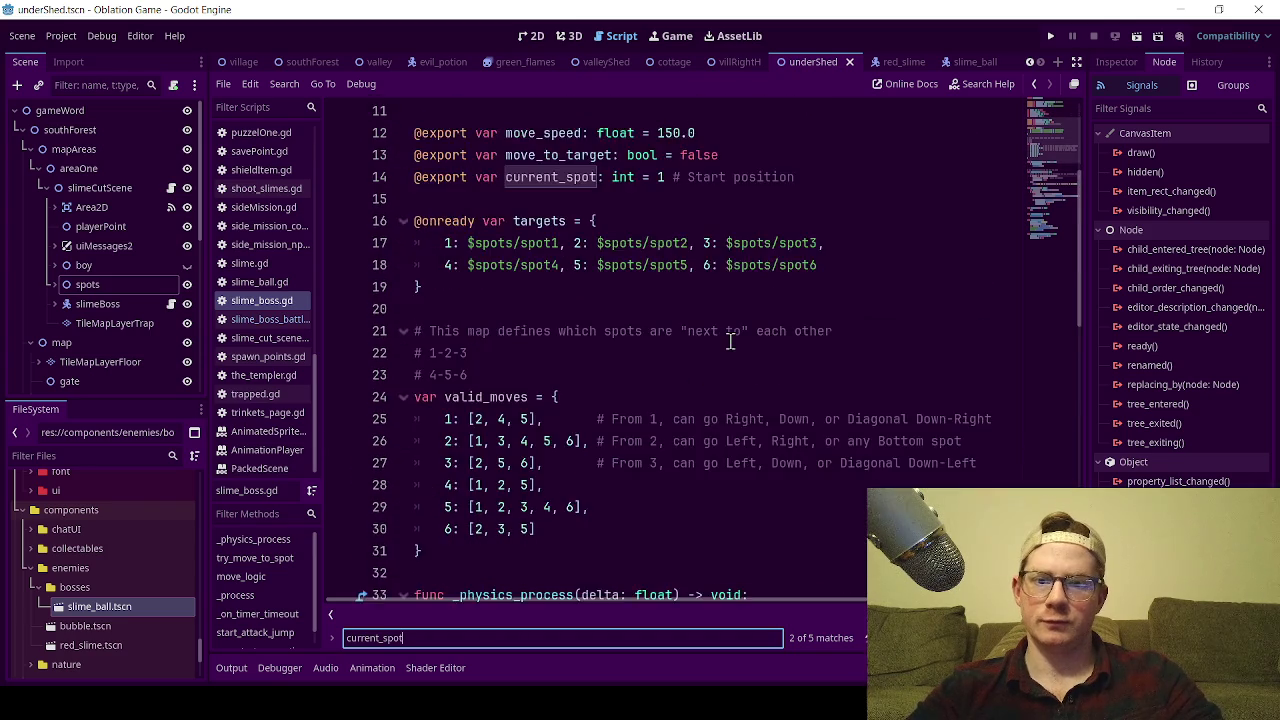
pyautogui.scroll(-1, 750, 344)
pyautogui.scroll(2, 750, 344)
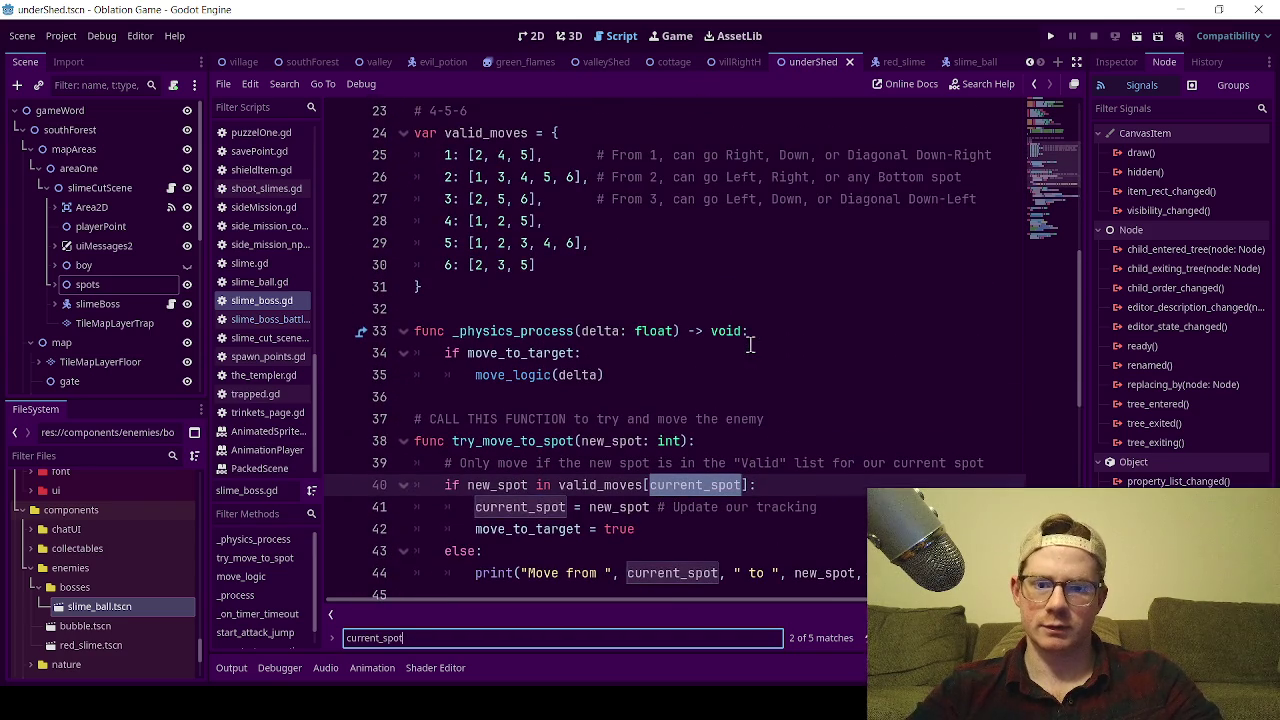
pyautogui.scroll(-1, 660, 418)
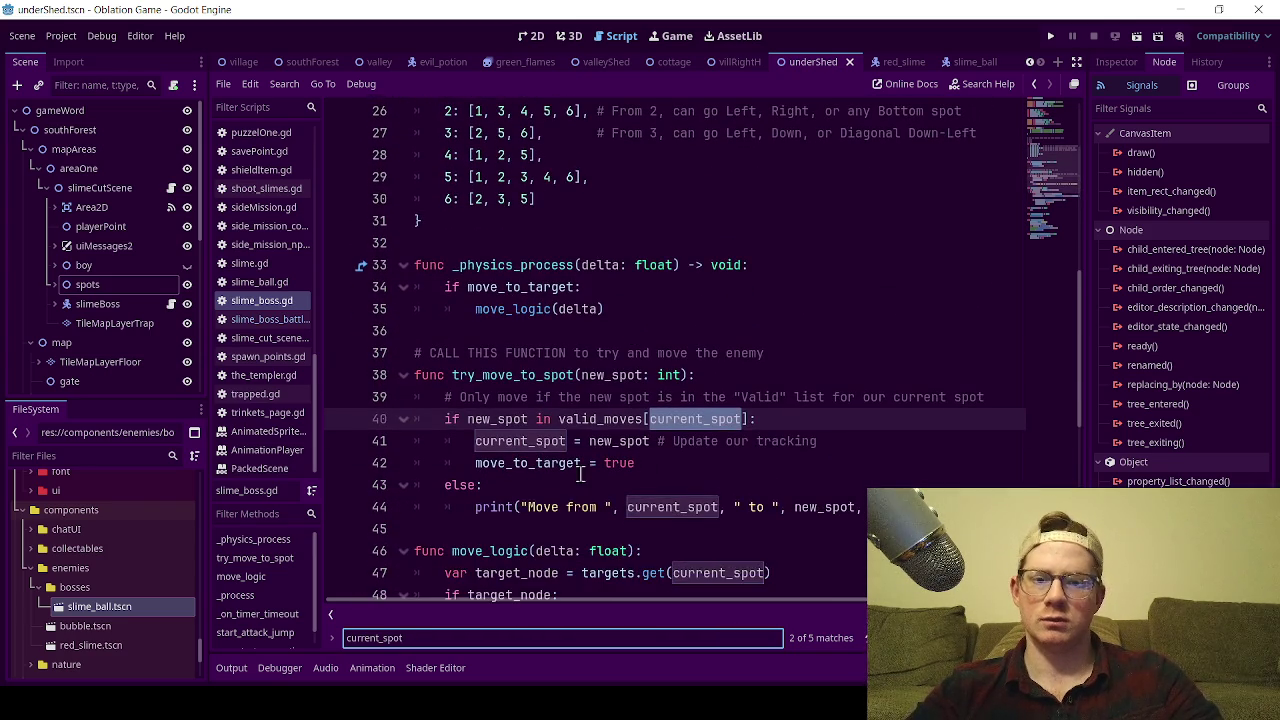
pyautogui.scroll(-8, 580, 474)
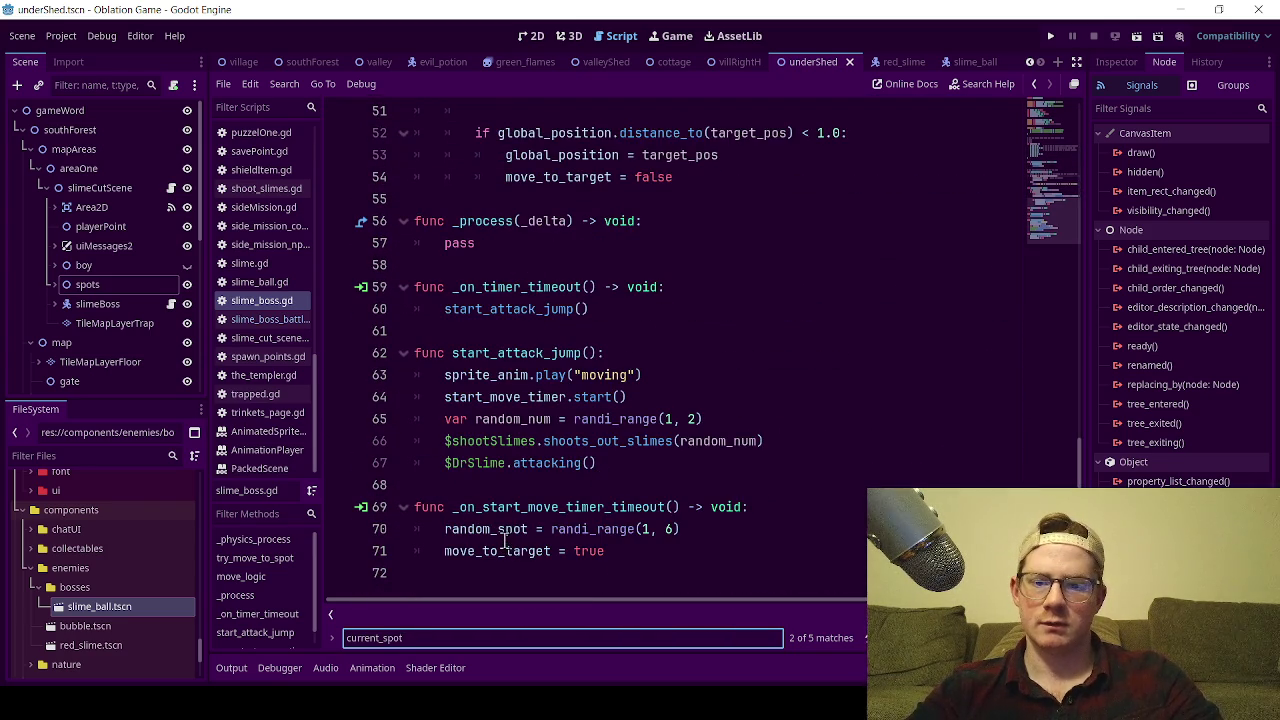
pyautogui.scroll(1, 495, 540)
pyautogui.scroll(-1, 480, 540)
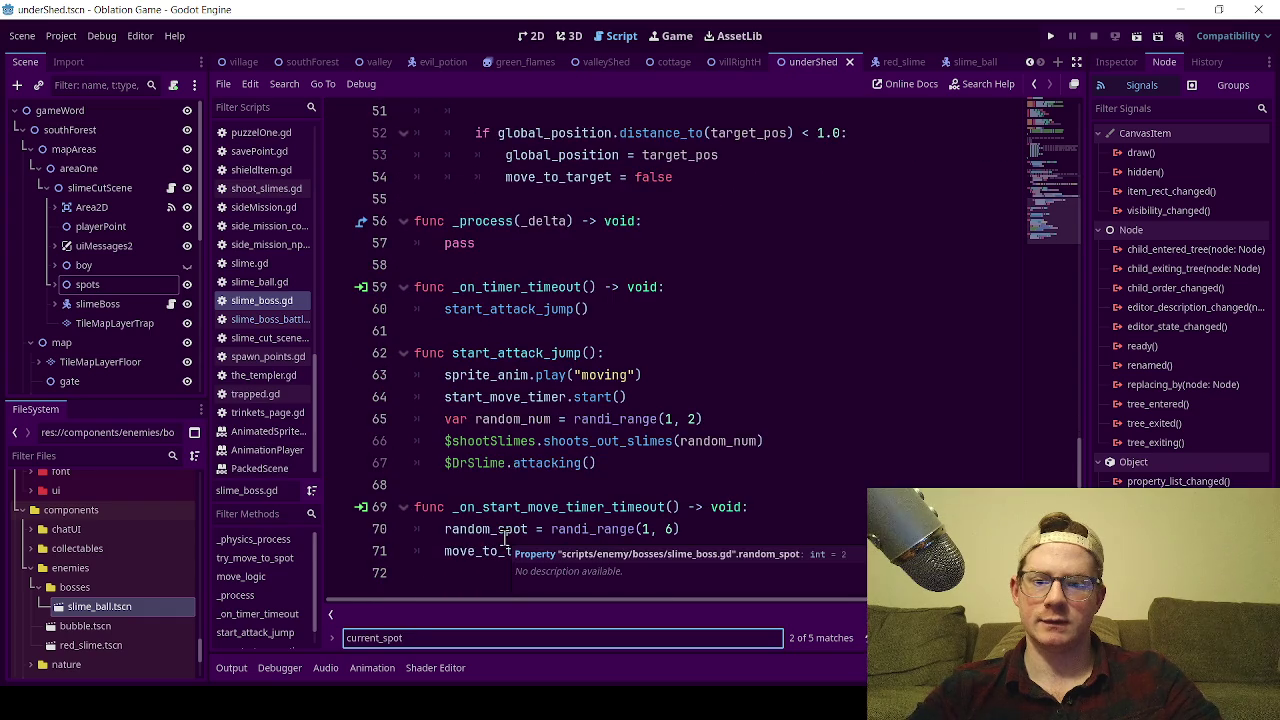
pyautogui.scroll(13, 588, 500)
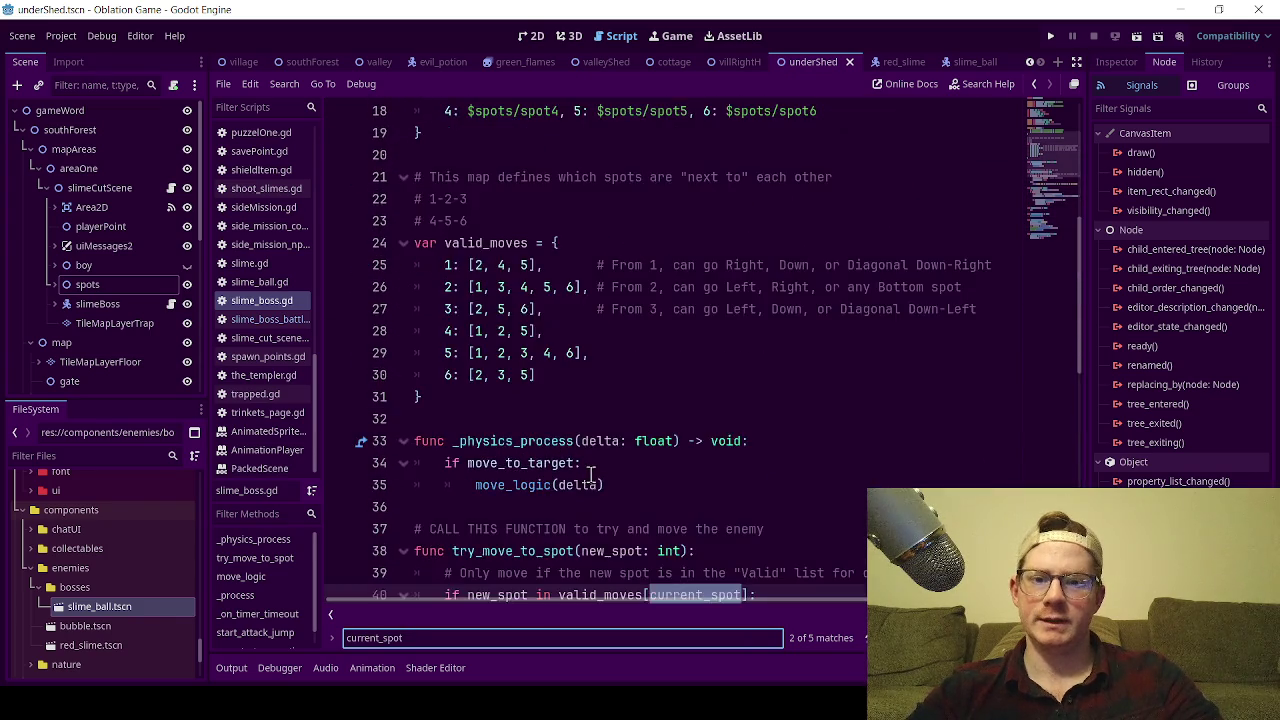
pyautogui.scroll(1, 588, 470)
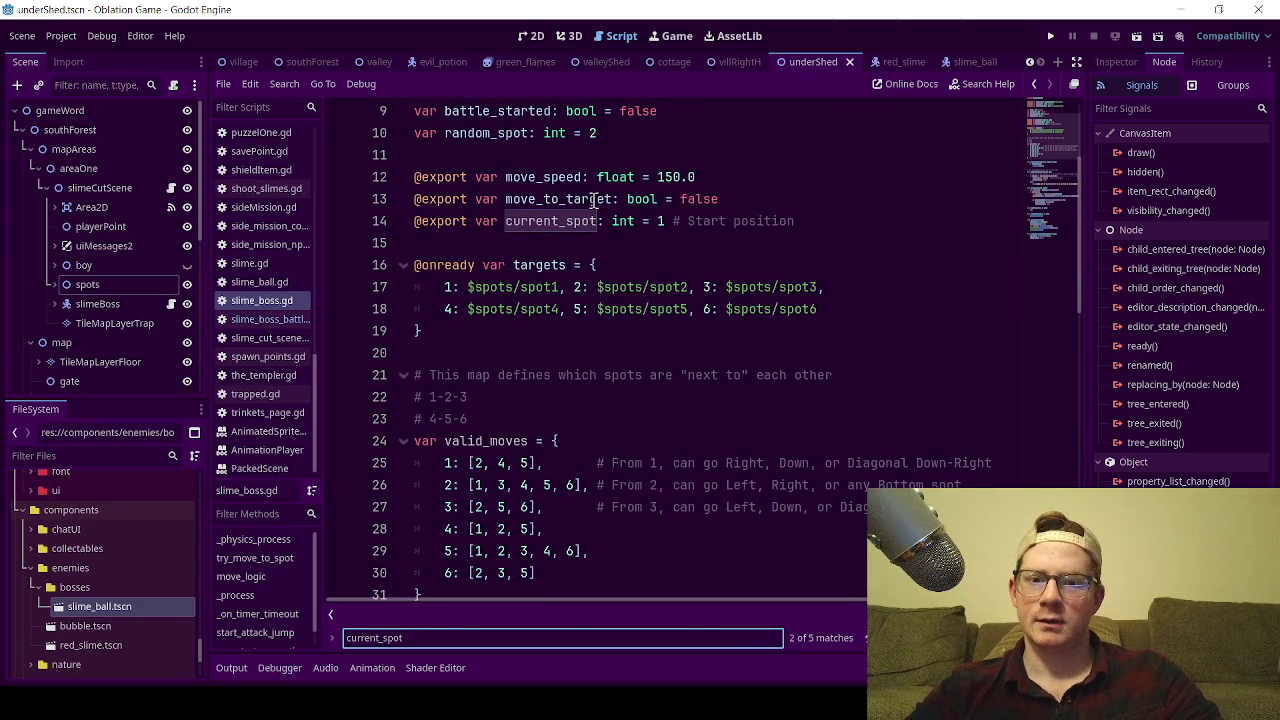
pyautogui.click(631, 245)
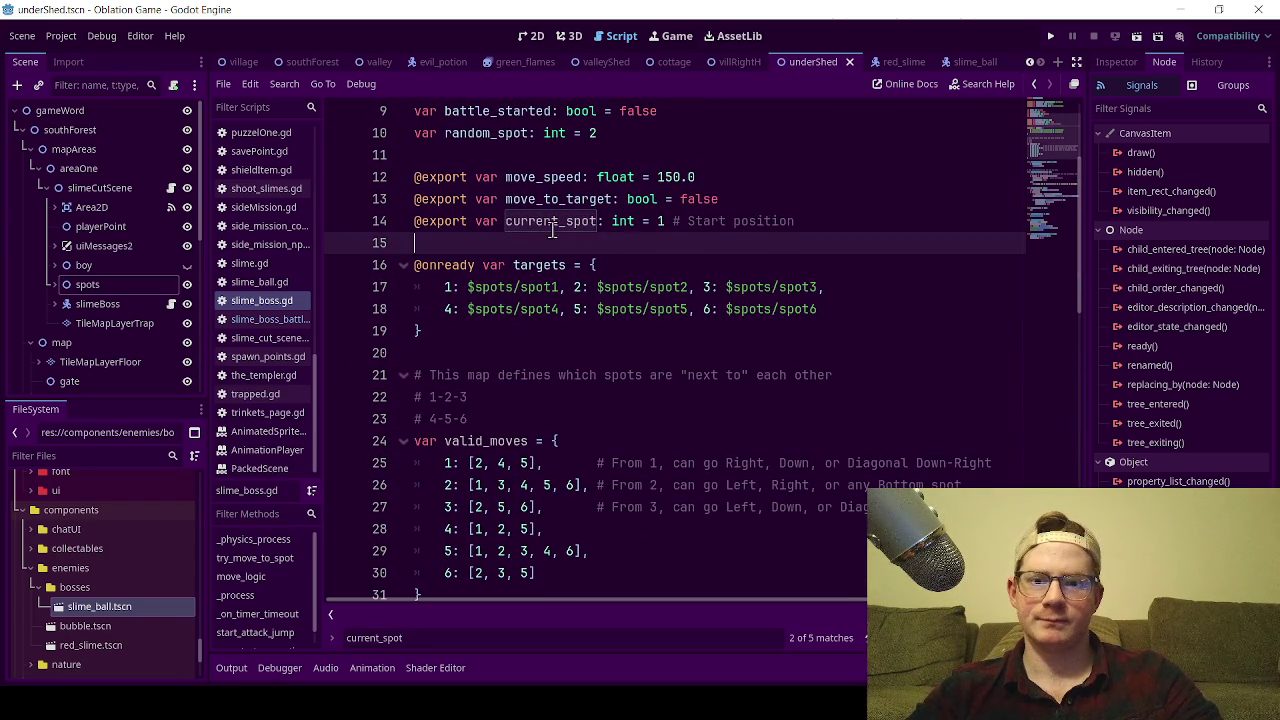
pyautogui.doubleClick(552, 221)
pyautogui.hotkey('ctrl', 'c')
# Replace random_spot on line 70 with current_spot.
pyautogui.scroll(-14, 634, 321)
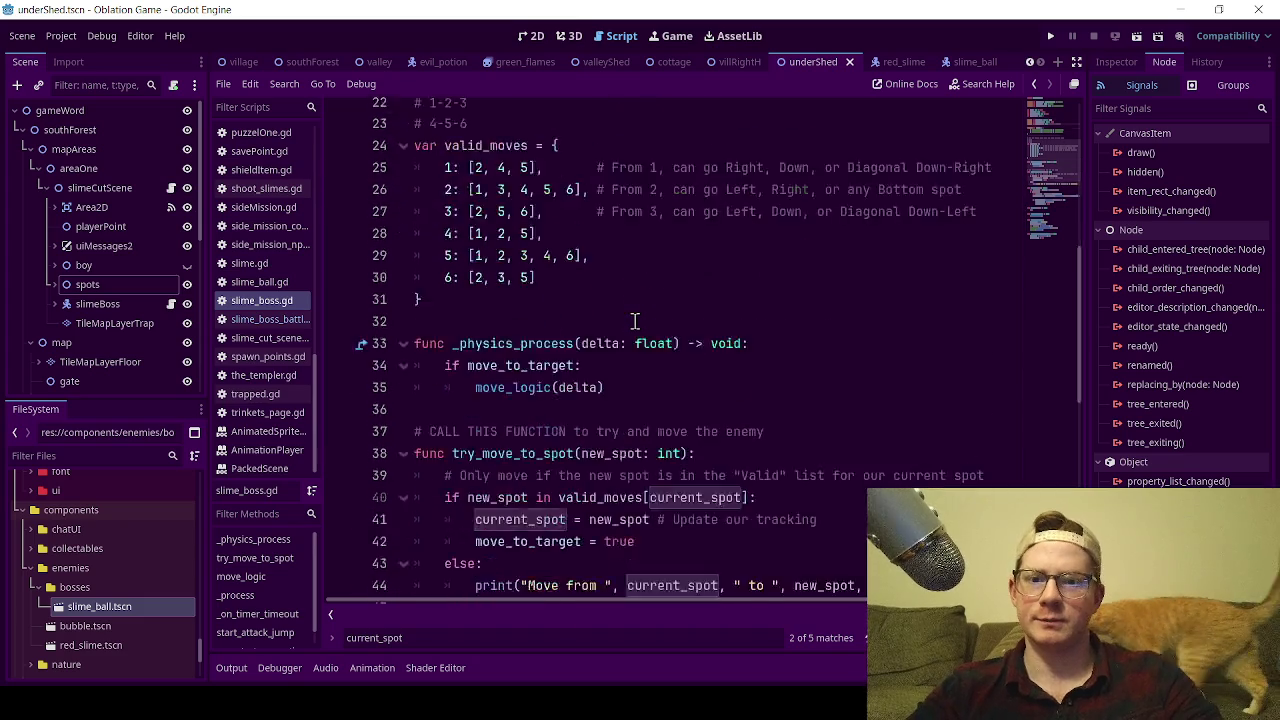
pyautogui.click(500, 529)
pyautogui.doubleClick(500, 529)
pyautogui.hotkey('ctrl', 'v')
# Delete the unused random_spot declaration on line 10 and save the script.
pyautogui.scroll(8, 631, 383)
pyautogui.scroll(9, 631, 383)
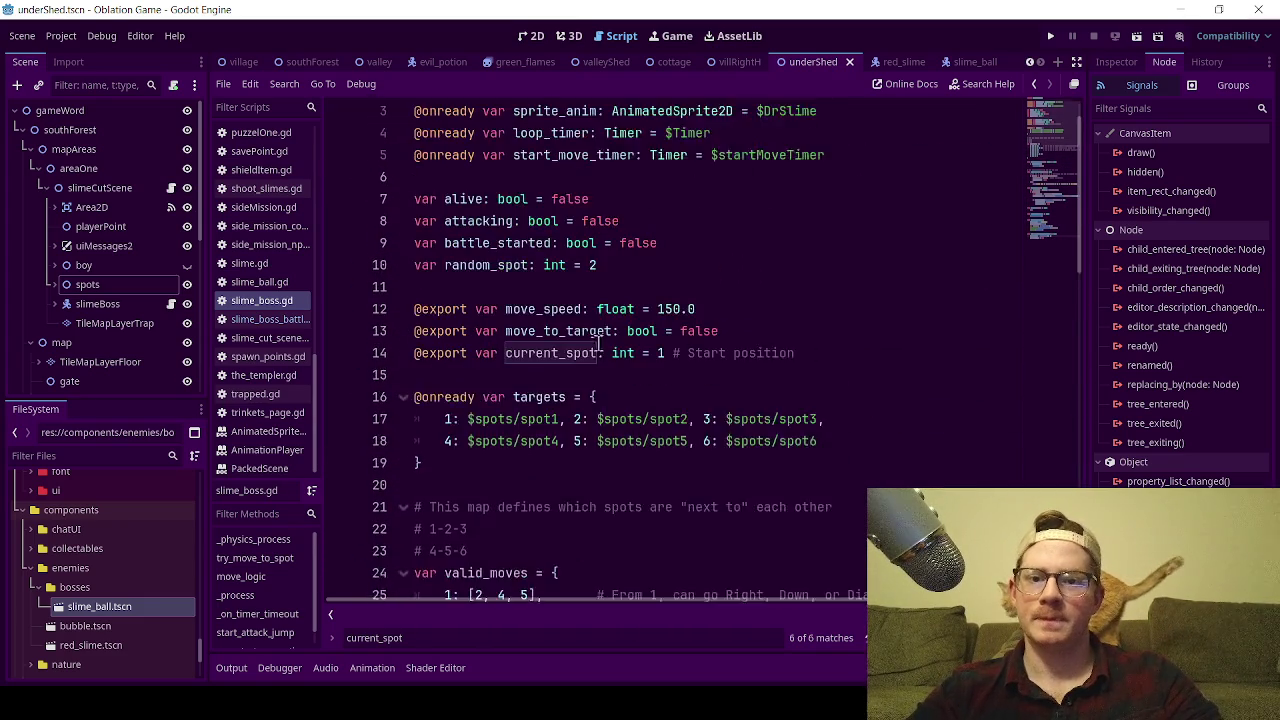
pyautogui.moveTo(632, 309); pyautogui.dragTo(388, 316)
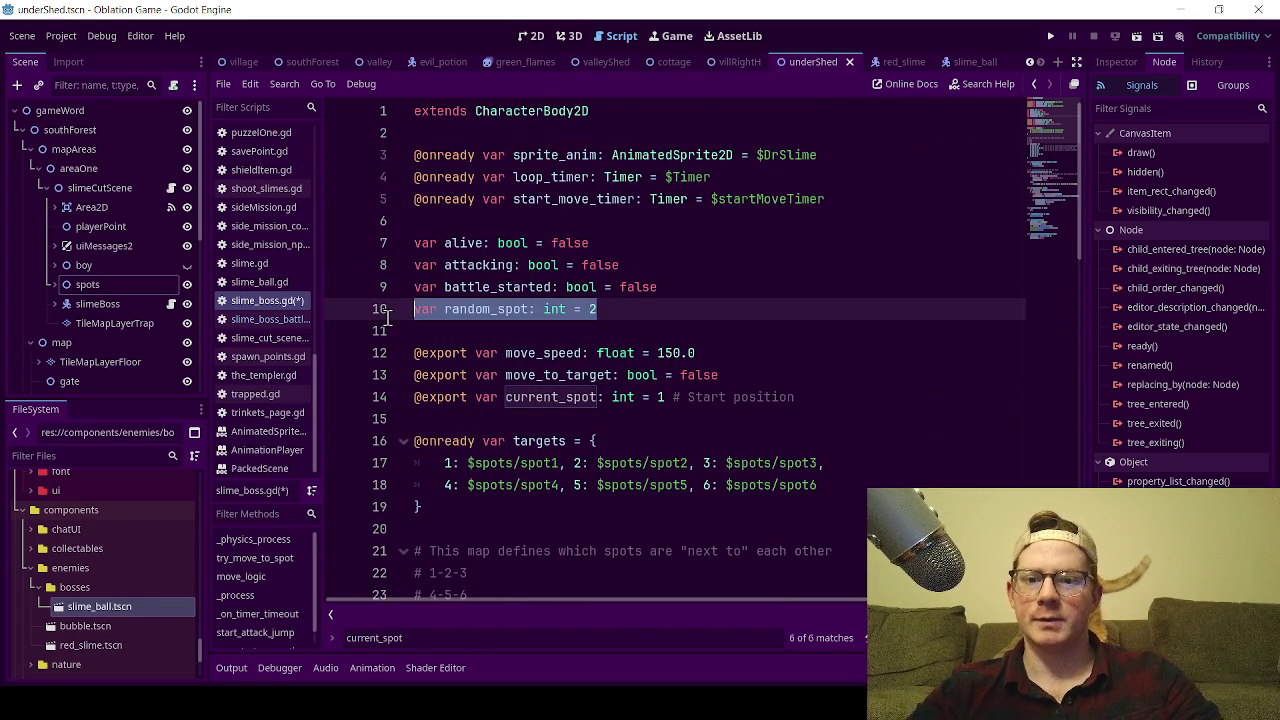
pyautogui.press('BackSpace')
pyautogui.press('BackSpace')
pyautogui.hotkey('ctrl', 's')
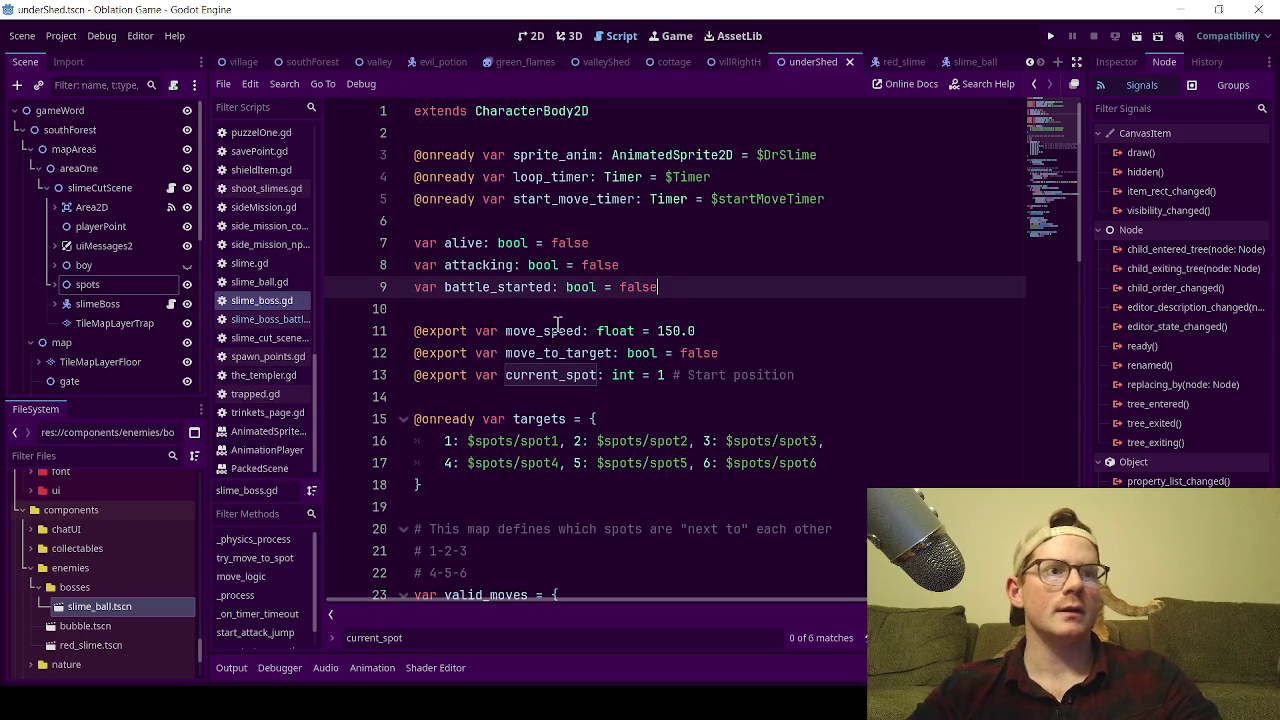
pyautogui.click(491, 243)
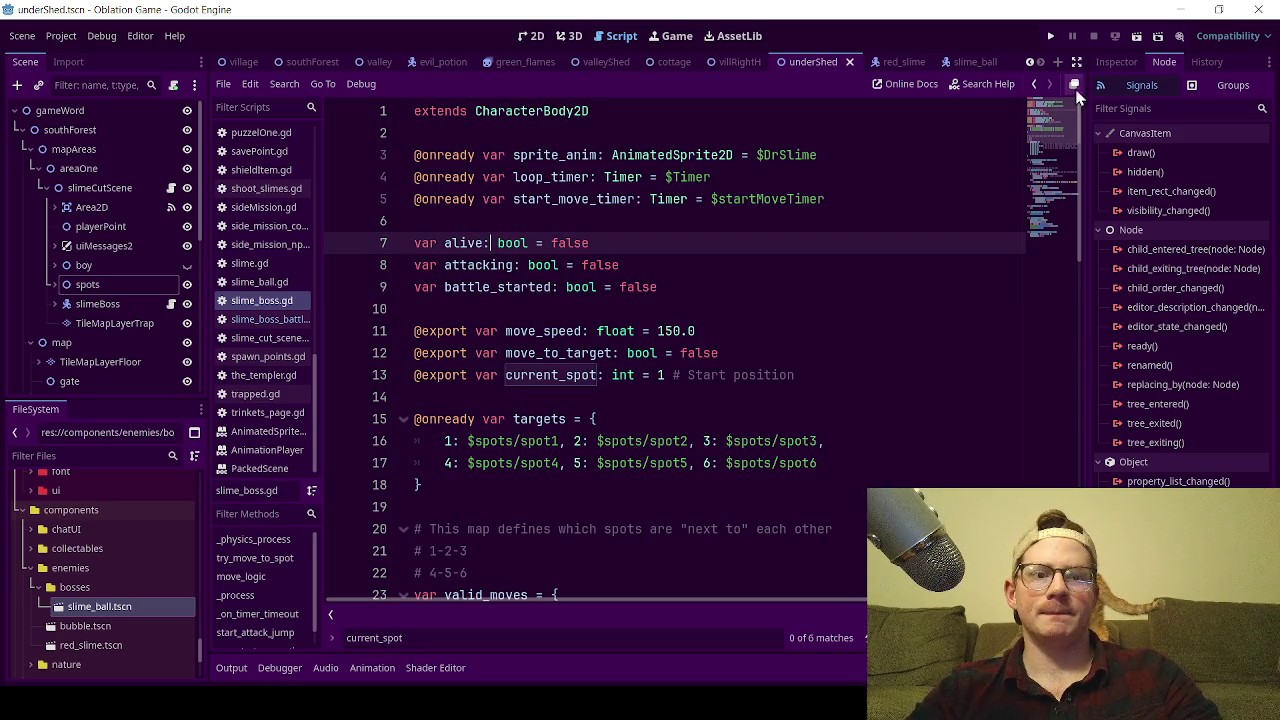
pyautogui.click(1138, 41)
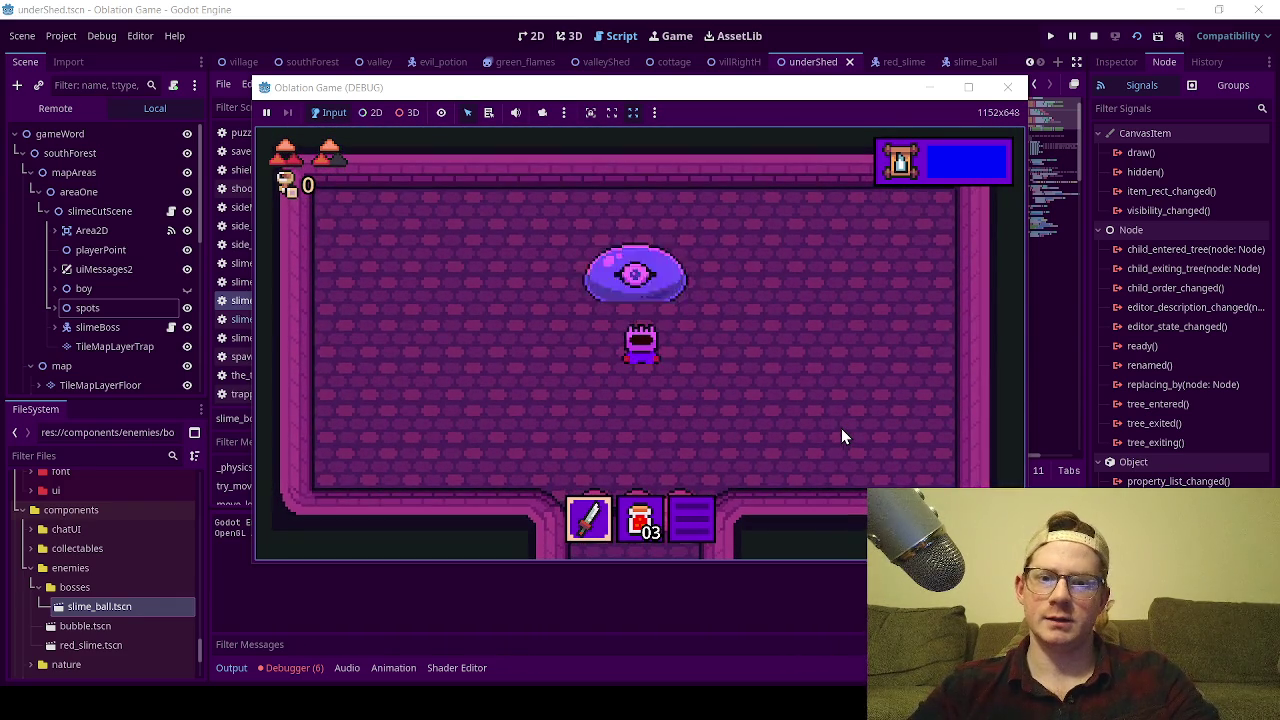
pyautogui.press('Left')
pyautogui.press('Down')
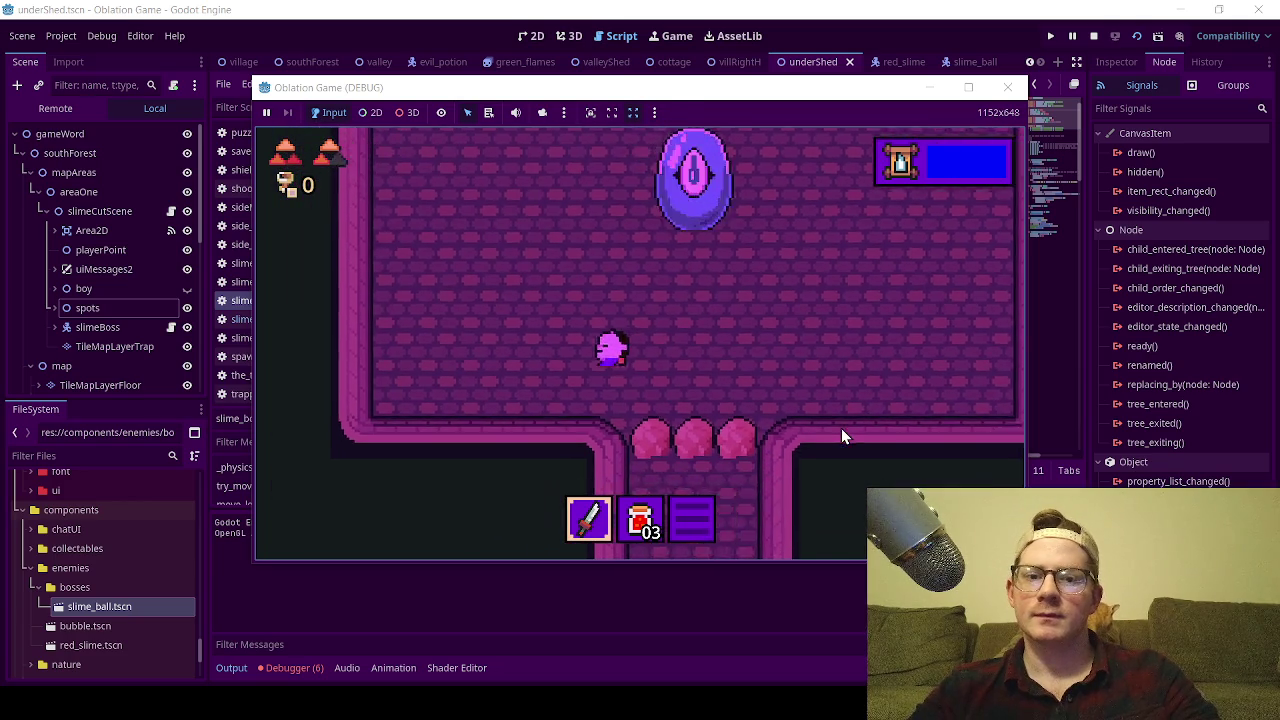
pyautogui.press('Right')
pyautogui.press('Up')
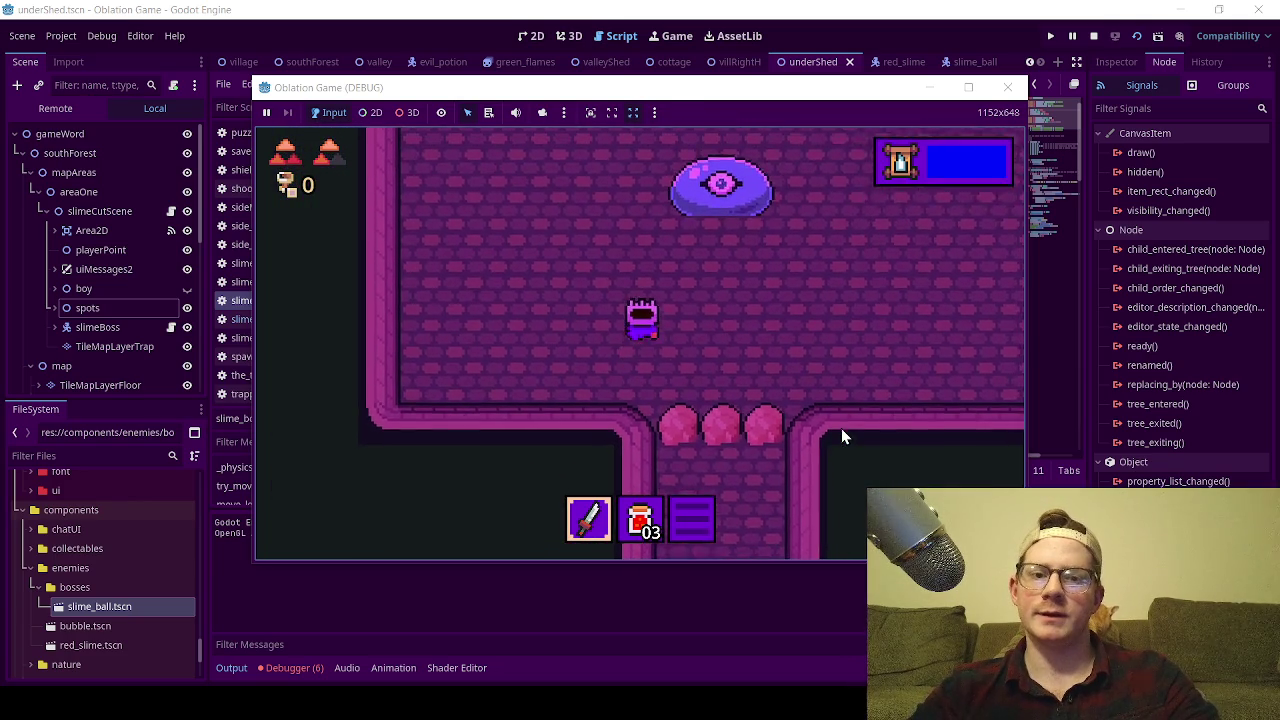
pyautogui.press('Left')
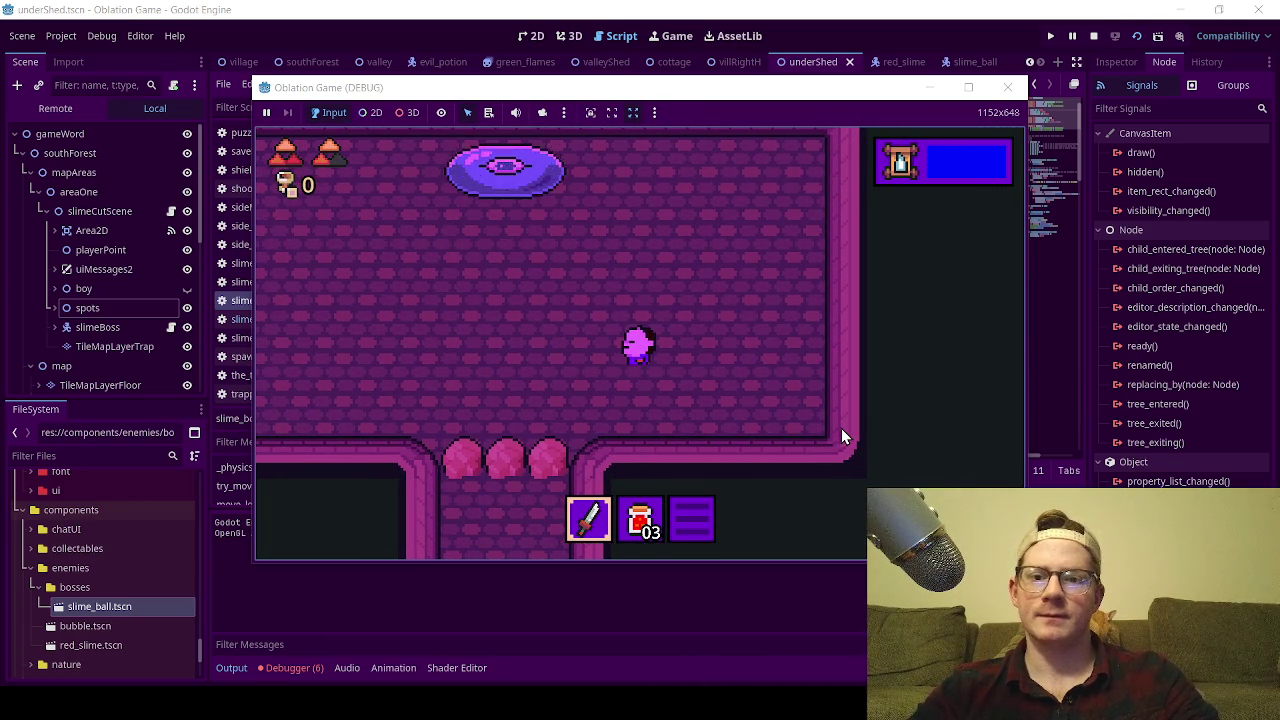
pyautogui.click(1008, 87)
# Select targets on line 15 and find where it is used on line 46.
pyautogui.scroll(-2, 700, 340)
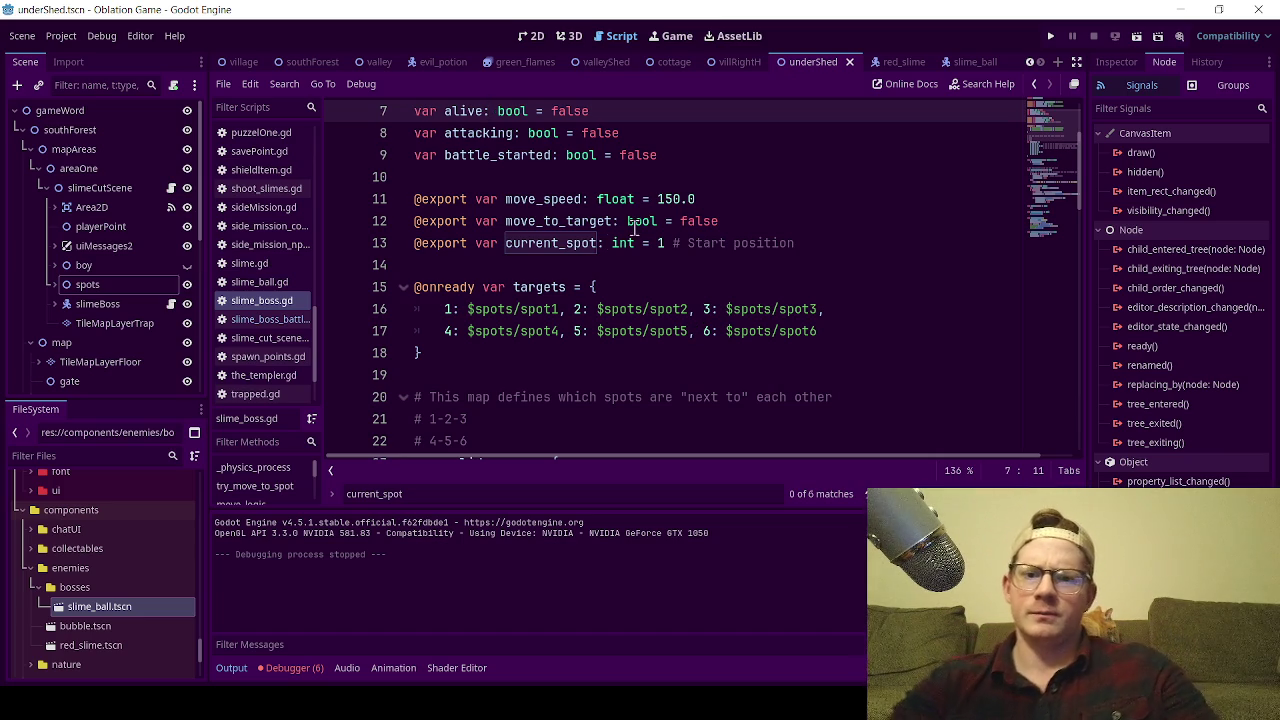
pyautogui.doubleClick(541, 287)
pyautogui.hotkey('ctrl', 'c')
pyautogui.hotkey('ctrl', 'f')
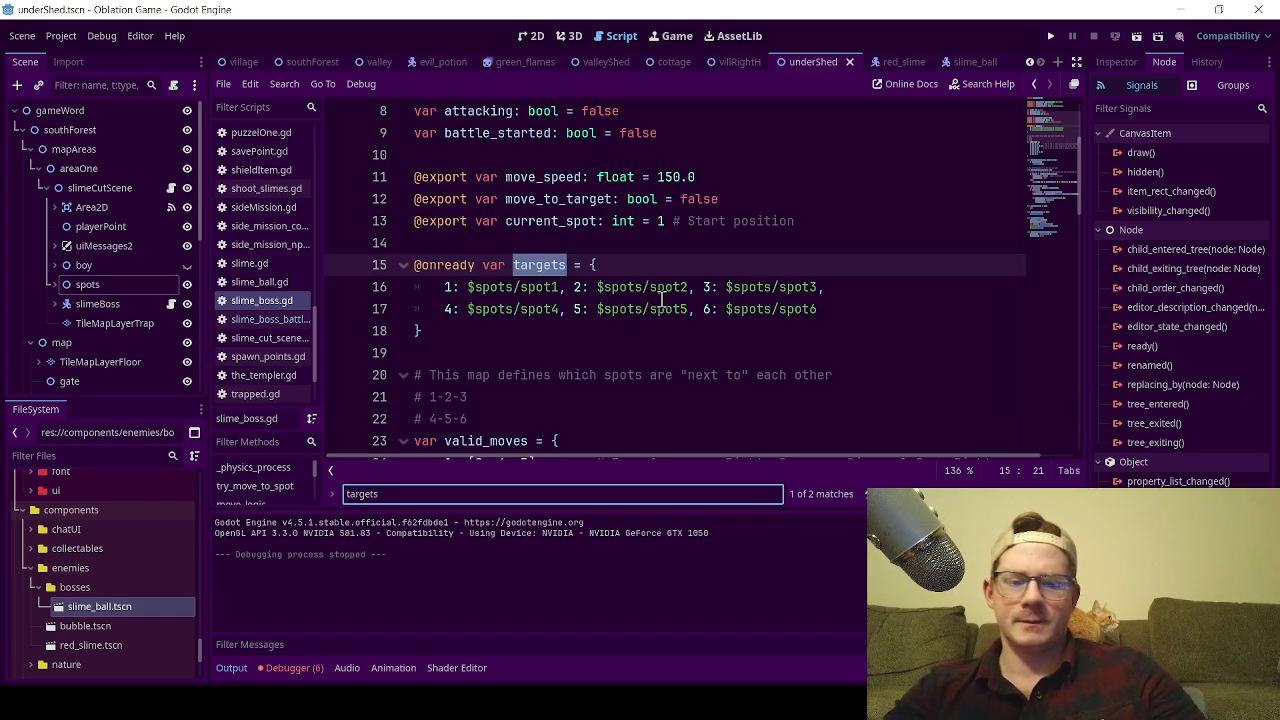
pyautogui.press('Return')
pyautogui.press('Return')
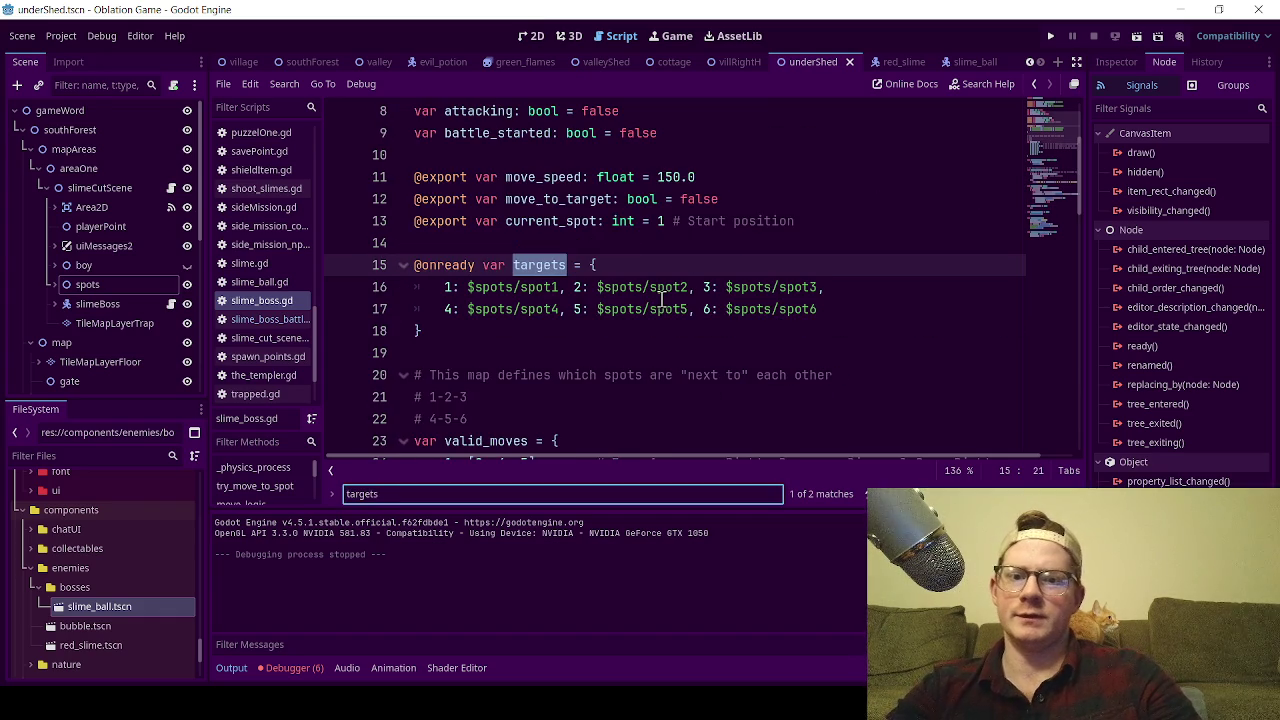
pyautogui.scroll(-15, 507, 318)
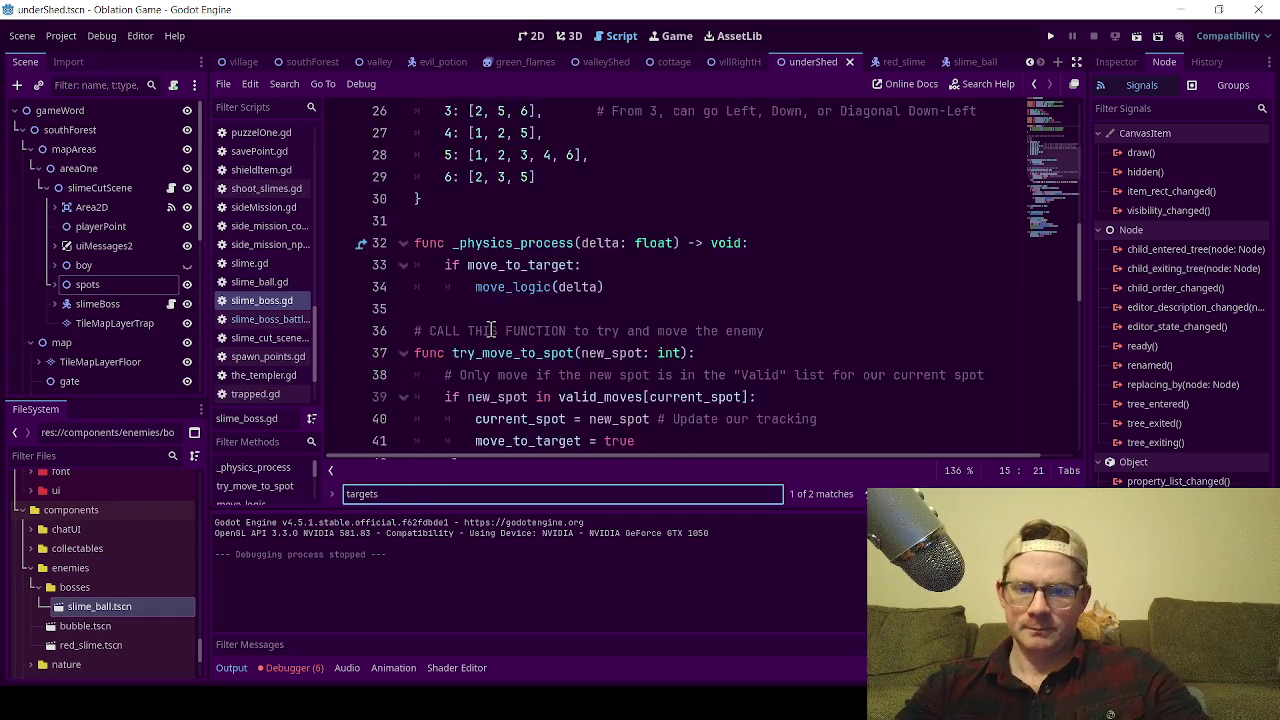
# Replace current_spot with targets on line 69, save, and run the game.
pyautogui.doubleClick(503, 396)
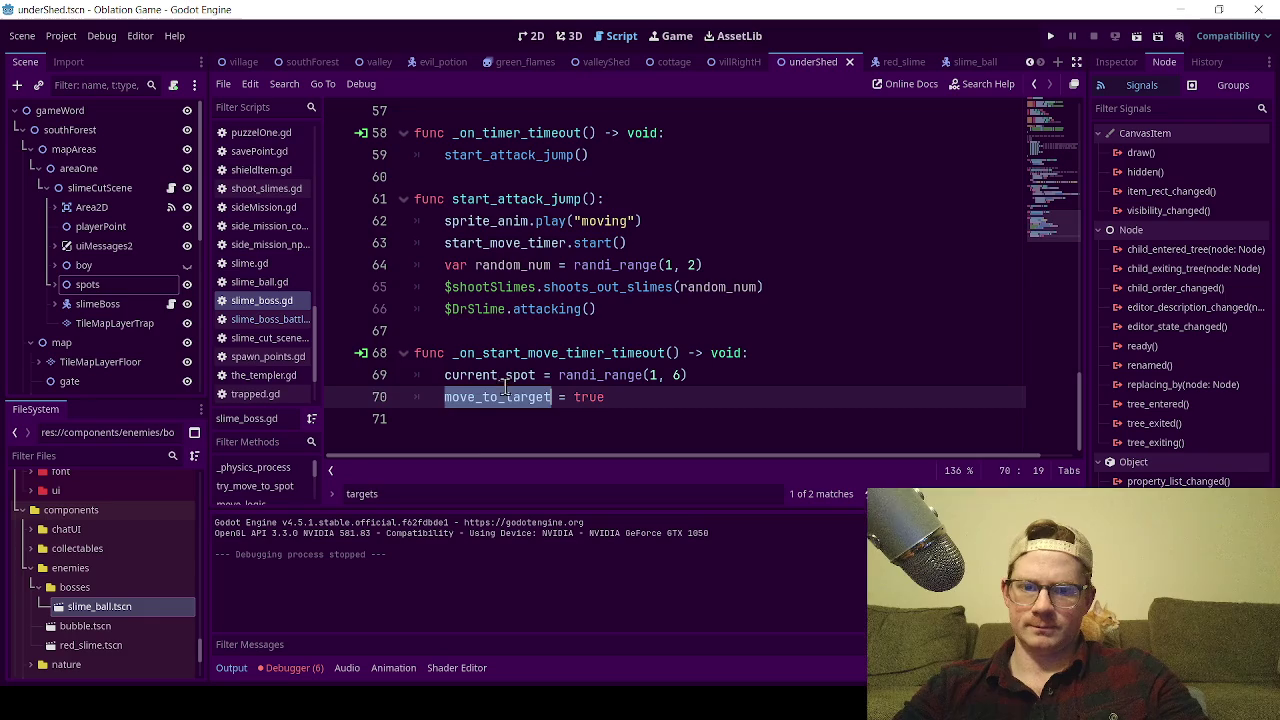
pyautogui.doubleClick(505, 375)
pyautogui.hotkey('ctrl', 'v')
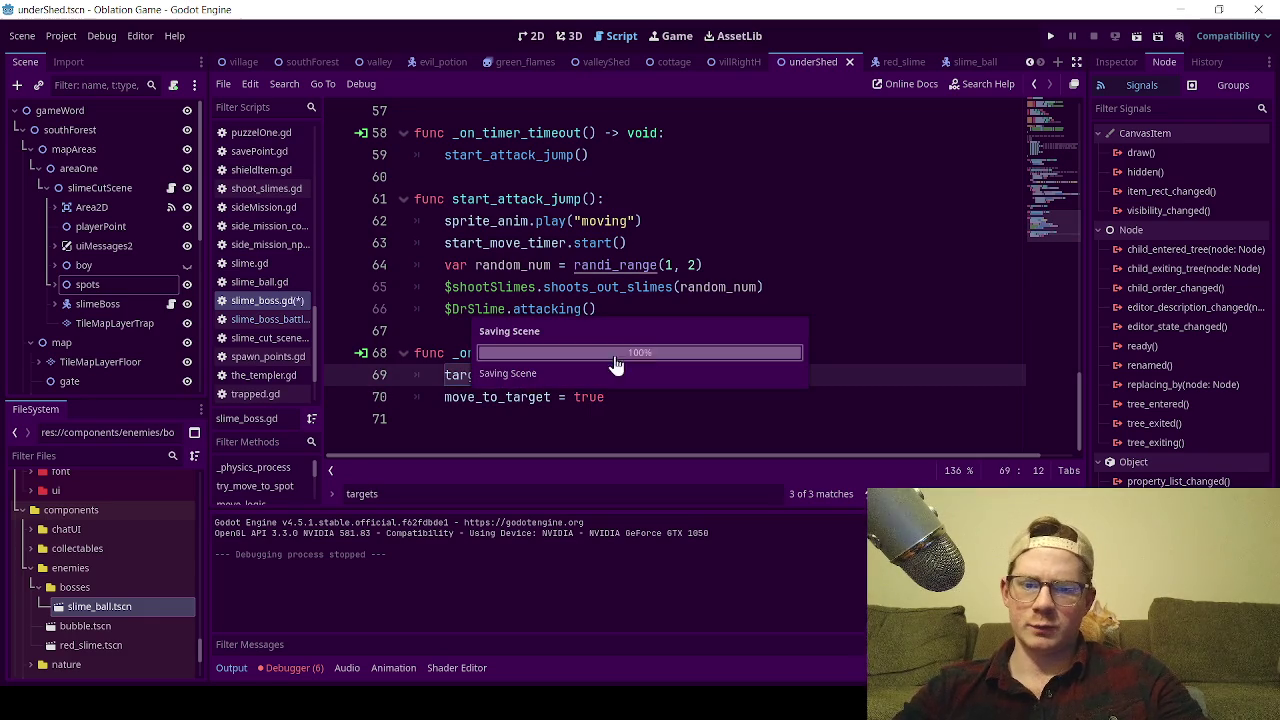
pyautogui.click(742, 212)
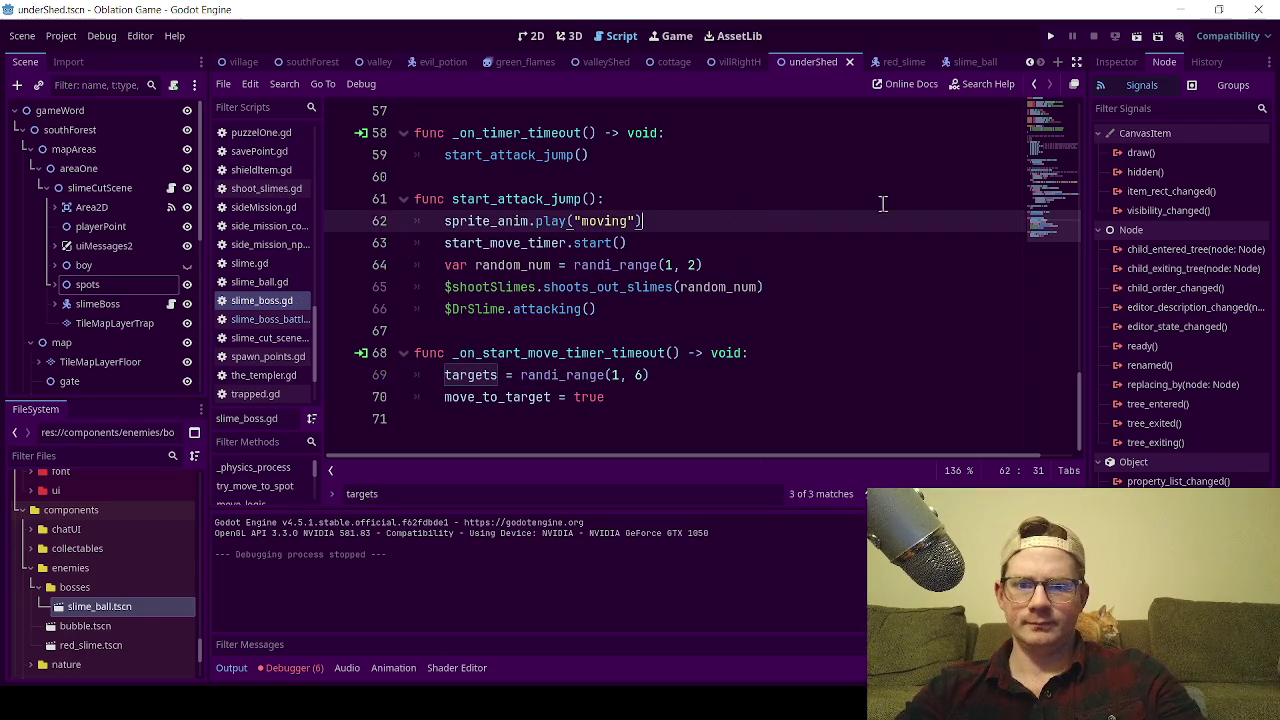
pyautogui.click(1131, 43)
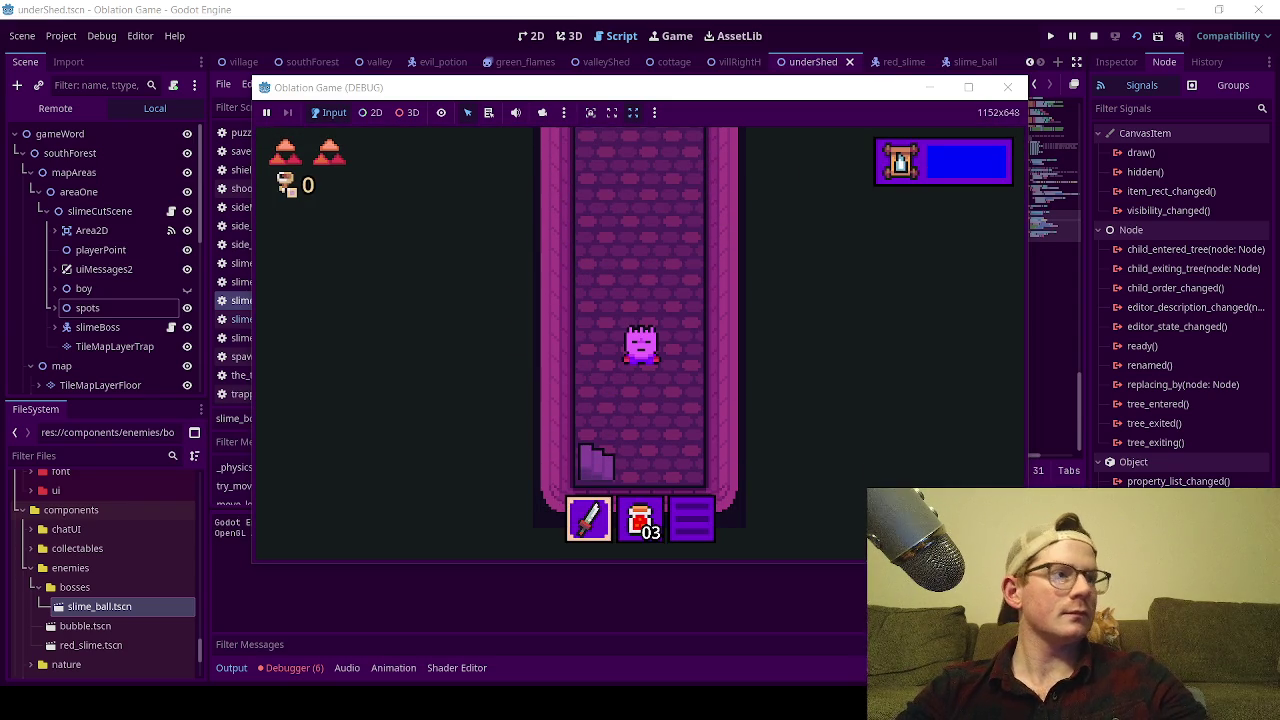
# Walk the player up into the boss room until the line 46 'get' error appears.
pyautogui.press('Up')
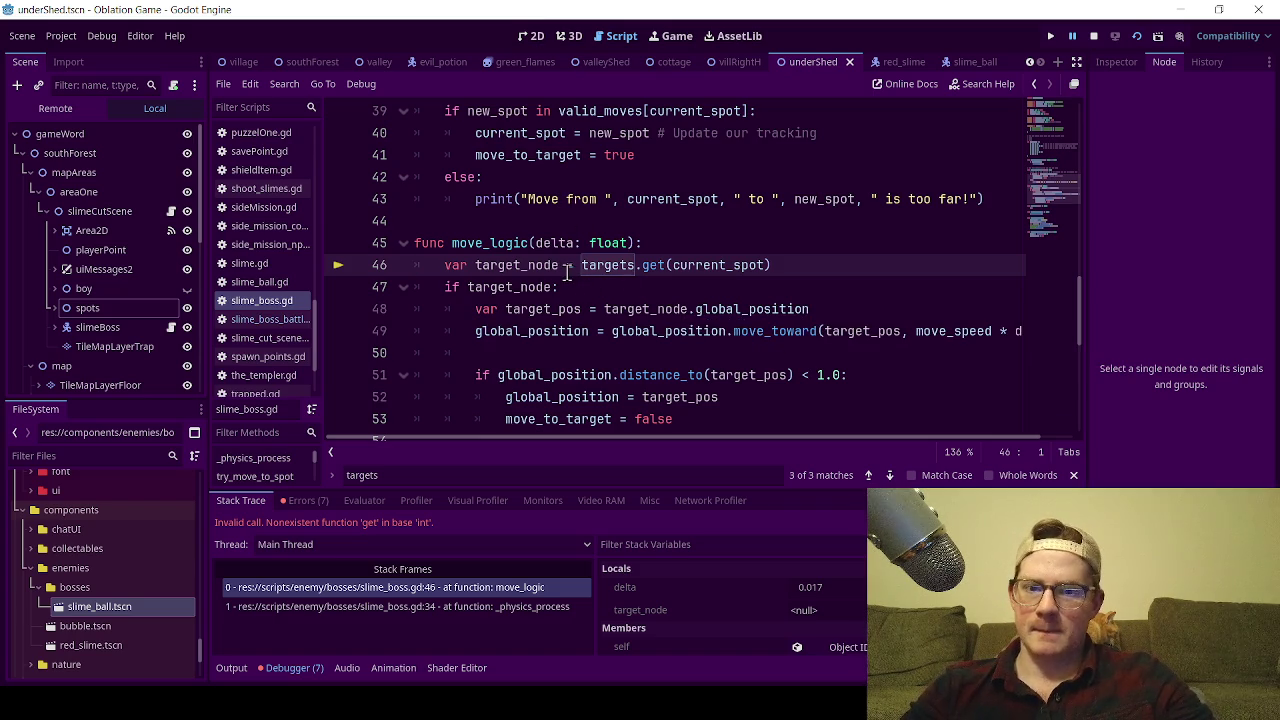
# Inspect the error by checking current_spot on line 46 and new_spot in the valid-move check.
pyautogui.doubleClick(723, 264)
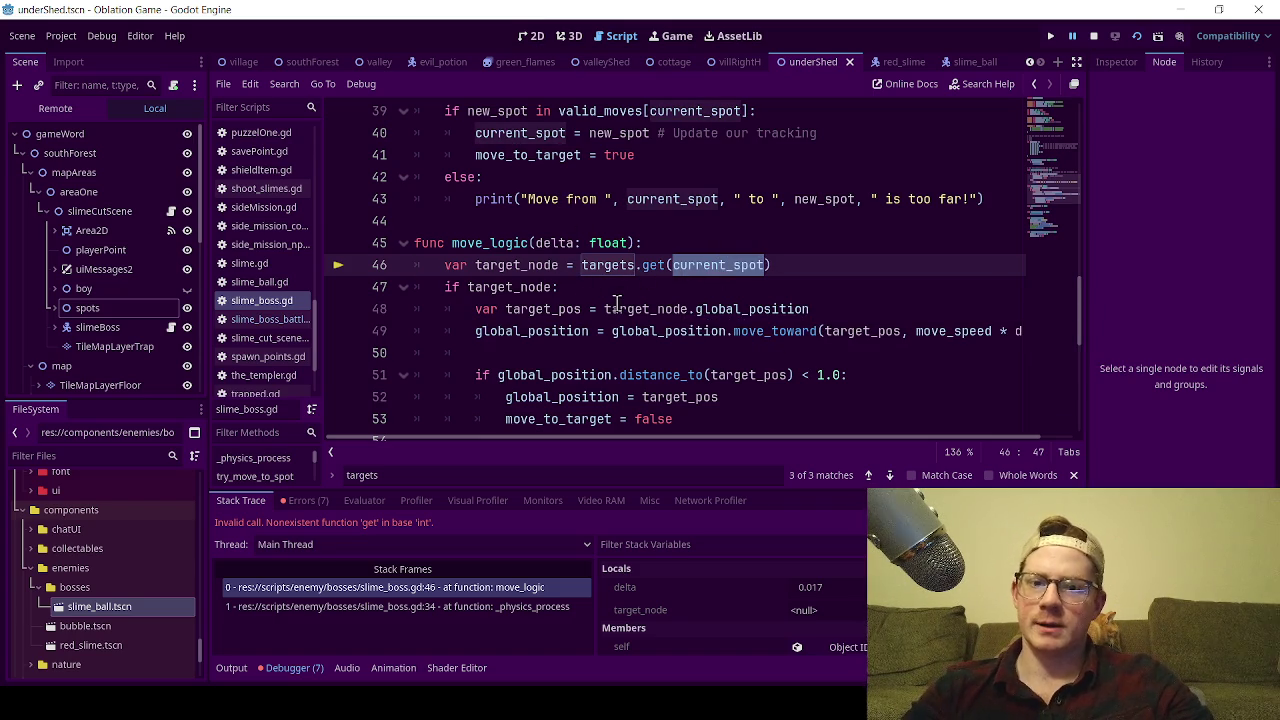
pyautogui.scroll(2, 617, 303)
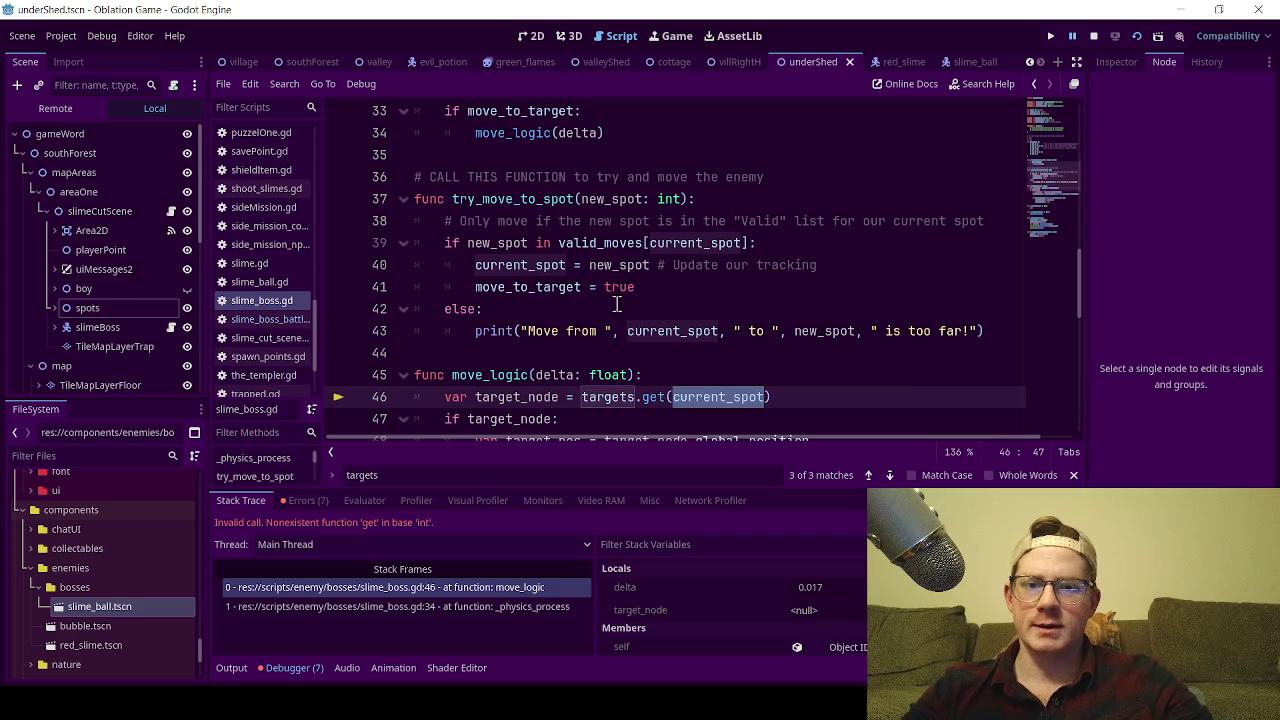
pyautogui.moveTo(535, 272)
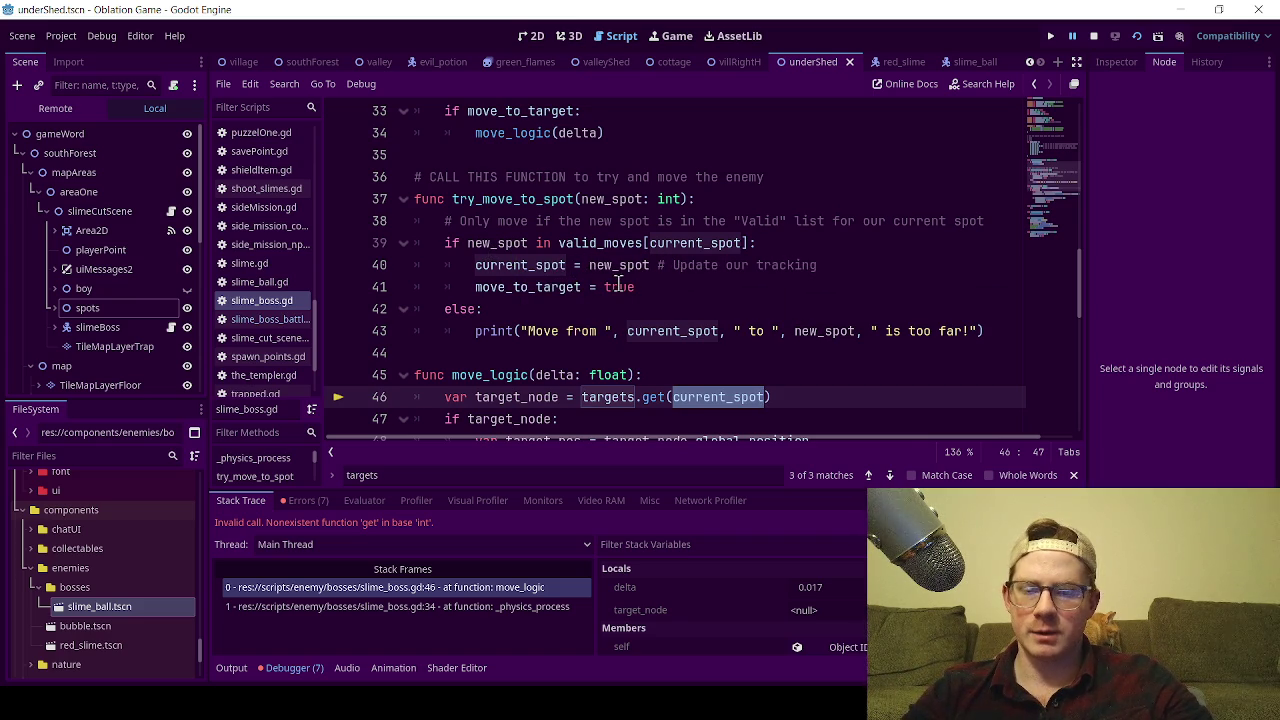
pyautogui.doubleClick(497, 243)
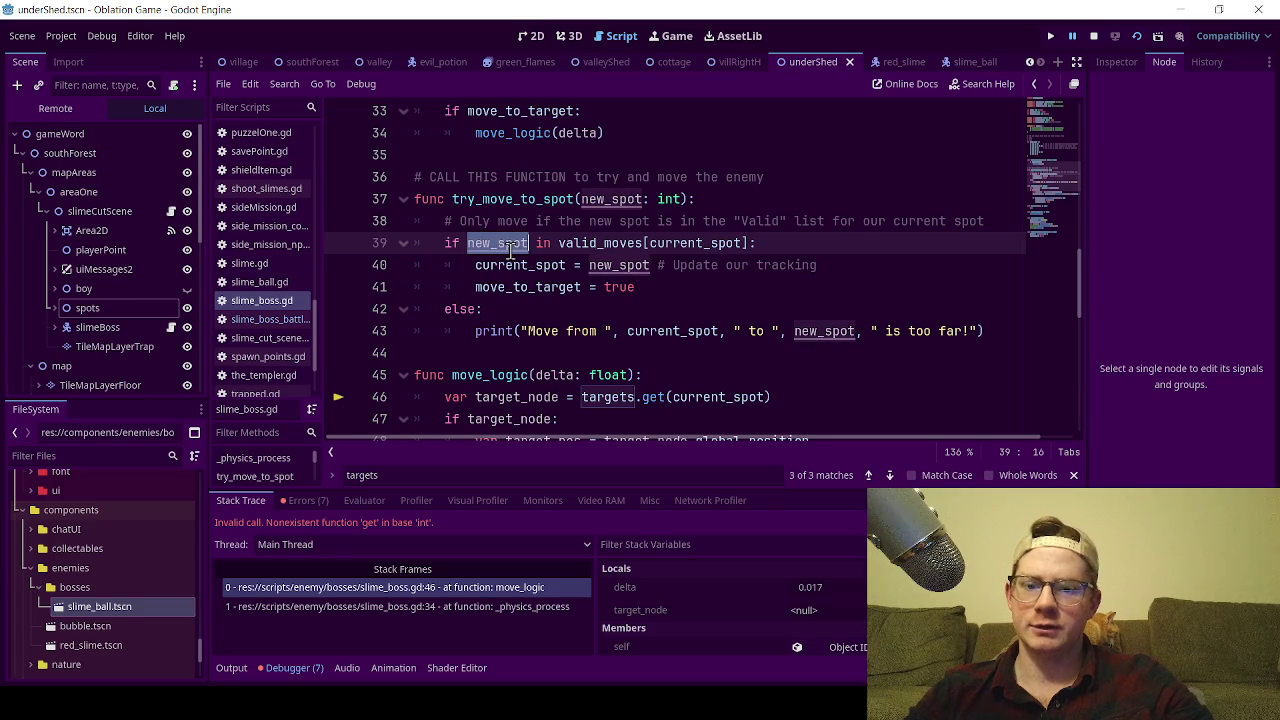
pyautogui.scroll(-8, 612, 287)
pyautogui.scroll(10, 591, 240)
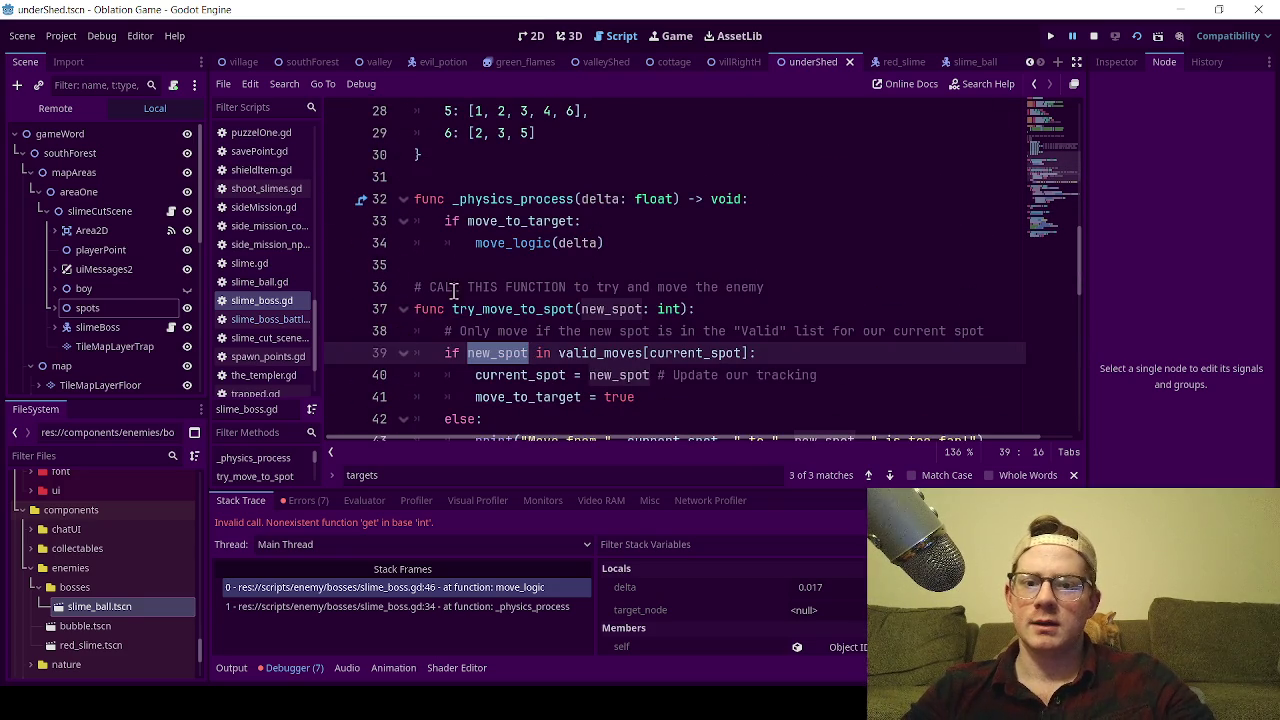
# Copy the try_move_to_spot signature into a new line 70 below the timer code.
pyautogui.click(452, 309)
pyautogui.moveTo(452, 309); pyautogui.dragTo(690, 309)
pyautogui.hotkey('ctrl', 'c')
pyautogui.scroll(-10, 600, 350)
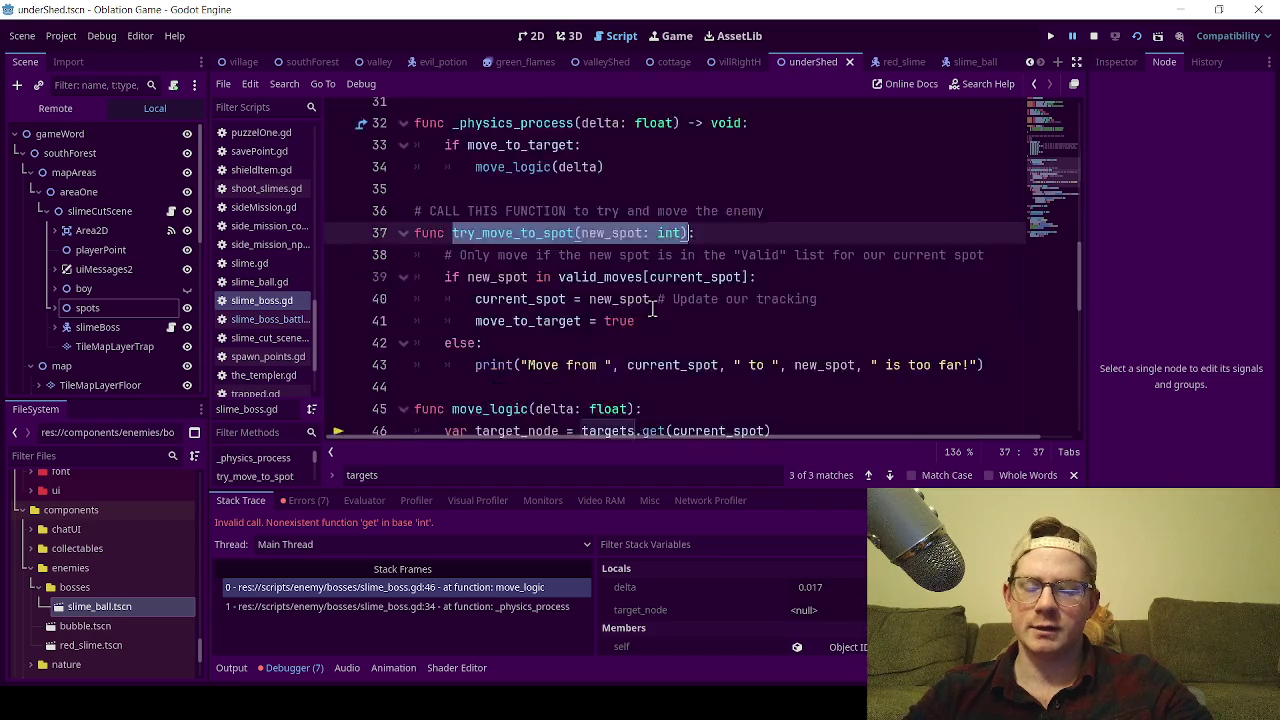
pyautogui.click(660, 352)
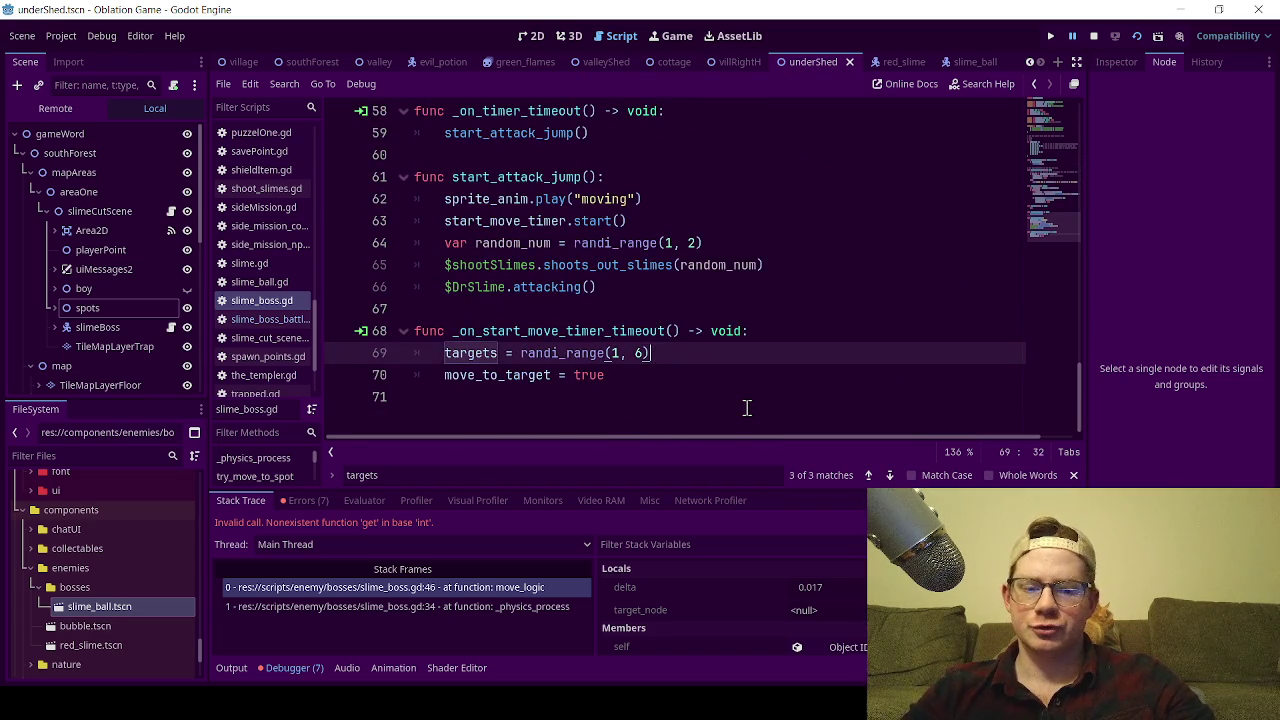
pyautogui.press('Return')
pyautogui.hotkey('ctrl', 'v')
# Turn line 69 into a local var random_spot declaration.
pyautogui.press('Up')
pyautogui.press('Home')
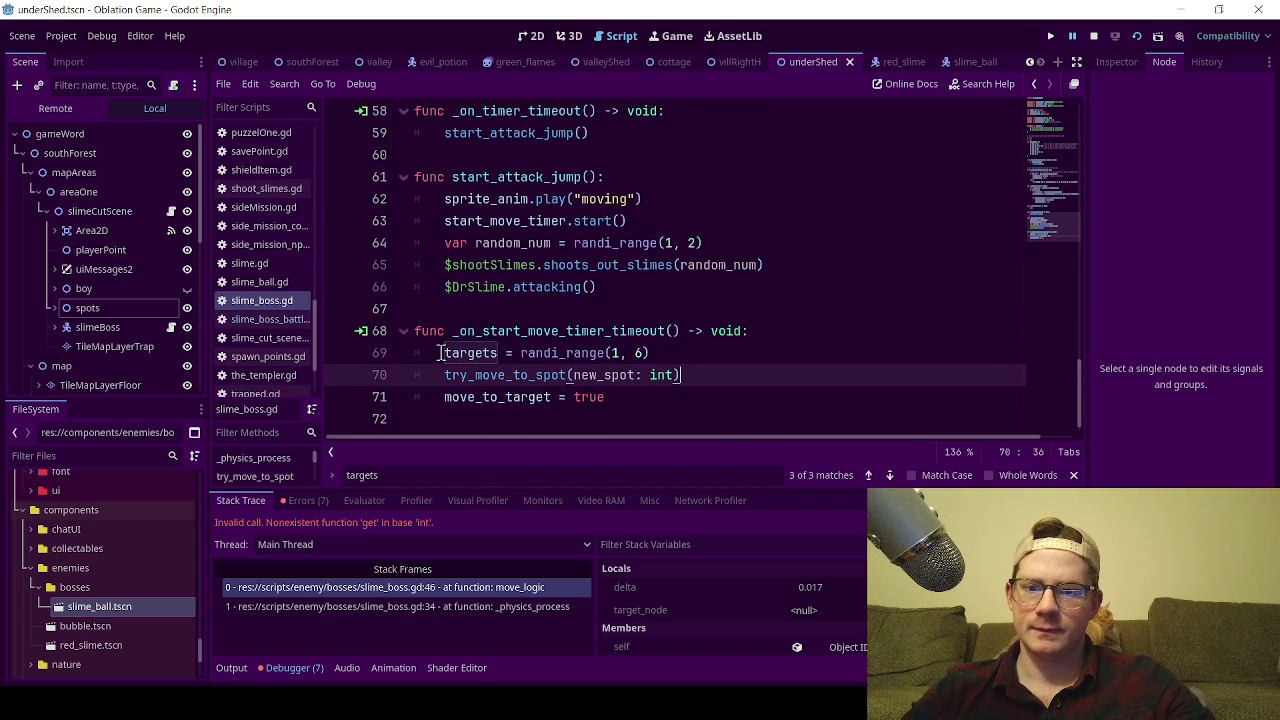
pyautogui.write('var')
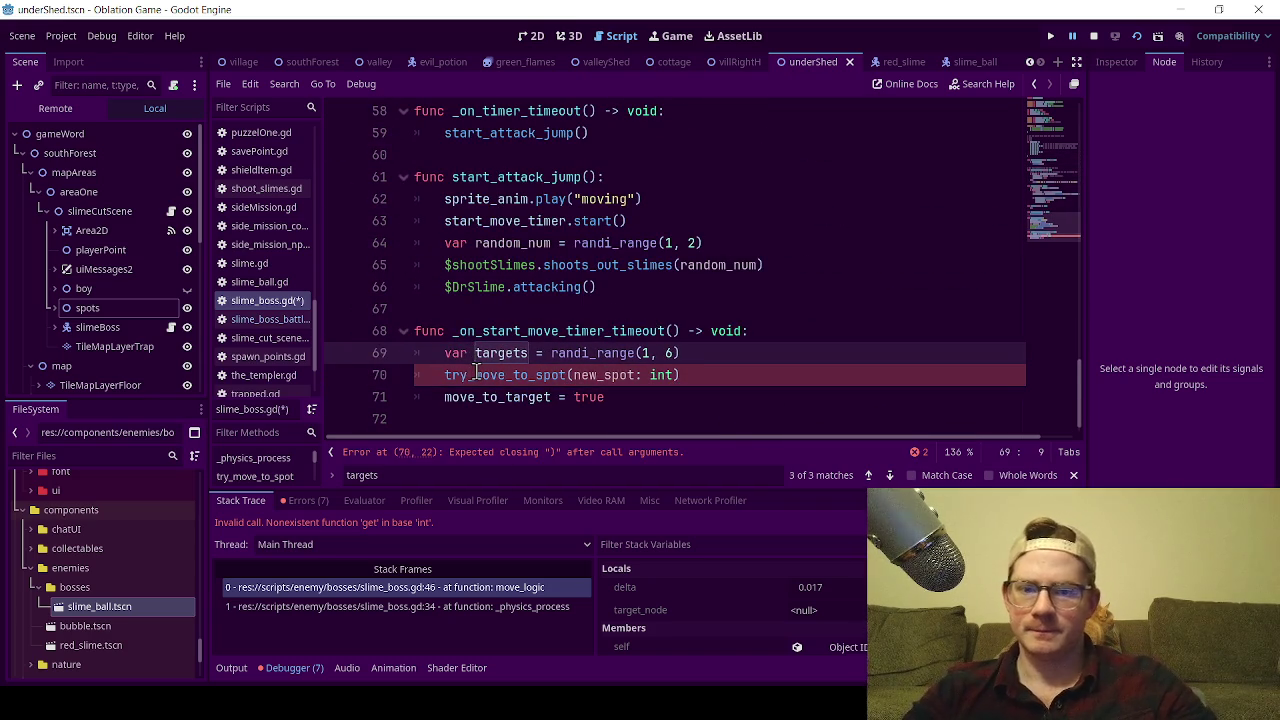
pyautogui.doubleClick(505, 354)
pyautogui.write('random')
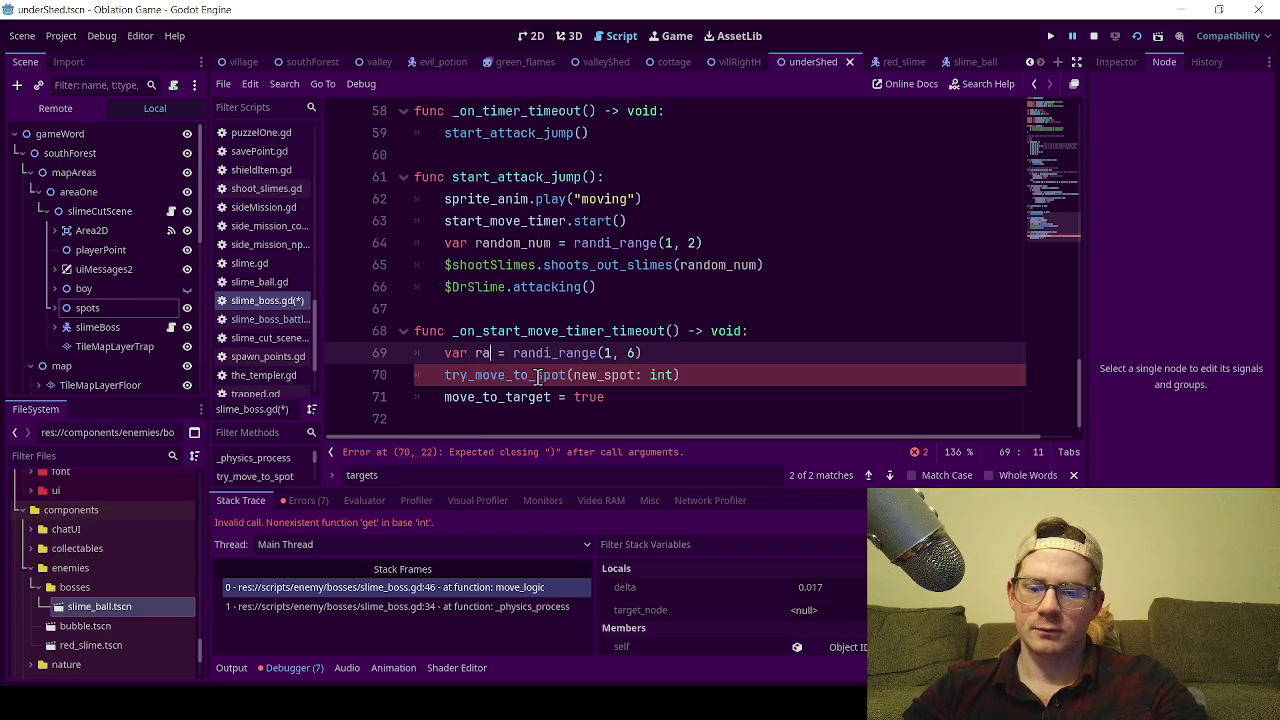
pyautogui.write('_spot')
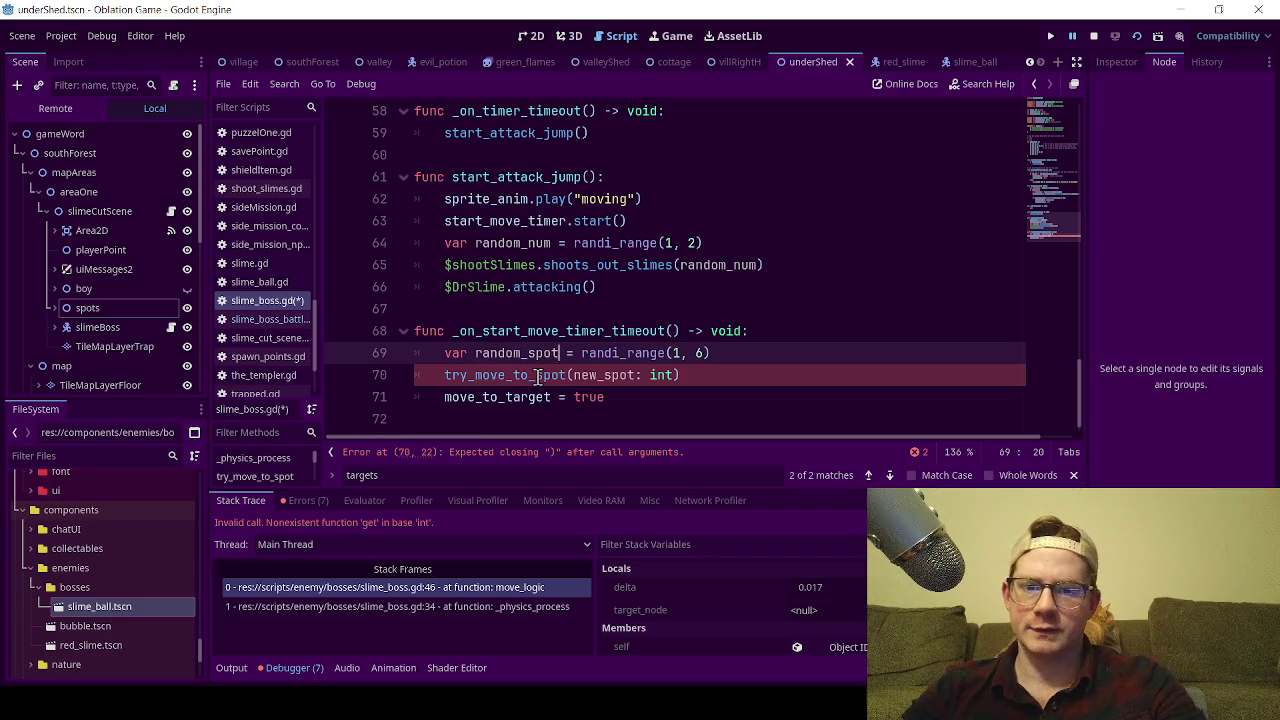
# Pass random_spot as the try_move_to_spot argument, save, and run the game.
pyautogui.doubleClick(490, 354)
pyautogui.hotkey('ctrl', 'c')
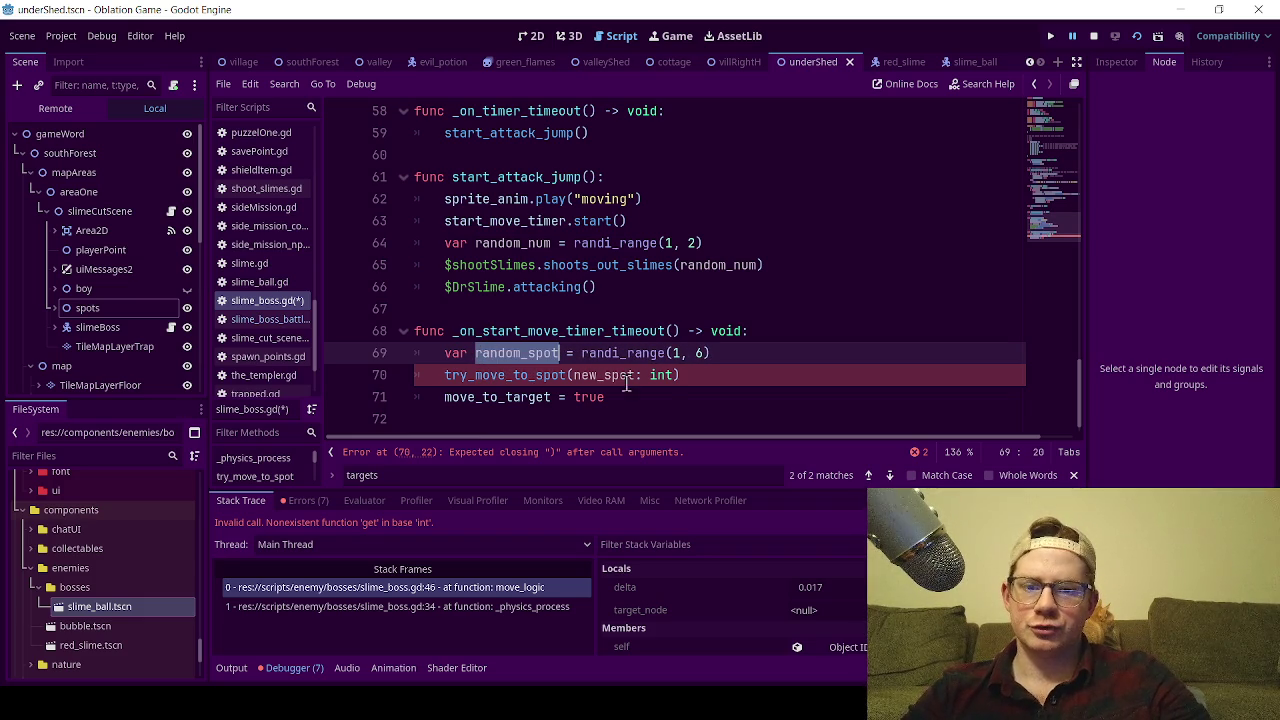
pyautogui.moveTo(673, 388); pyautogui.dragTo(573, 377)
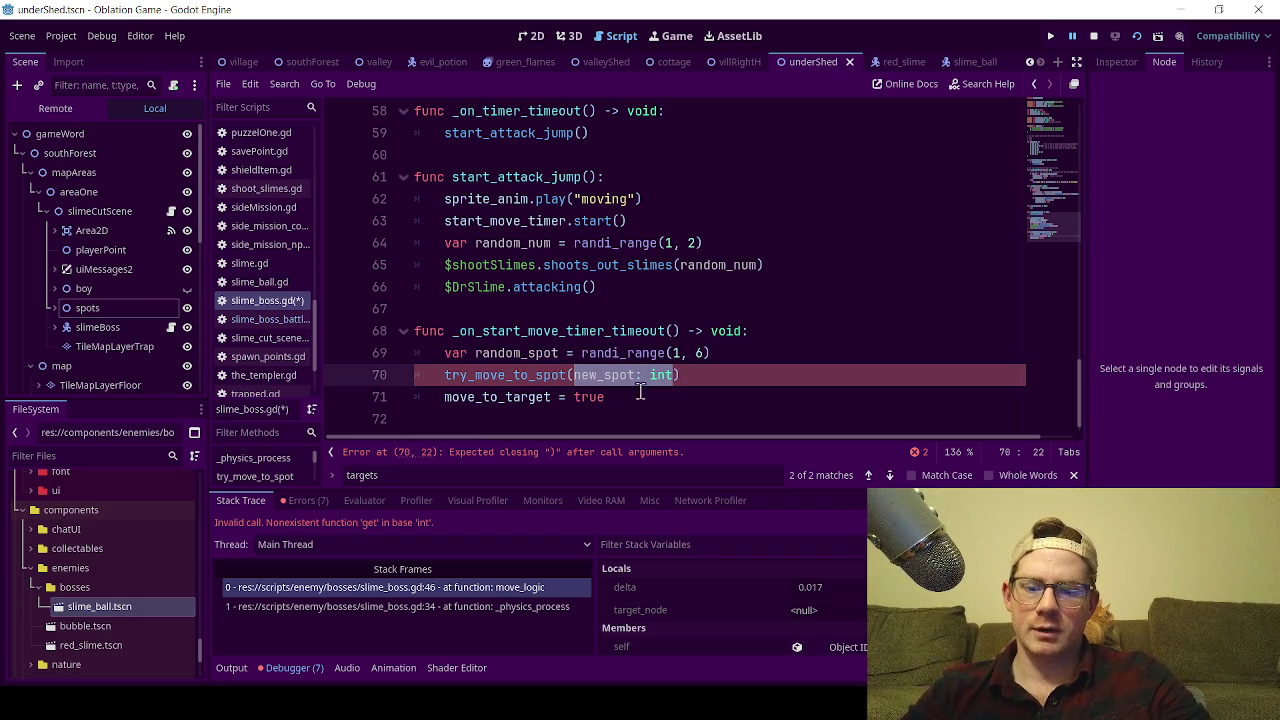
pyautogui.hotkey('ctrl', 'v')
pyautogui.click(736, 303)
pyautogui.hotkey('ctrl', 's')
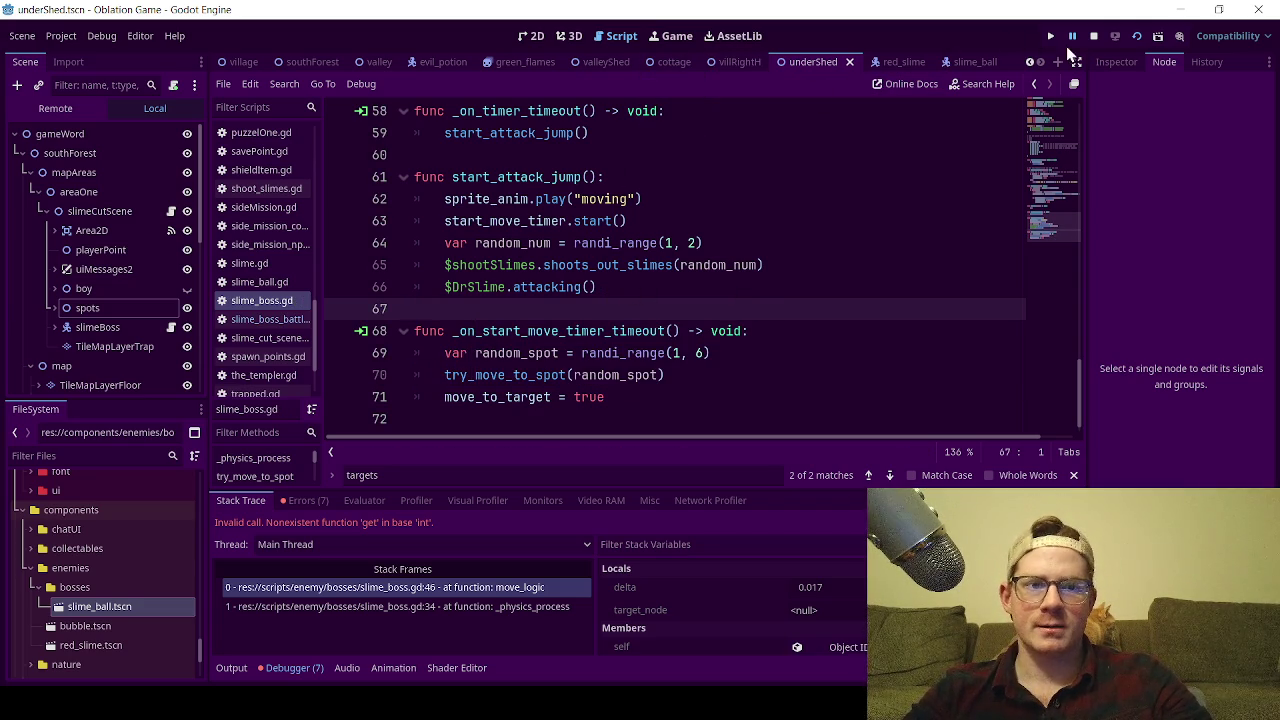
pyautogui.click(1094, 40)
# Run the game, walk up and right into the boss room to watch the slime boss, then close it.
pyautogui.click(1136, 38)
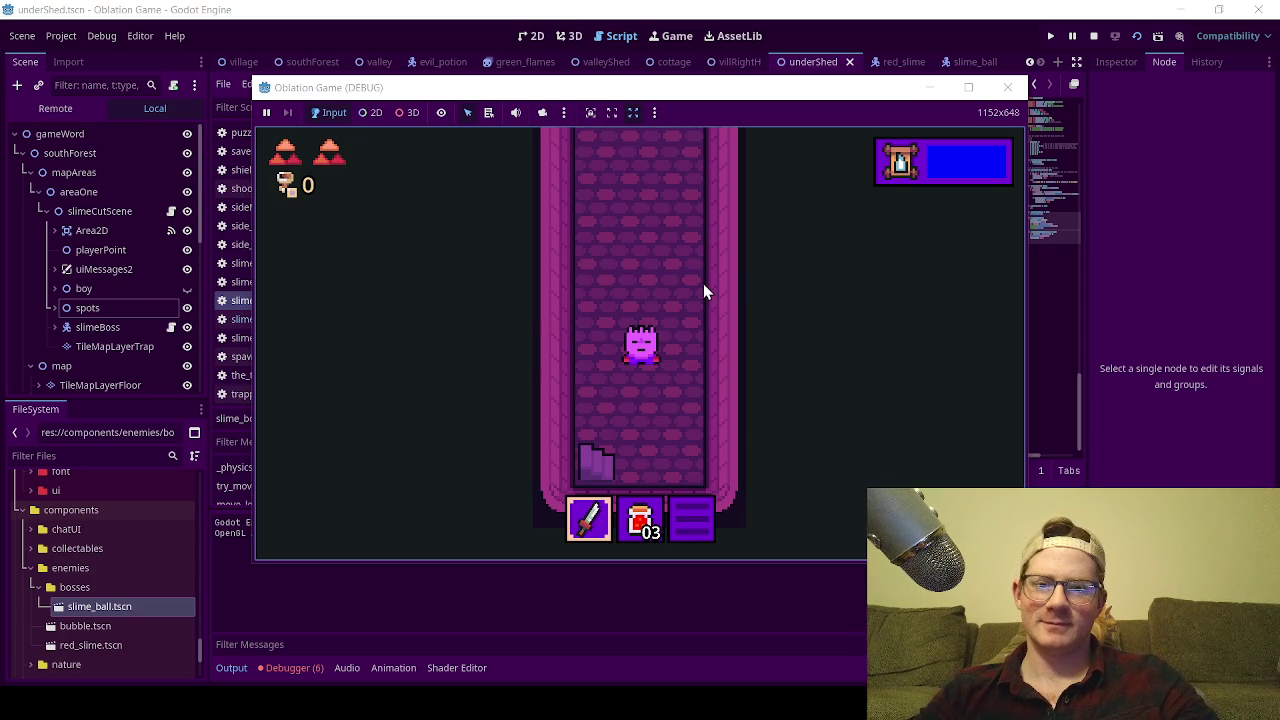
pyautogui.press('Up')
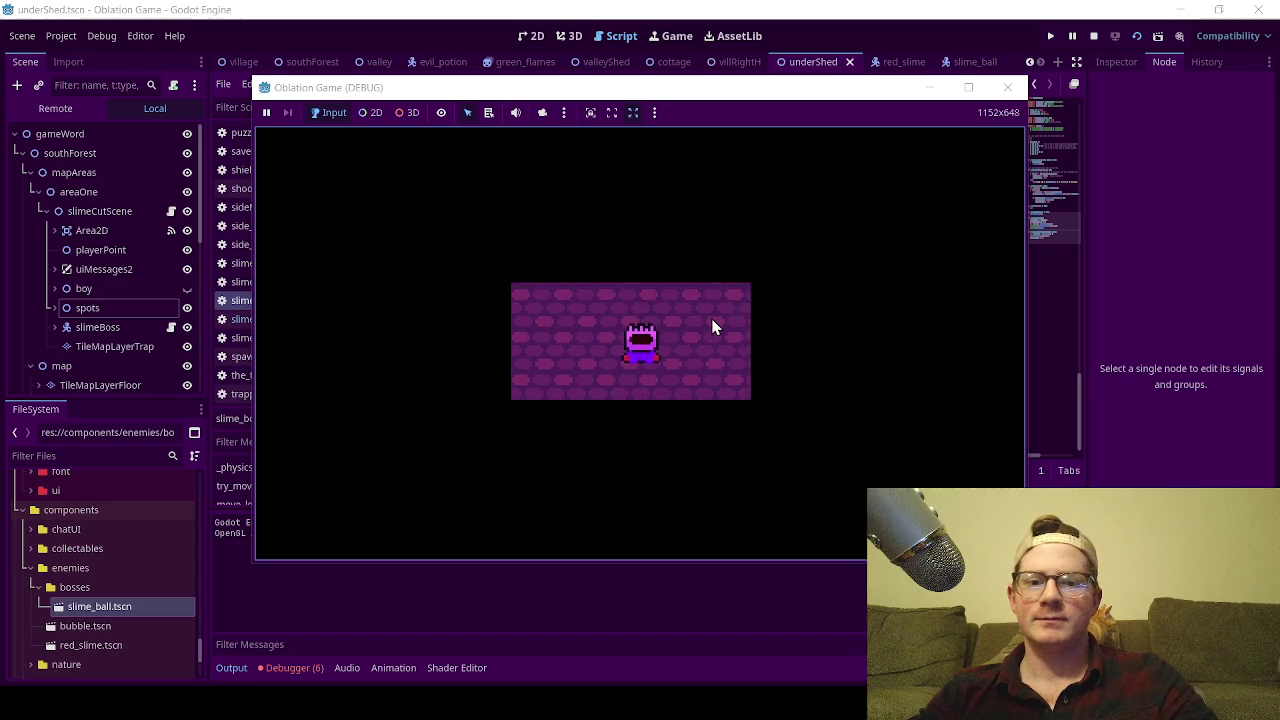
pyautogui.press('Right')
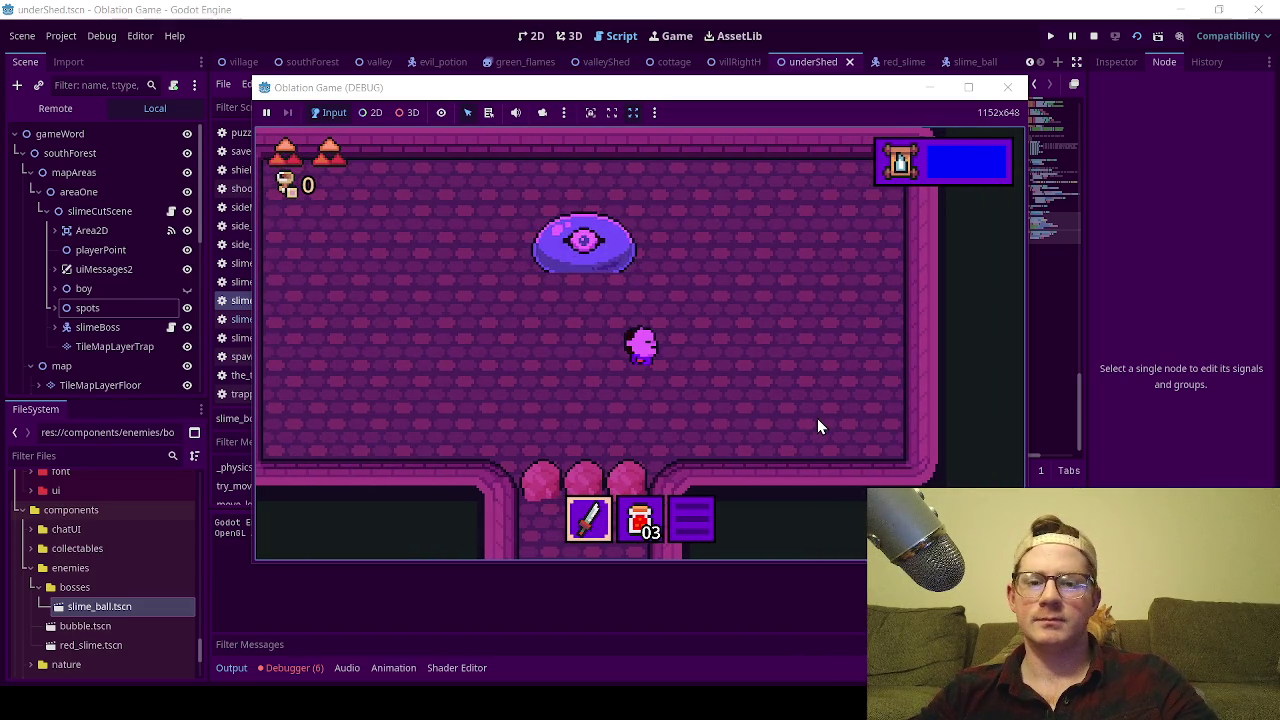
pyautogui.press('Right')
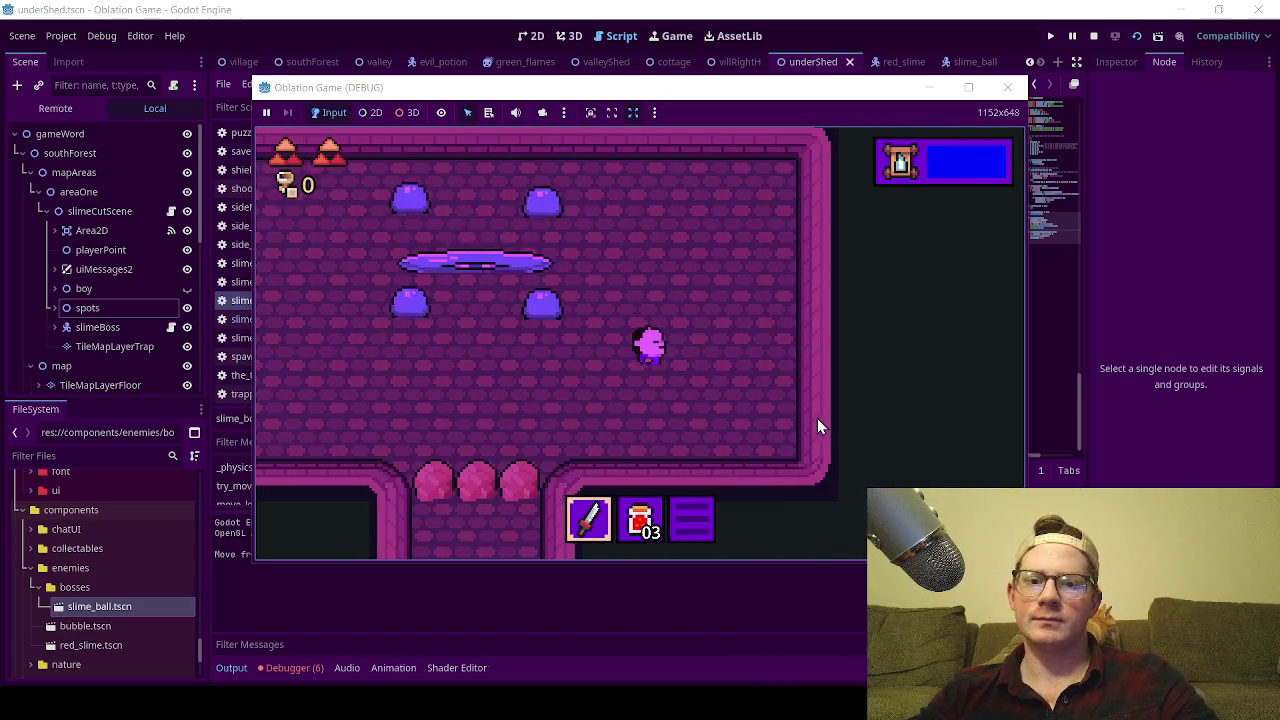
pyautogui.press('Left')
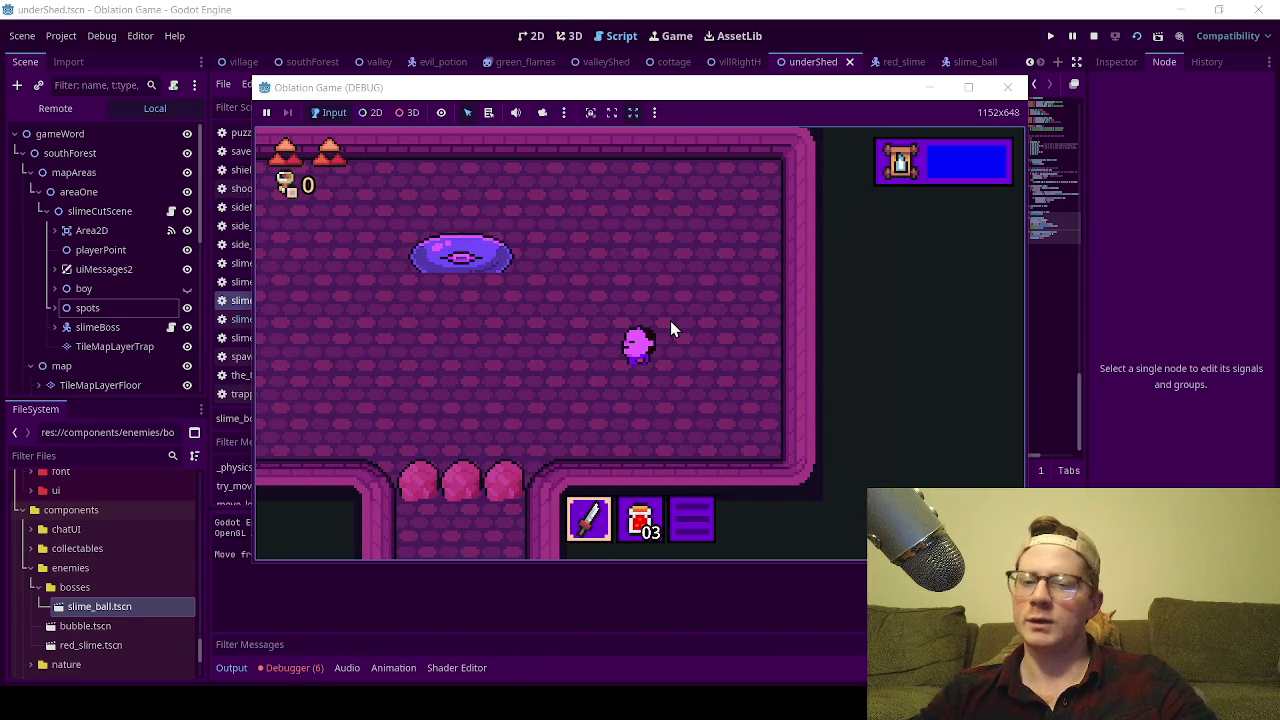
pyautogui.click(1007, 89)
pyautogui.click(285, 667)
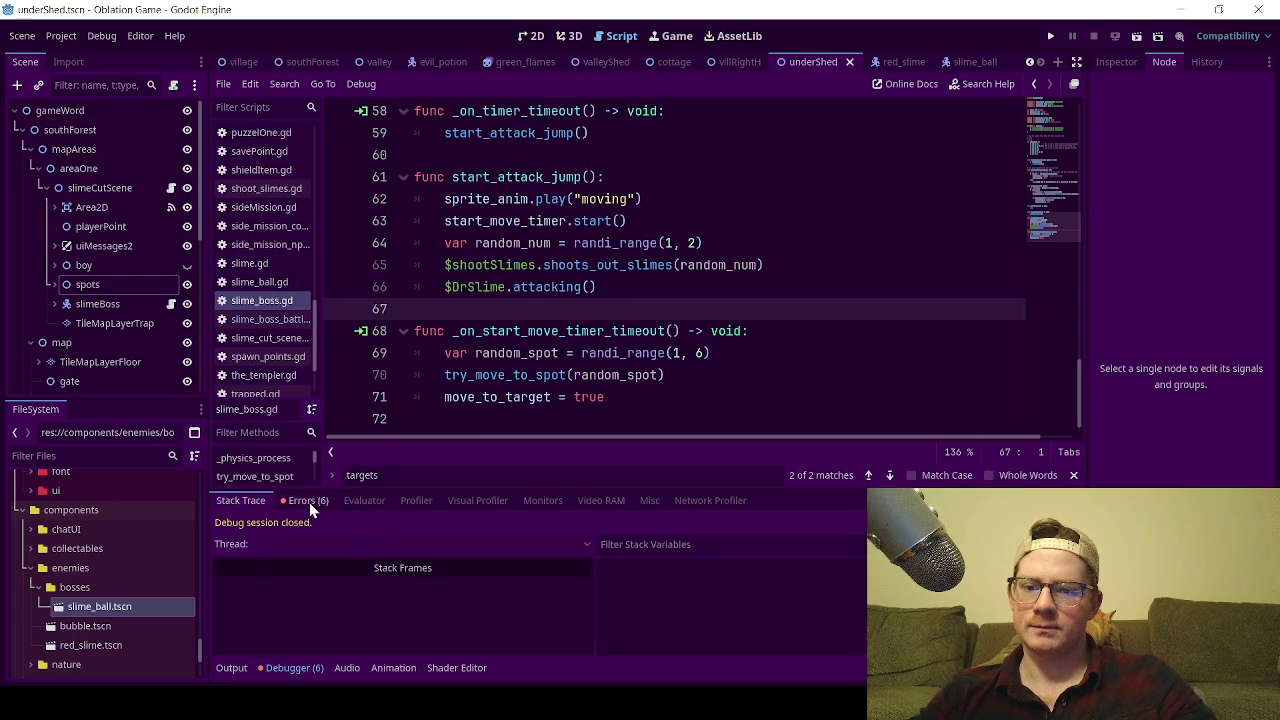
# Open the runtime errors and inspect the spot2 Node not found error in slime_boss.gd.
pyautogui.click(309, 502)
pyautogui.click(378, 554)
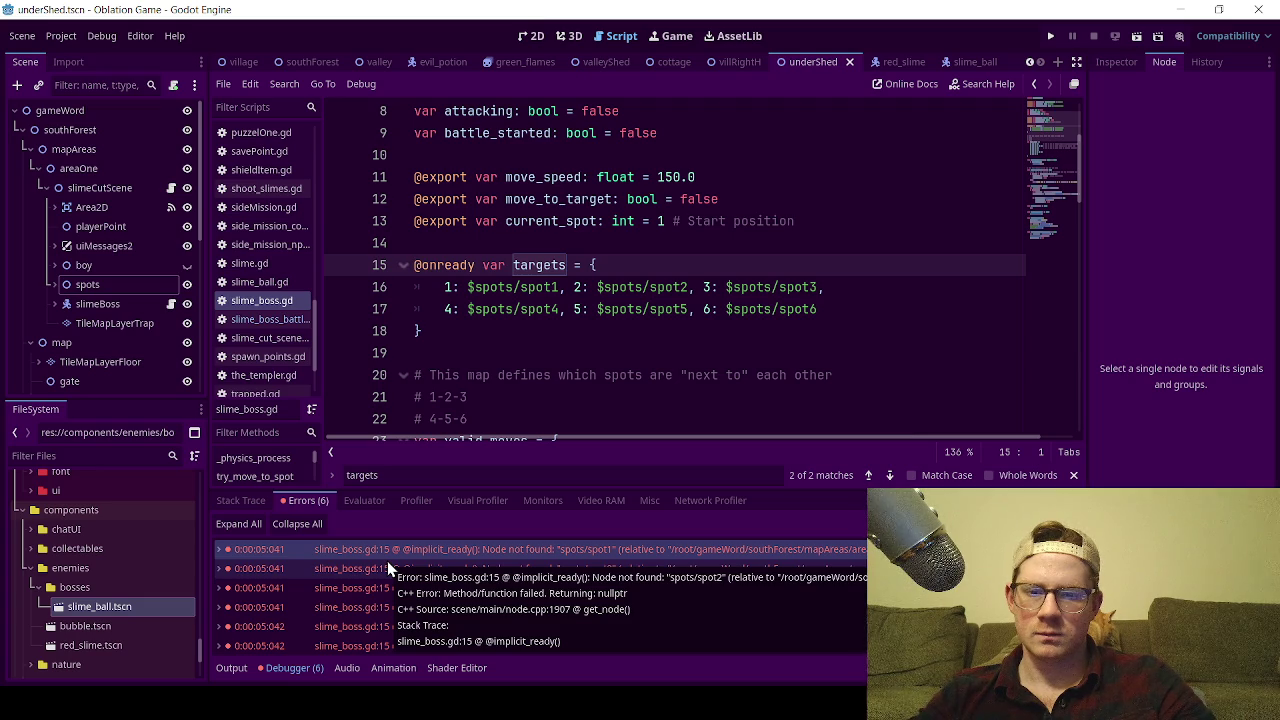
pyautogui.click(387, 568)
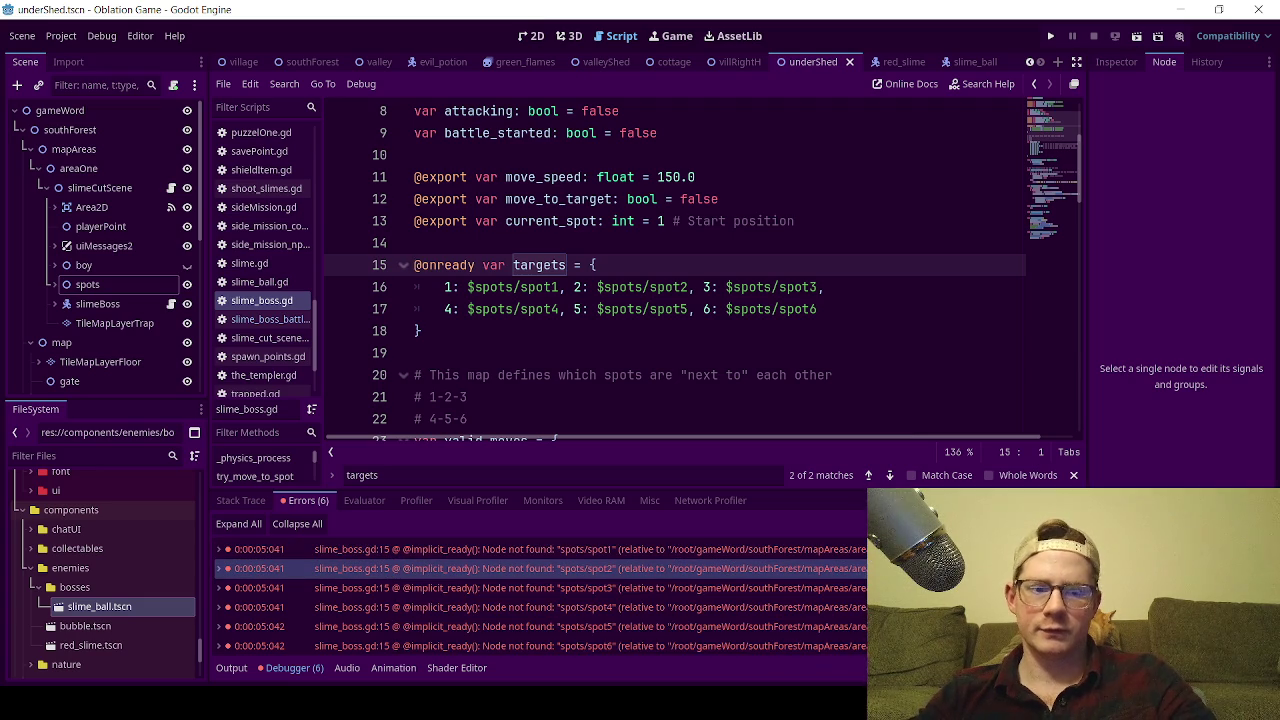
pyautogui.scroll(-5, 640, 298)
pyautogui.scroll(4, 640, 298)
pyautogui.scroll(-4, 541, 318)
pyautogui.scroll(-3, 541, 318)
pyautogui.scroll(-2, 428, 201)
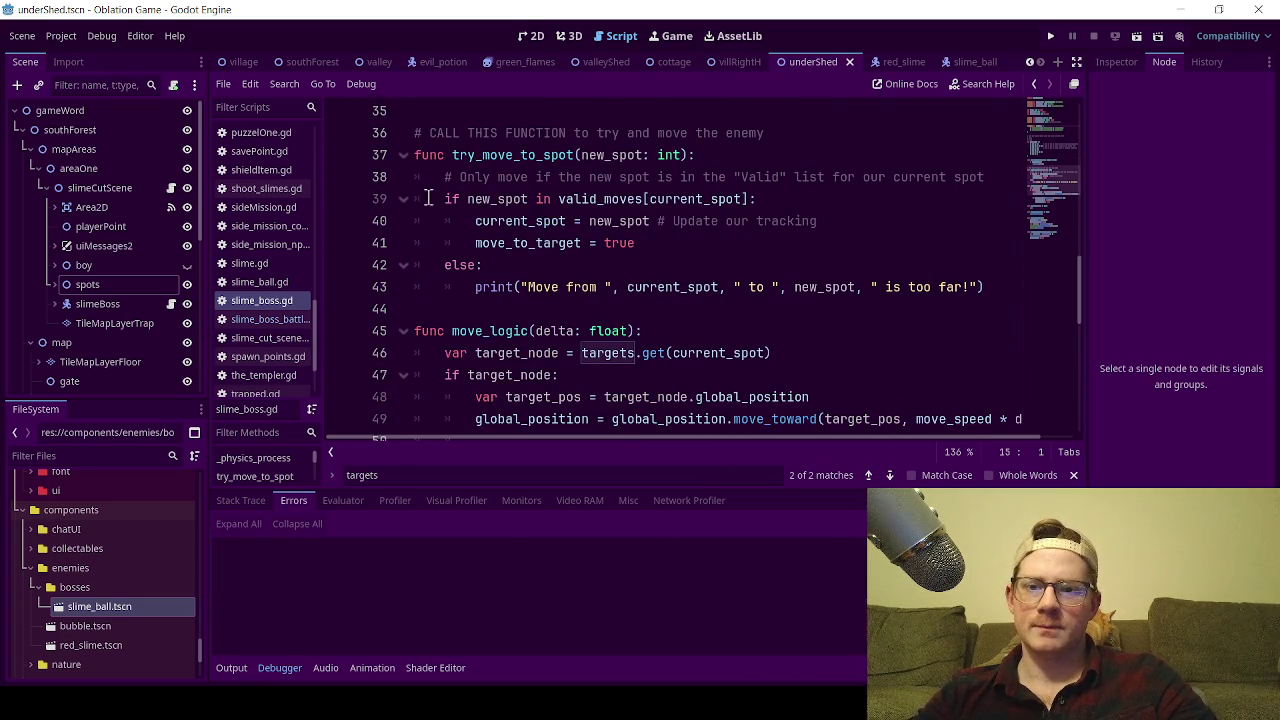
pyautogui.scroll(1, 590, 186)
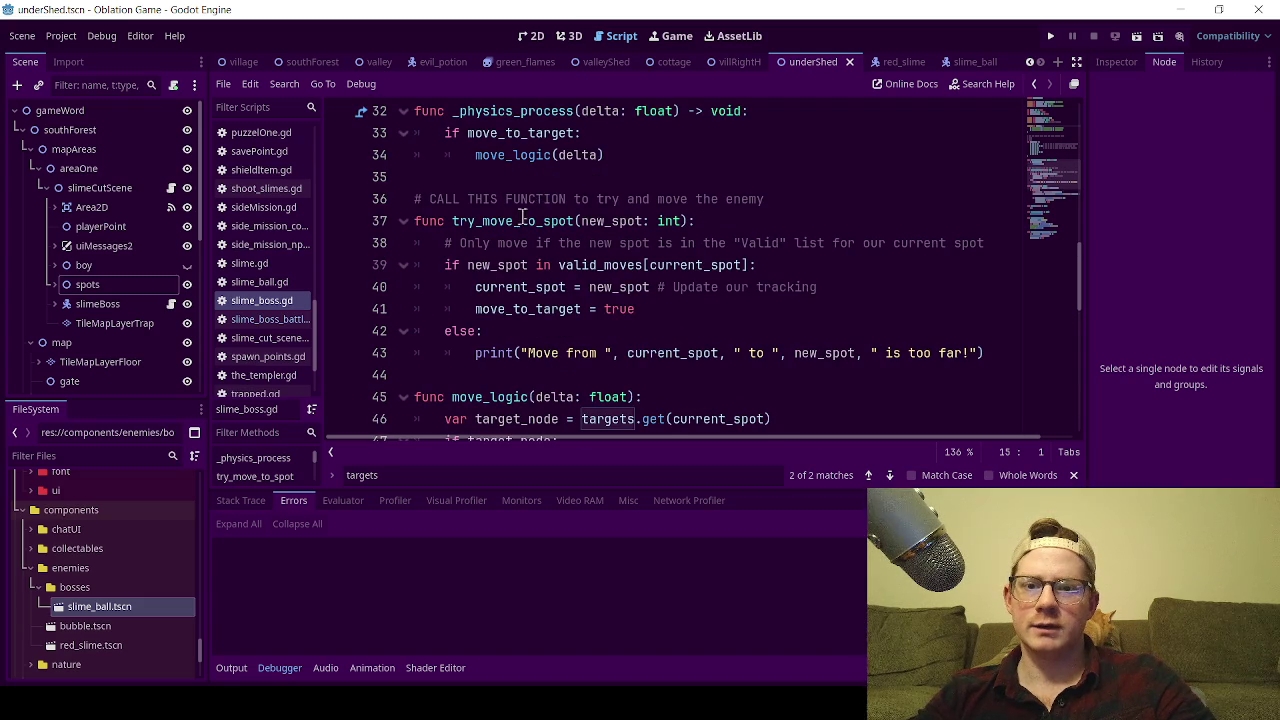
pyautogui.scroll(-2, 527, 212)
pyautogui.scroll(2, 500, 250)
# Search the script for try_move_to_spot to find its call in the move-timer handler.
pyautogui.click(493, 179)
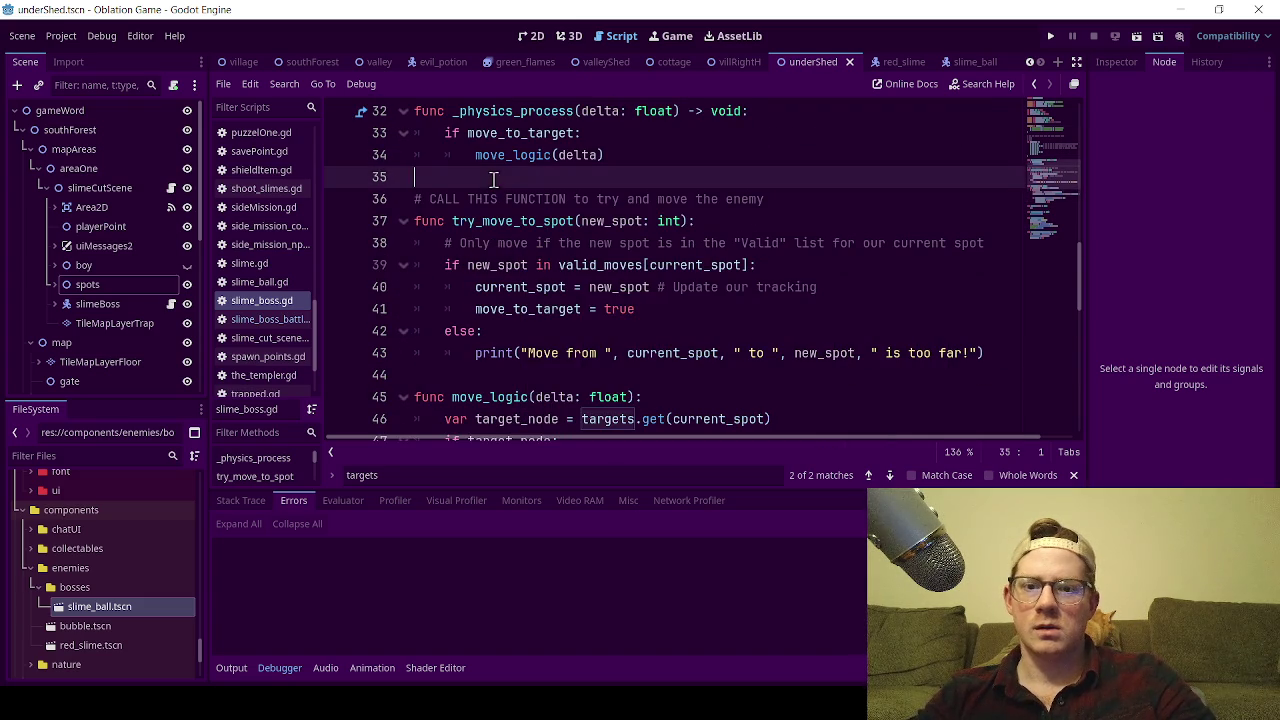
pyautogui.scroll(-3, 471, 243)
pyautogui.scroll(-2, 481, 312)
pyautogui.scroll(2, 484, 314)
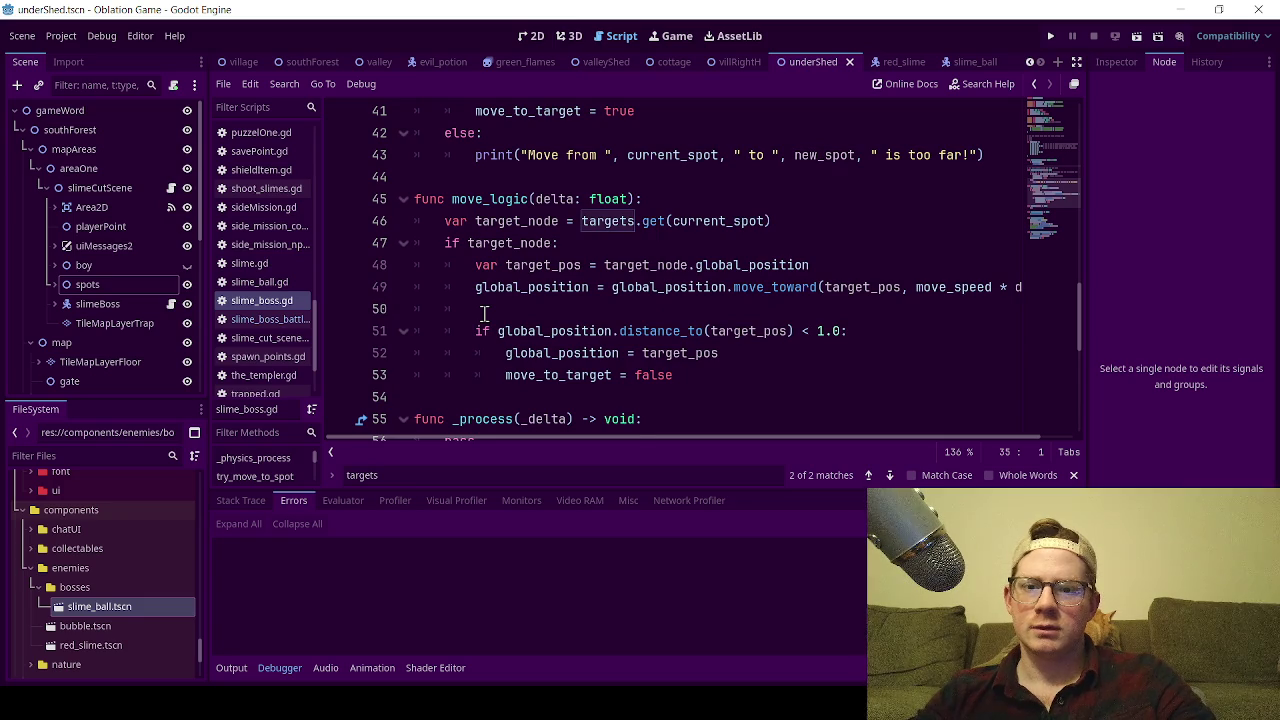
pyautogui.scroll(1, 484, 310)
pyautogui.scroll(3, 484, 310)
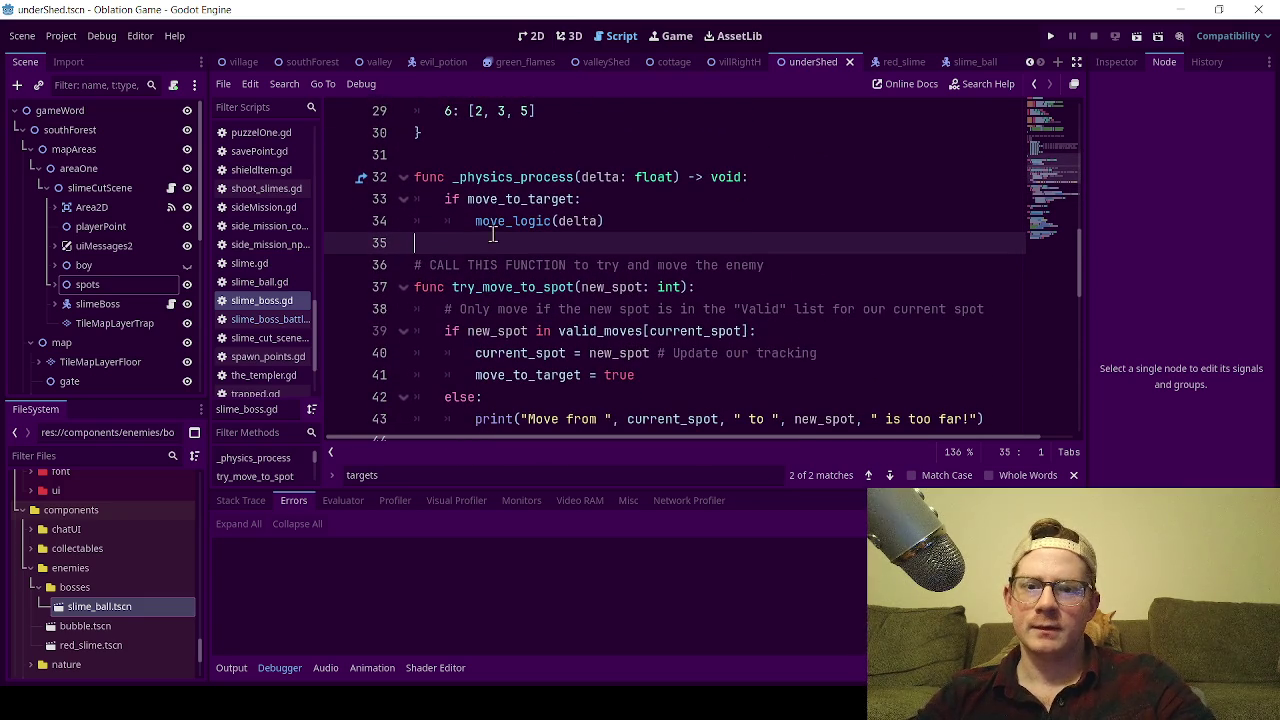
pyautogui.doubleClick(507, 289)
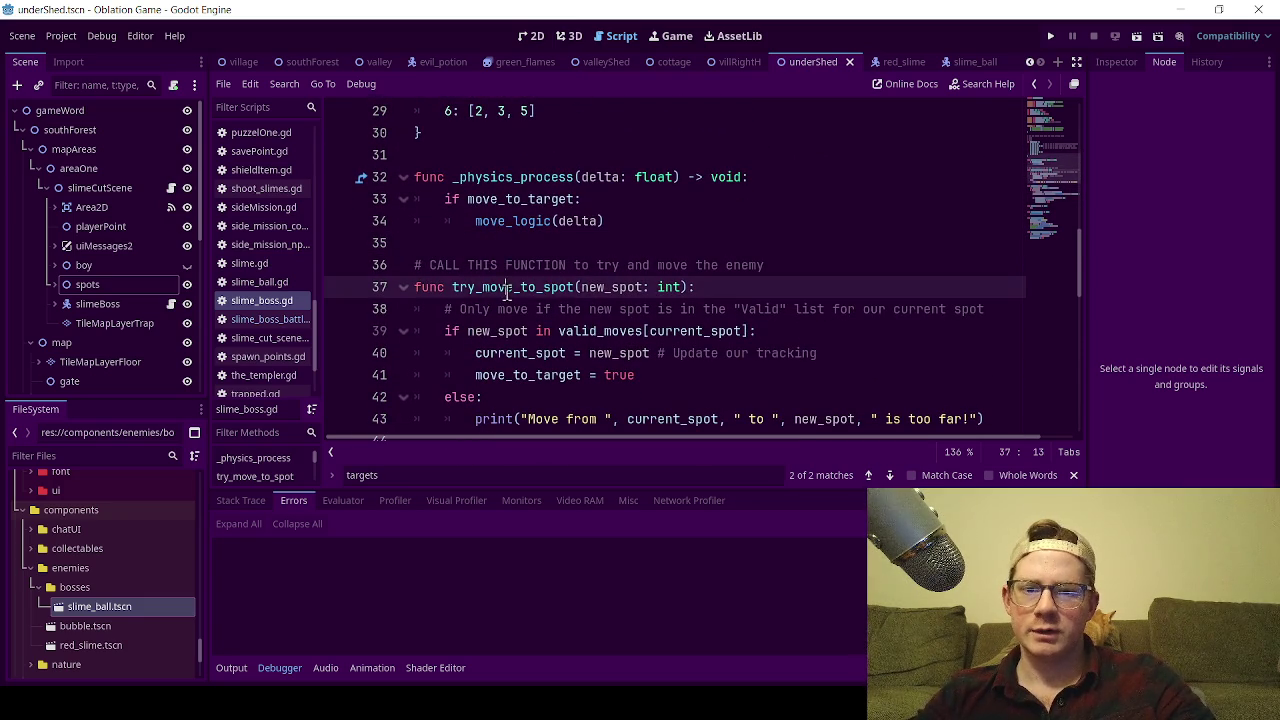
pyautogui.hotkey('ctrl', 'f')
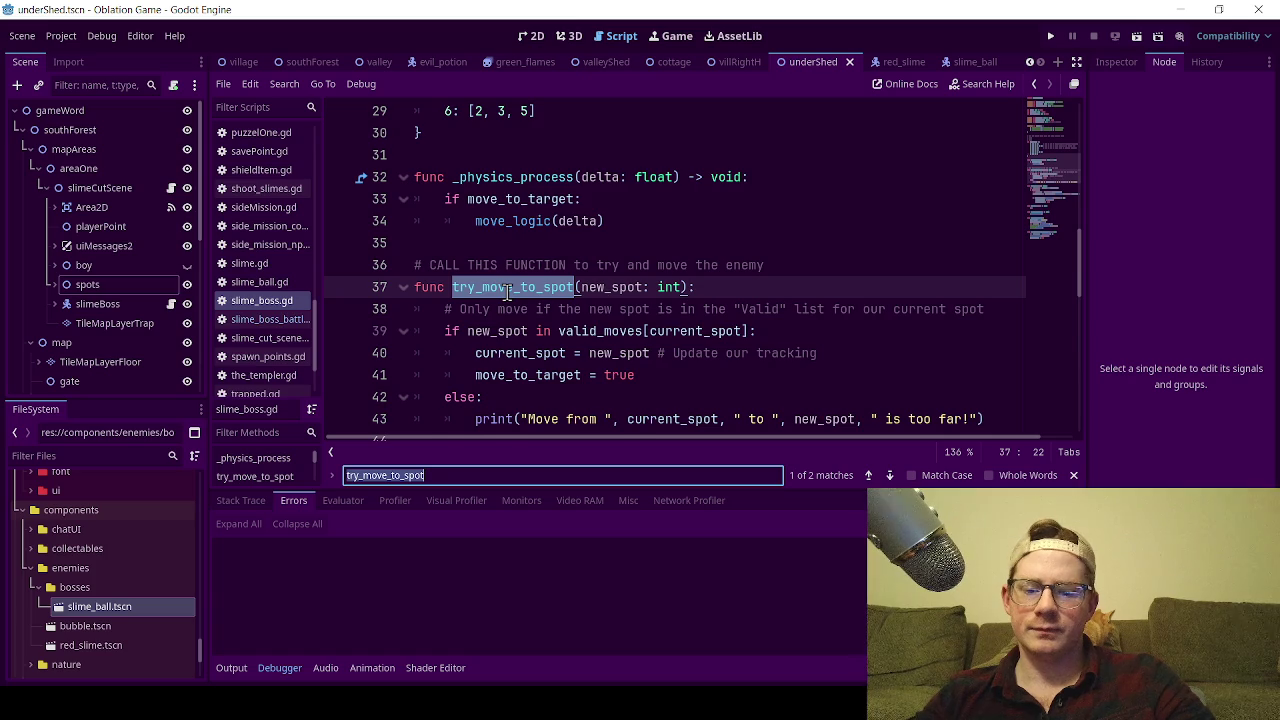
pyautogui.scroll(-1, 507, 289)
pyautogui.press('Return')
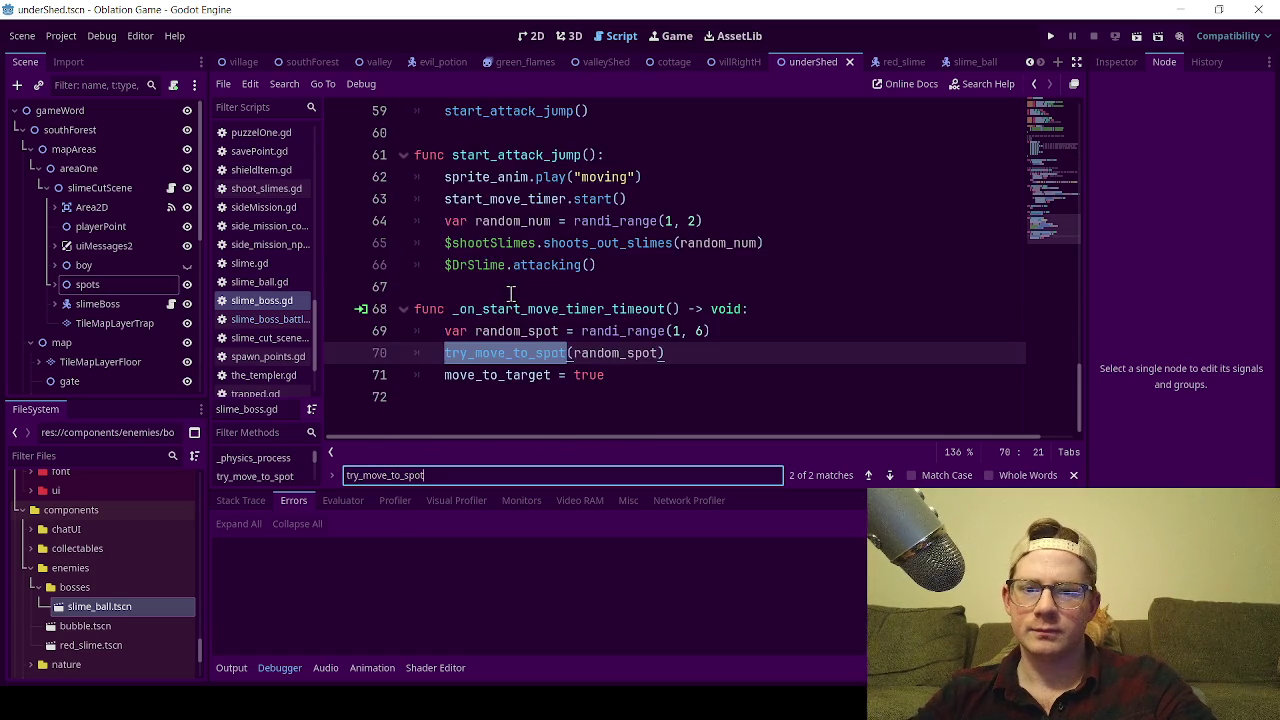
pyautogui.press('Return')
pyautogui.scroll(-10, 612, 302)
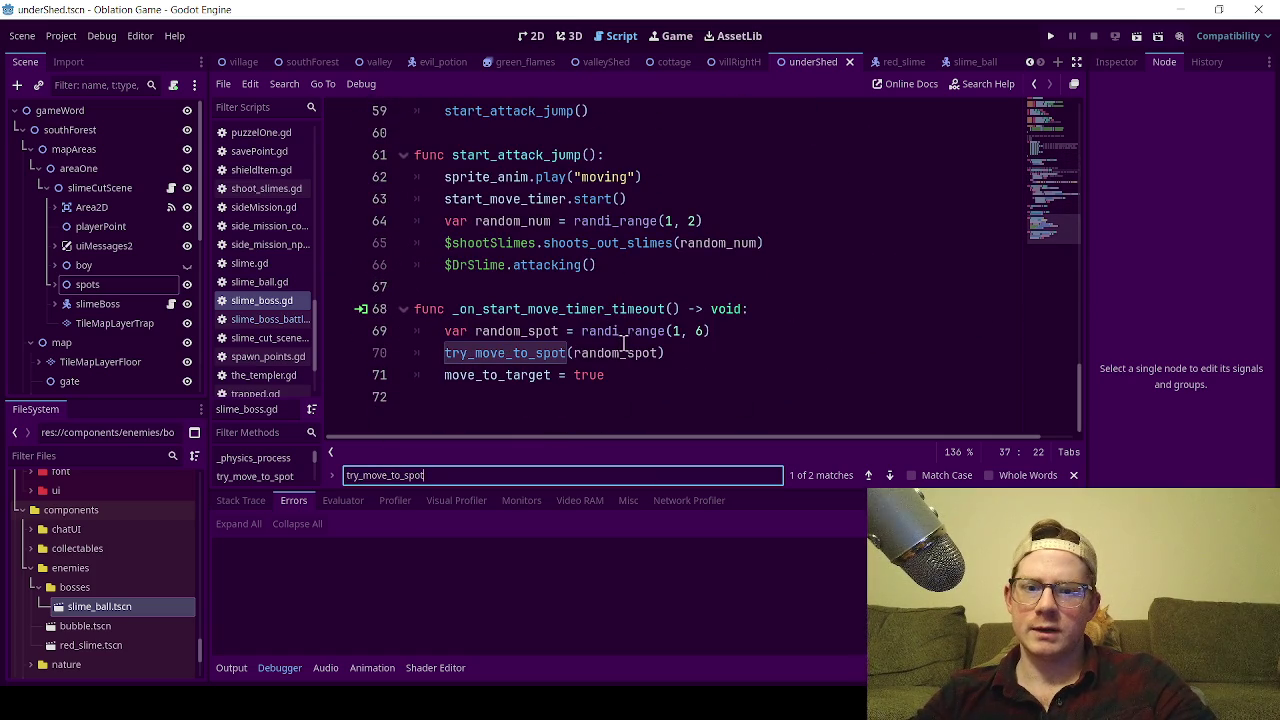
pyautogui.click(705, 349)
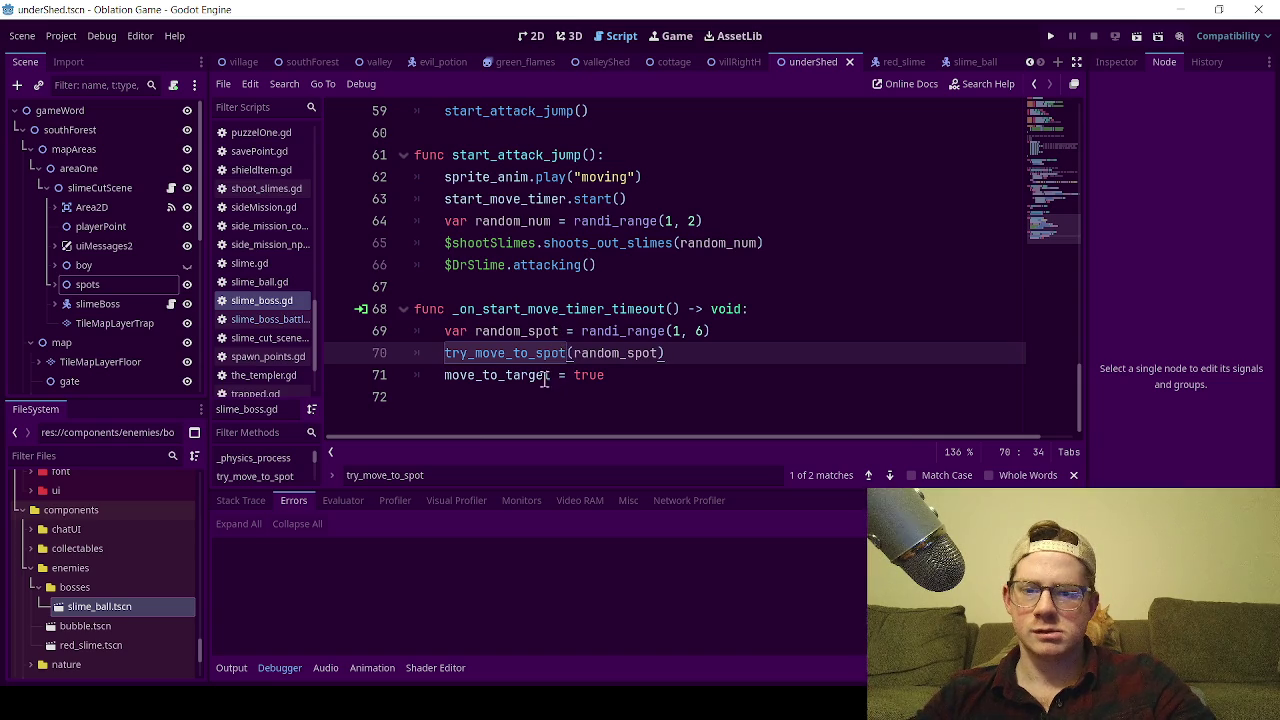
# Test-run the scene, close the game, and open the first line-15 Node not found error.
pyautogui.click(1135, 36)
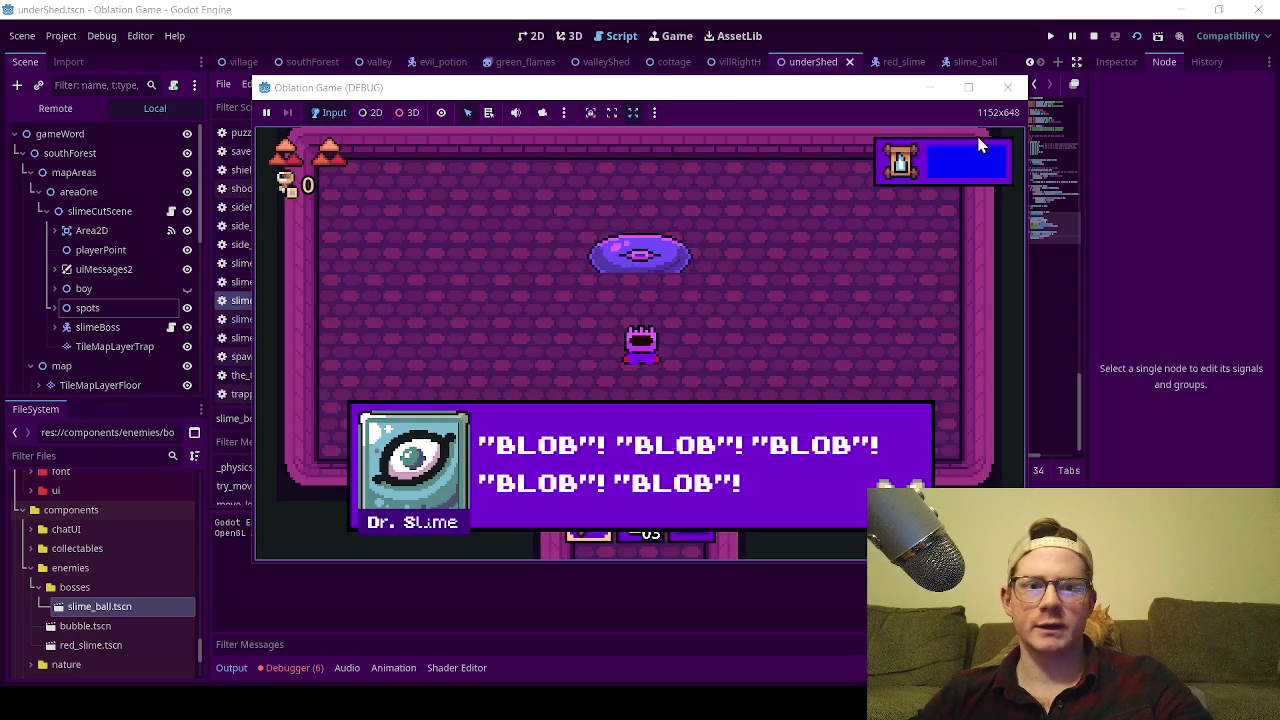
pyautogui.click(1007, 87)
pyautogui.click(290, 668)
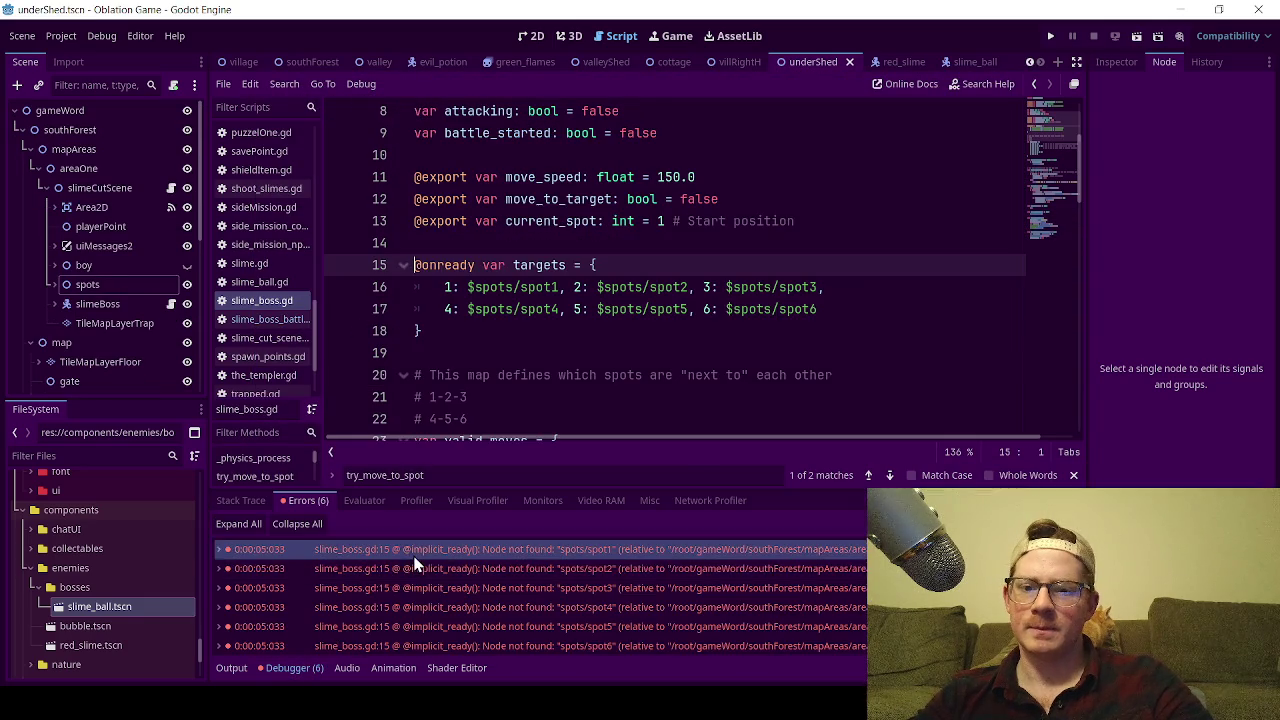
# Replace line 16's $spots/spot1 with spot1's relative path dragged from the Scene tree.
pyautogui.click(428, 587)
pyautogui.click(445, 549)
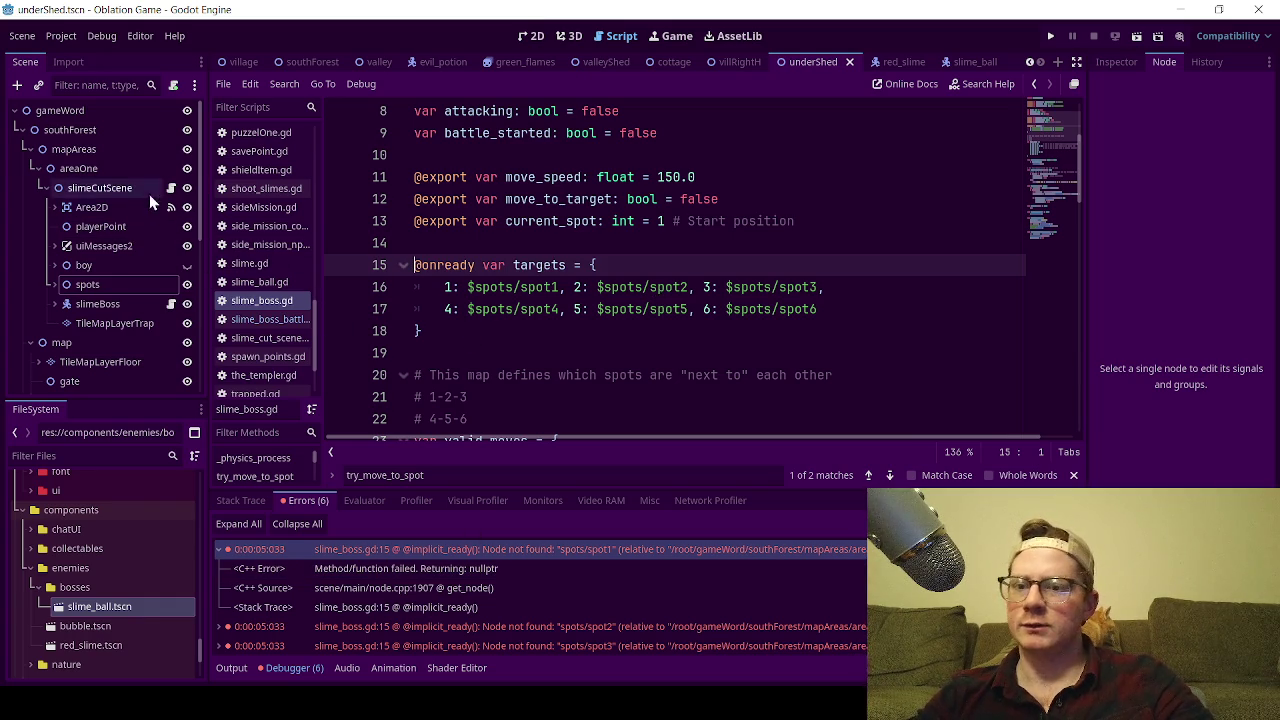
pyautogui.click(40, 187)
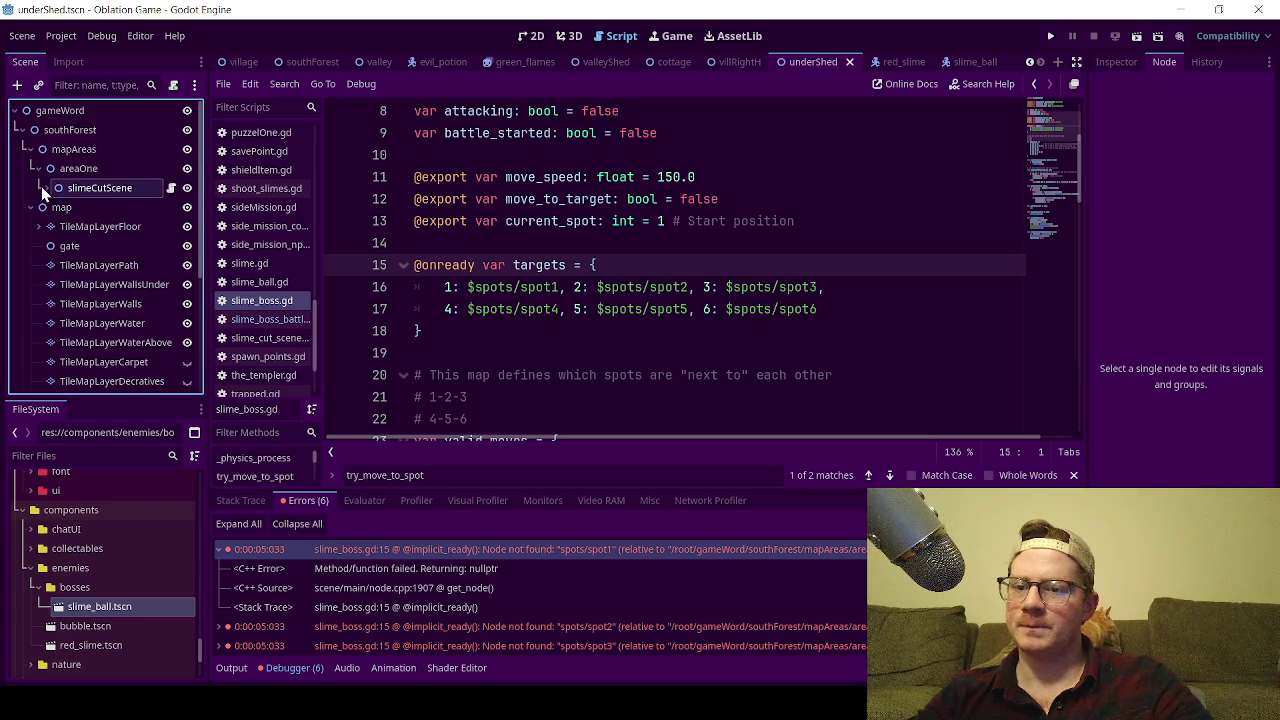
pyautogui.click(40, 188)
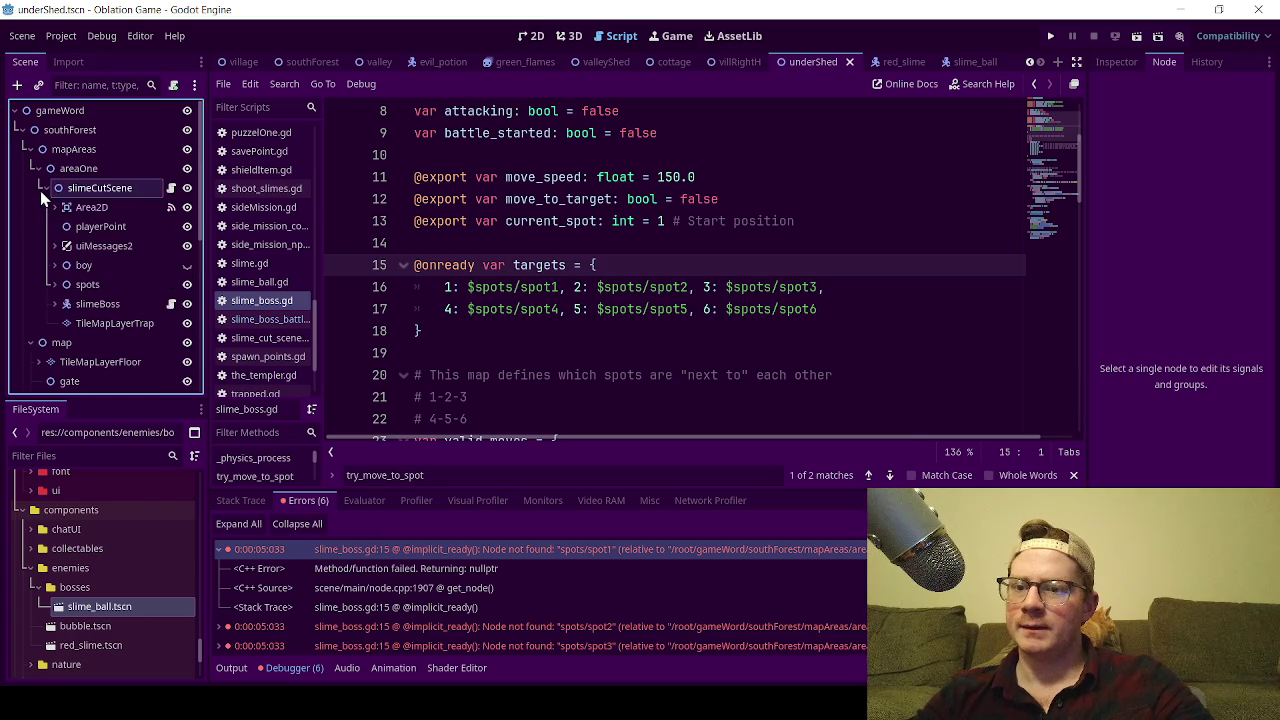
pyautogui.click(52, 284)
pyautogui.moveTo(111, 310); pyautogui.dragTo(467, 291)
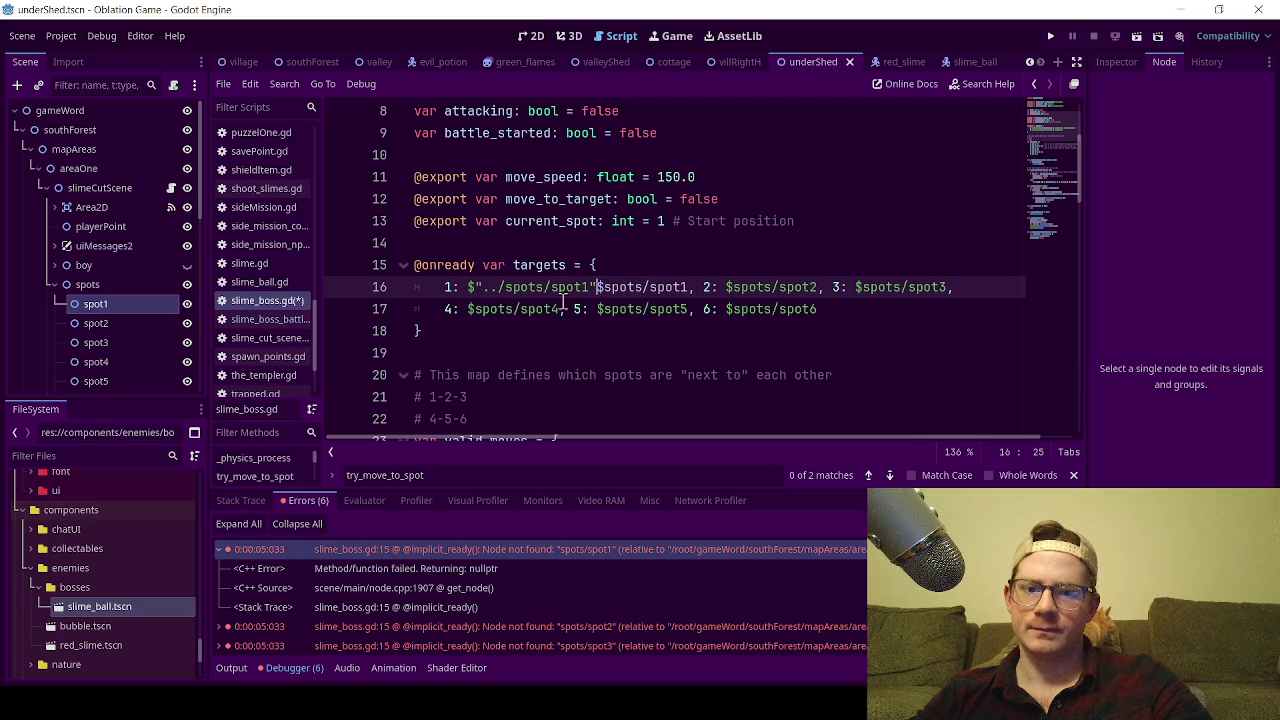
pyautogui.moveTo(597, 290); pyautogui.dragTo(688, 290)
pyautogui.press('BackSpace')
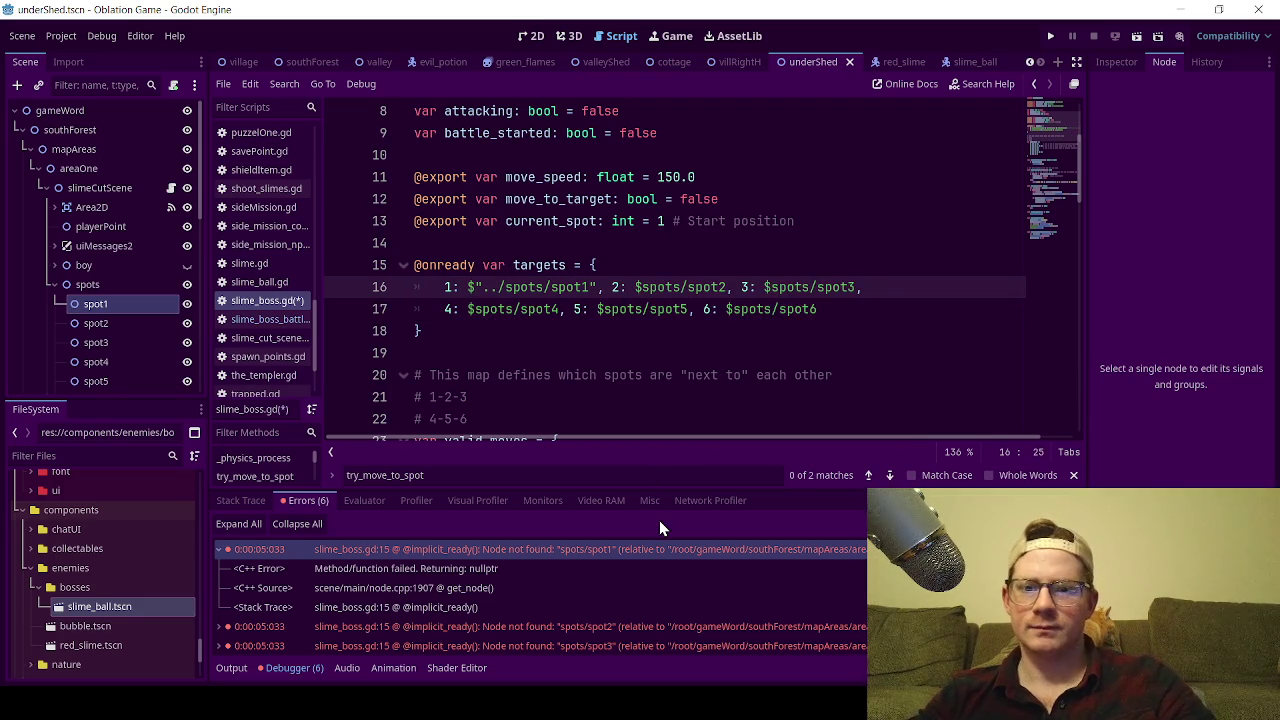
# Copy the relative ../spots path and paste it over the remaining $spots/spotN references.
pyautogui.moveTo(595, 287); pyautogui.dragTo(484, 290)
pyautogui.hotkey('ctrl', 'c')
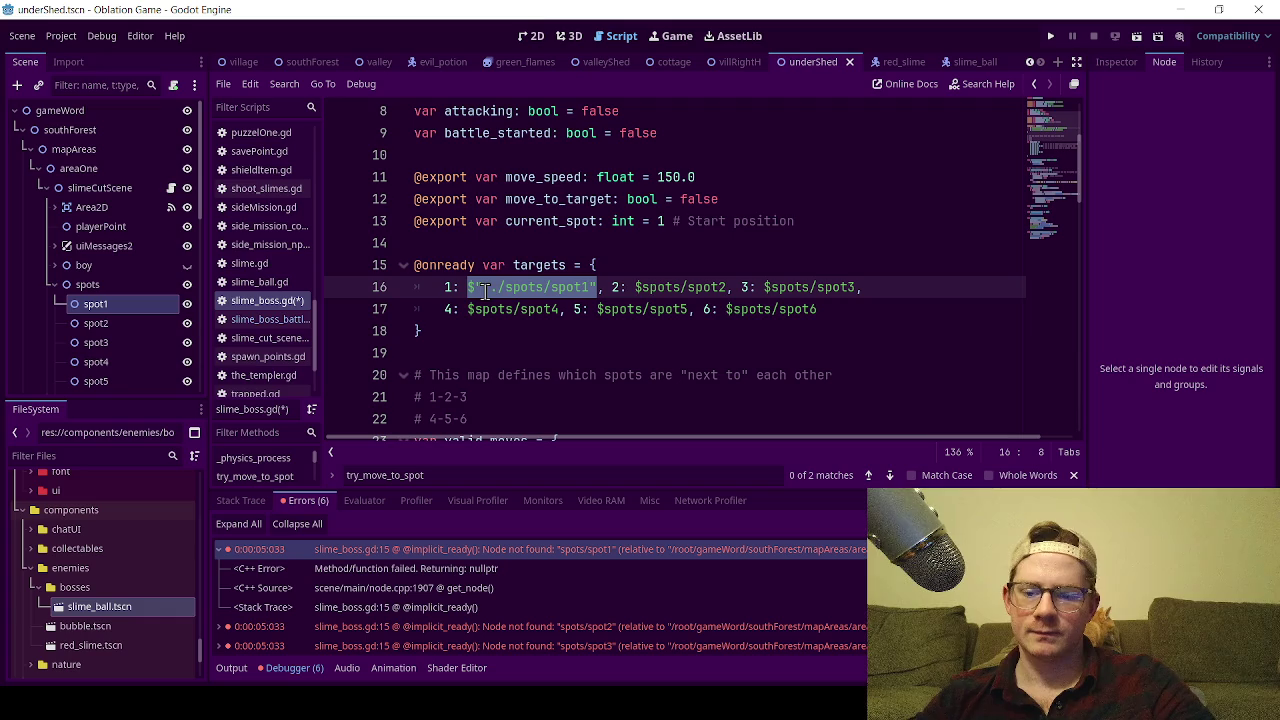
pyautogui.moveTo(728, 288); pyautogui.dragTo(636, 291)
pyautogui.hotkey('ctrl', 'v')
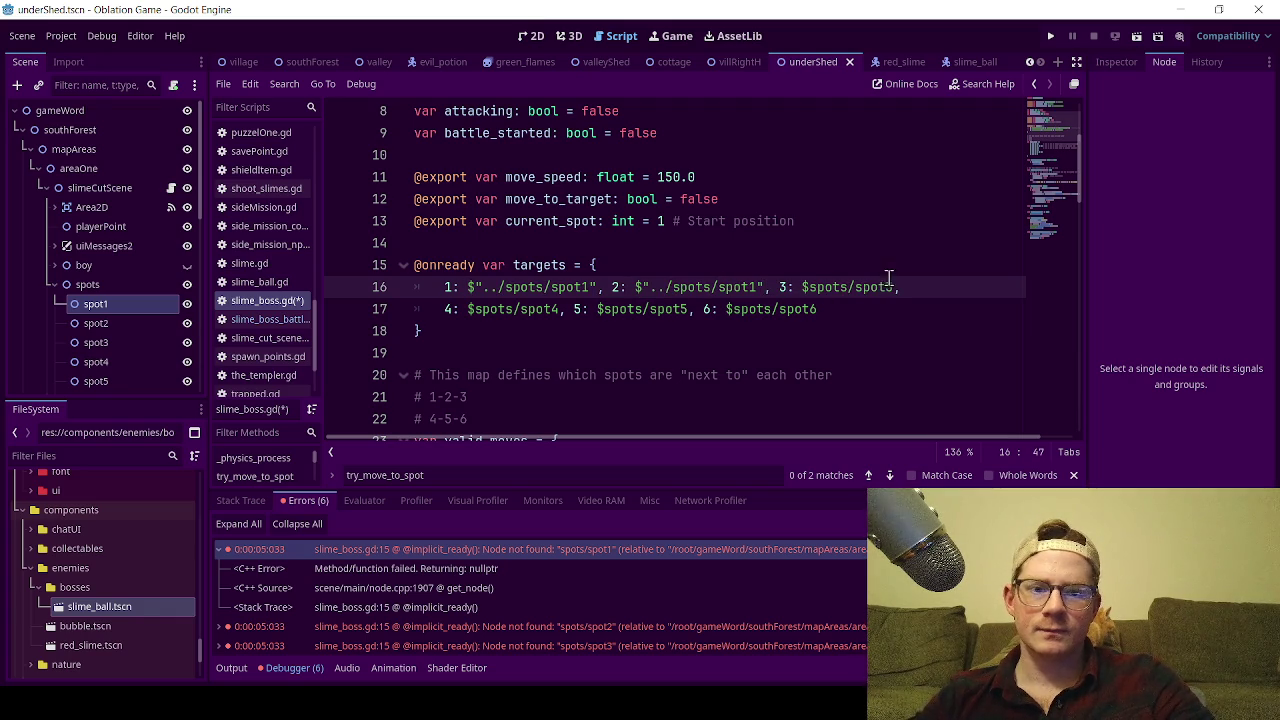
pyautogui.moveTo(893, 288)
pyautogui.mouseDown()
pyautogui.moveTo(801, 289)
pyautogui.moveTo(743, 318)
pyautogui.moveTo(466, 316)
pyautogui.mouseUp()
pyautogui.hotkey('ctrl', 'v')
pyautogui.hotkey('ctrl', 'v')
pyautogui.hotkey('ctrl', 'v')
pyautogui.hotkey('ctrl', 'v')
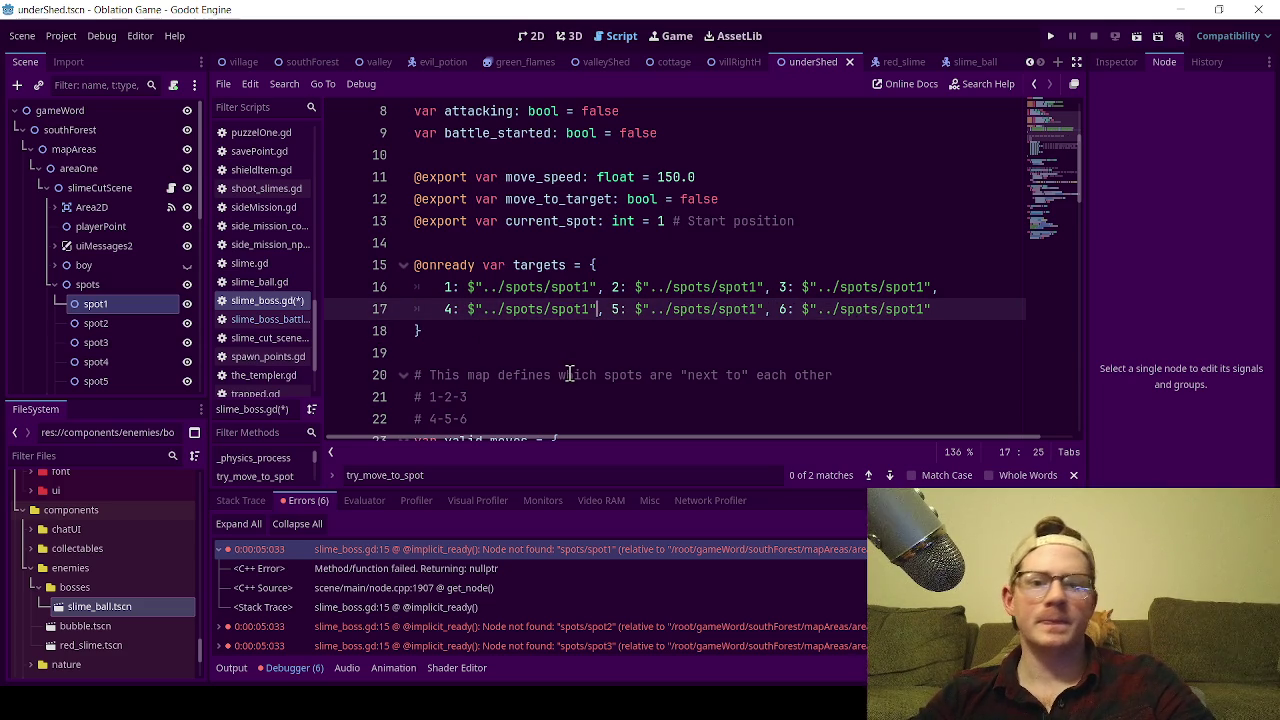
# Renumber the pasted paths to spot1 through spot6, save the script, and run the scene.
pyautogui.click(758, 287)
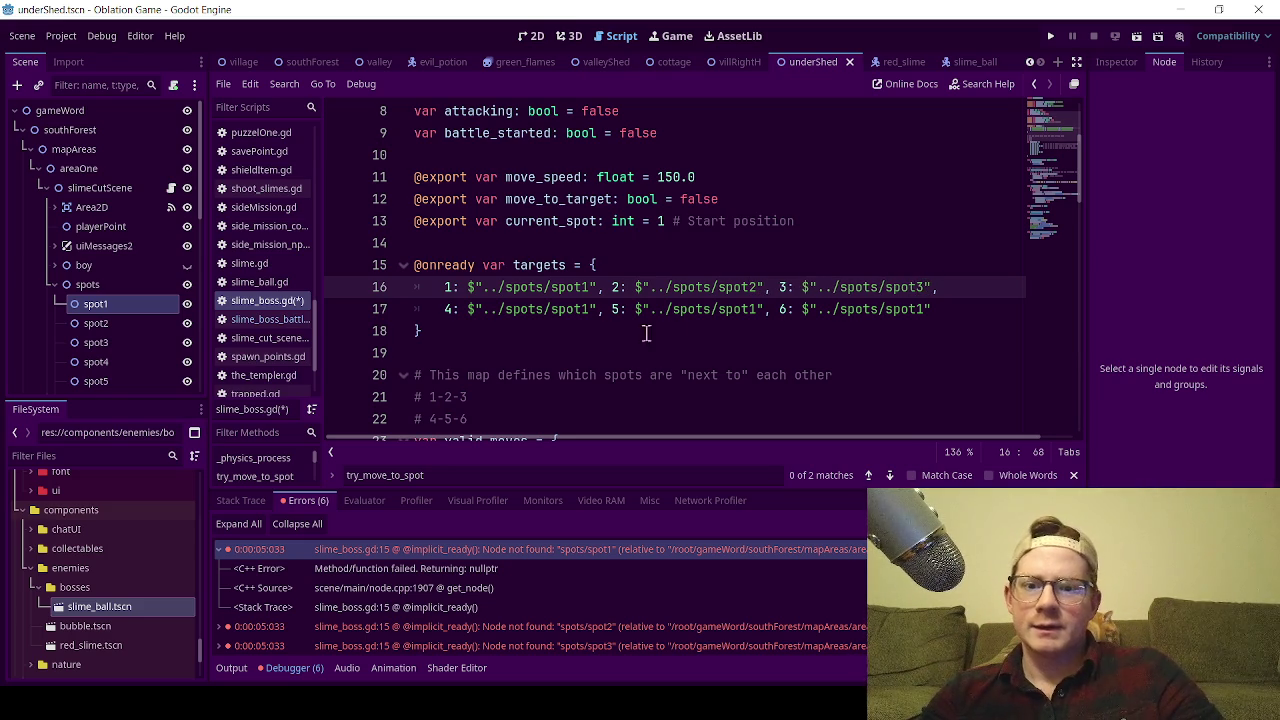
pyautogui.click(590, 314)
pyautogui.write('4')
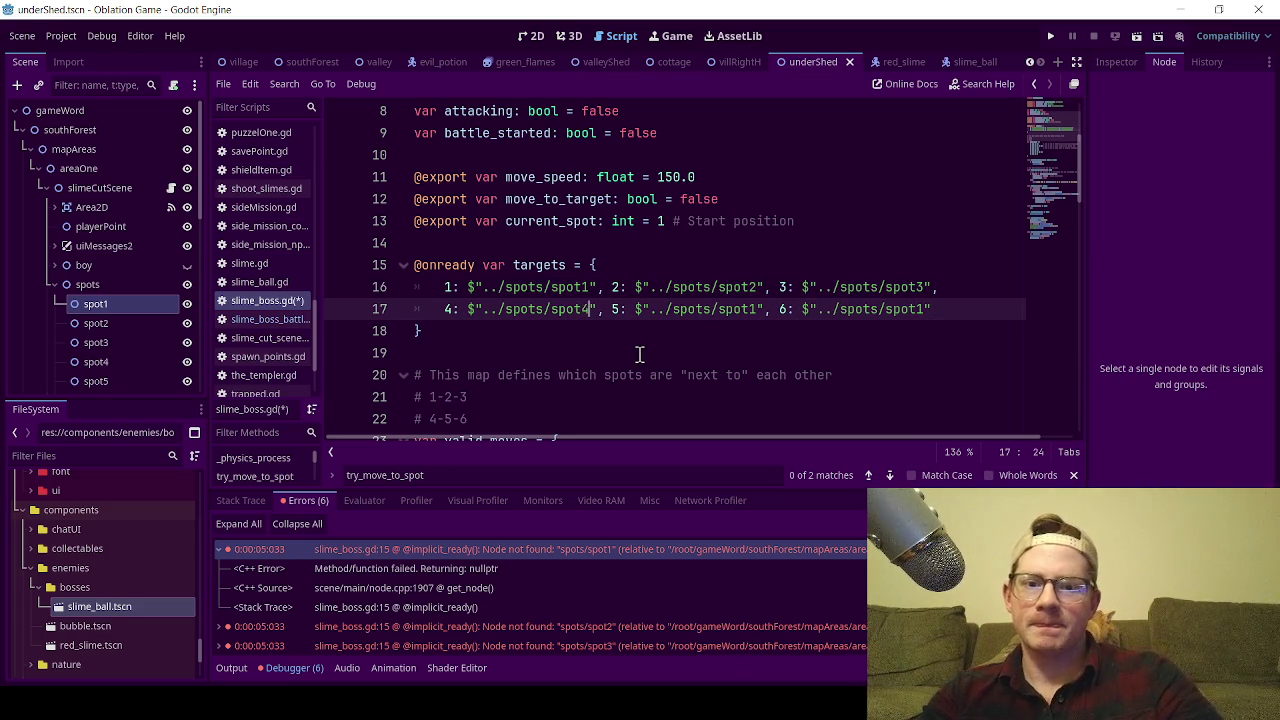
pyautogui.click(758, 309)
pyautogui.press('BackSpace')
pyautogui.write('5')
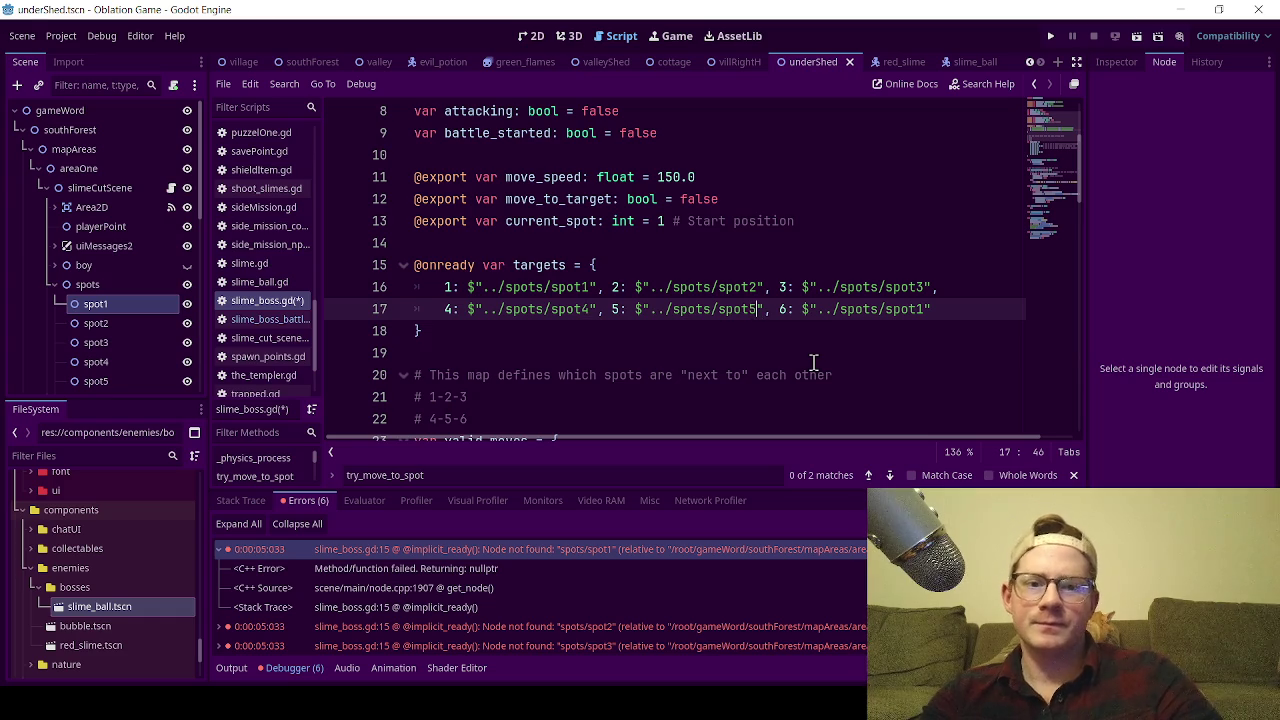
pyautogui.press('End')
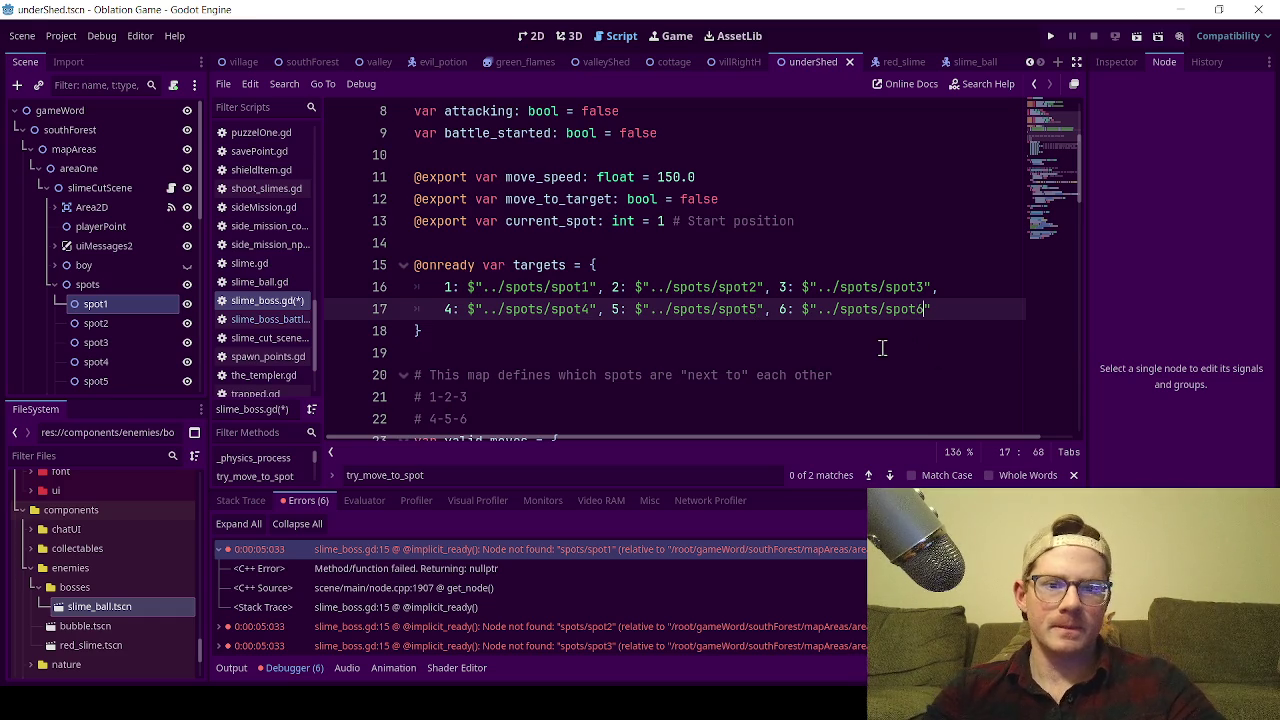
pyautogui.click(779, 221)
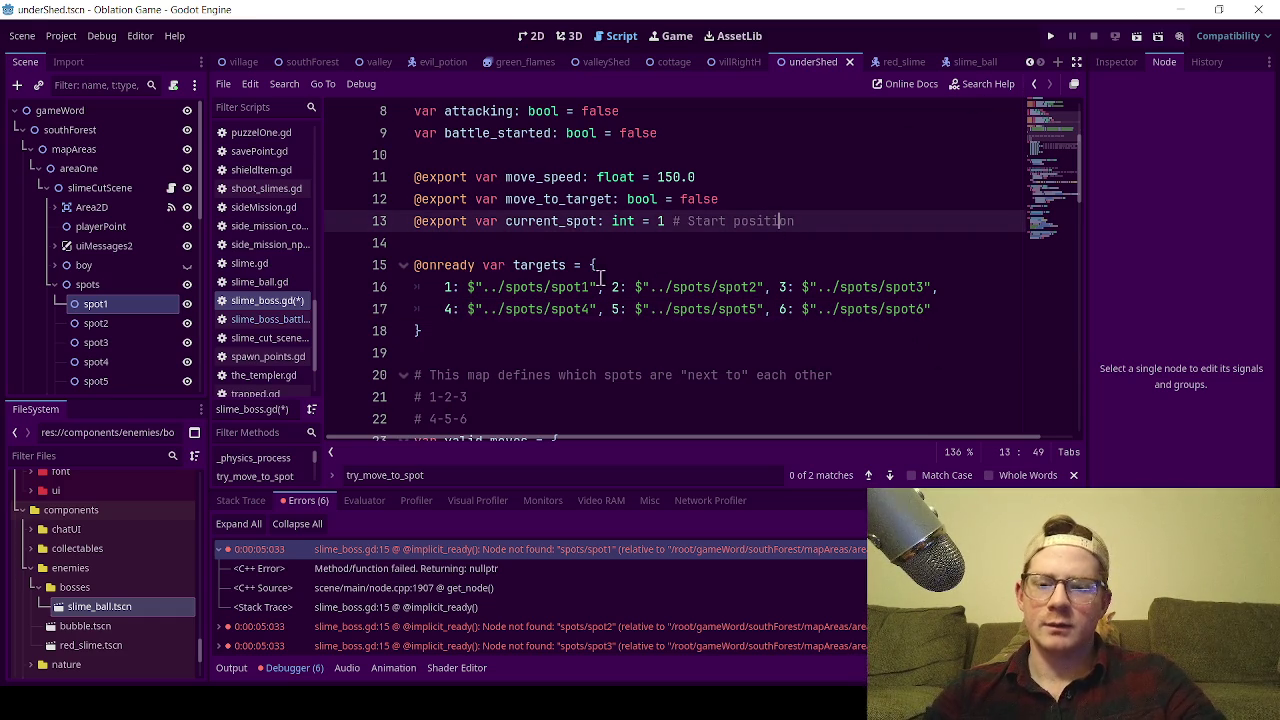
pyautogui.hotkey('ctrl', 's')
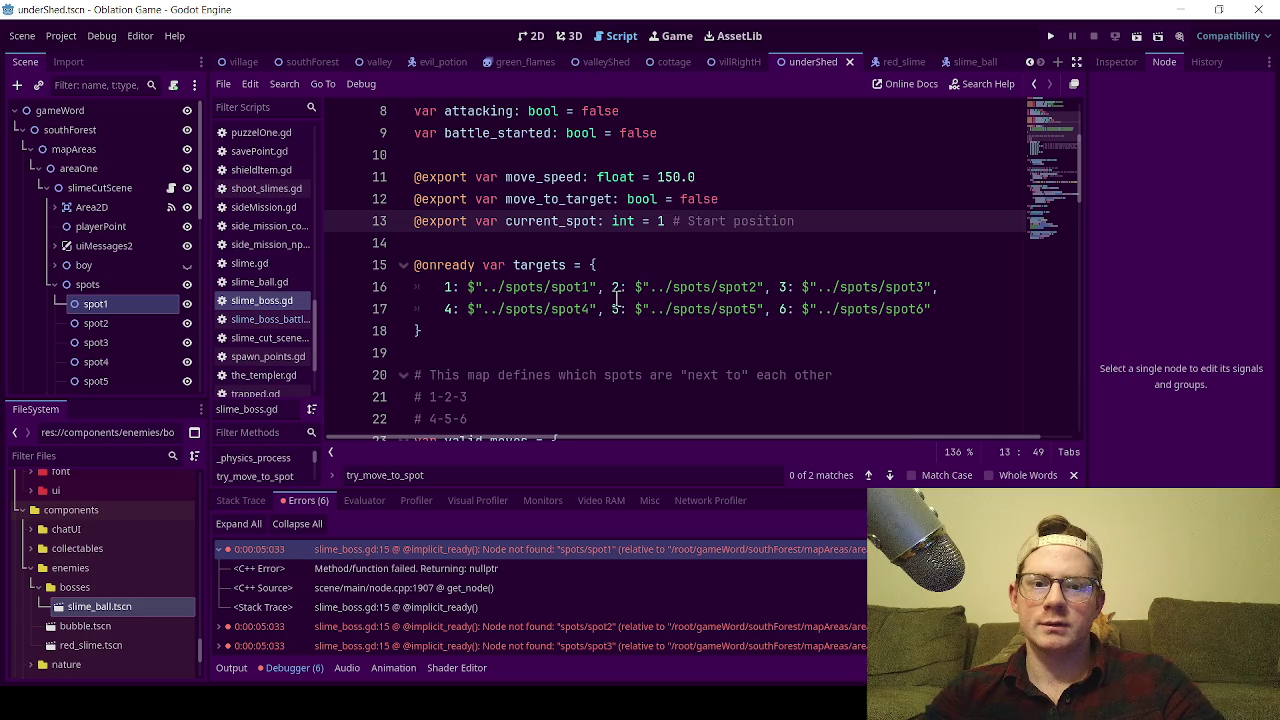
pyautogui.press('F5')
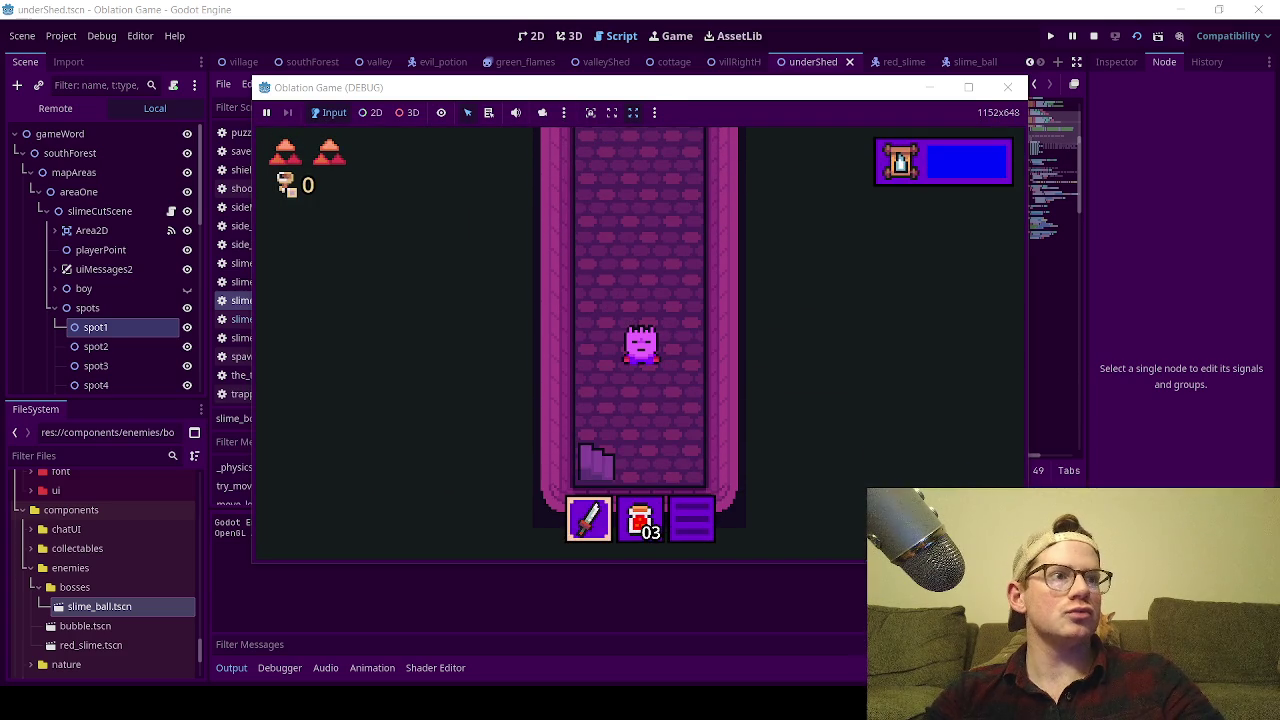
# Walk the player around the boss room with the arrow keys, watch the boss hop, then close the game.
pyautogui.press('Up')
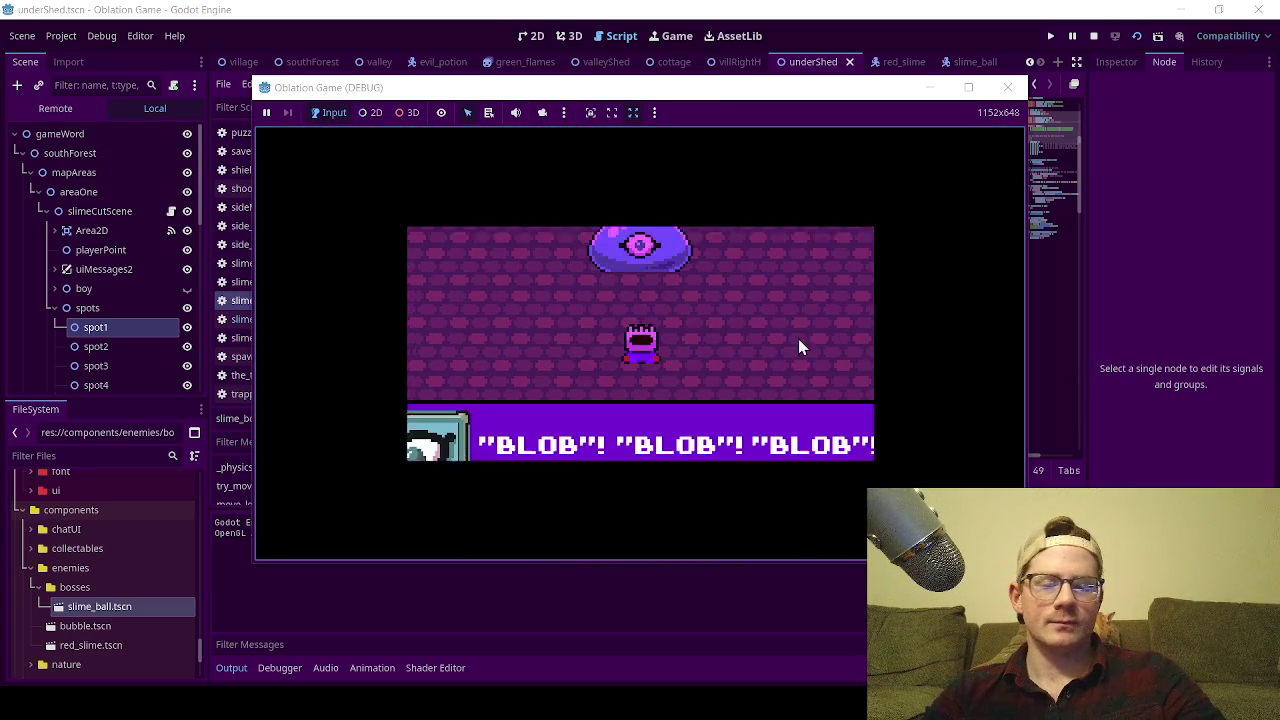
pyautogui.press('Down')
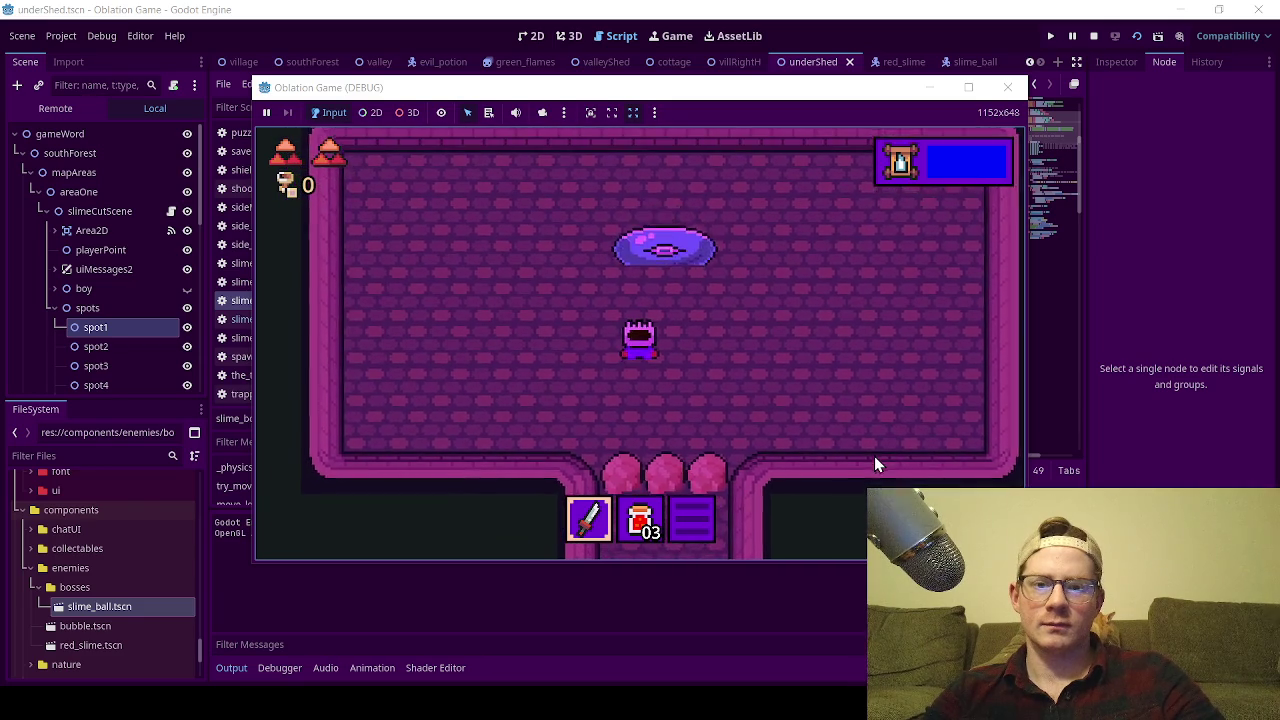
pyautogui.press('Right')
pyautogui.press('Left')
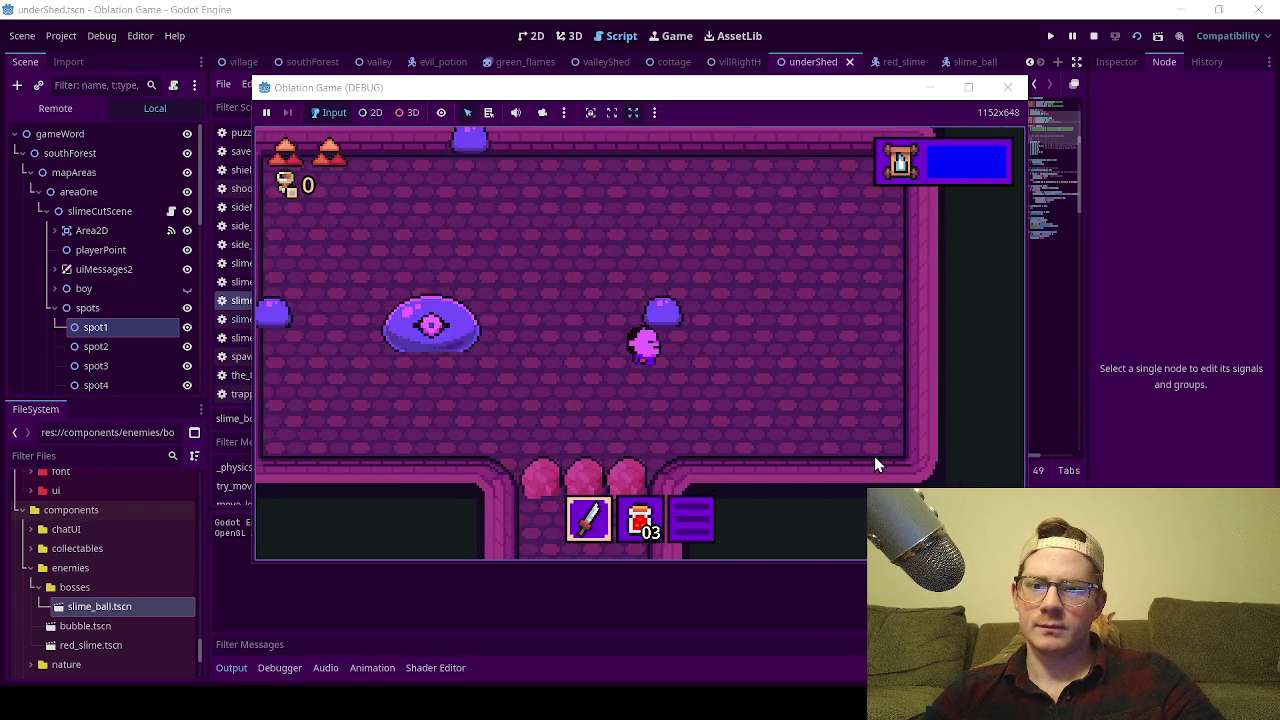
pyautogui.press('Left')
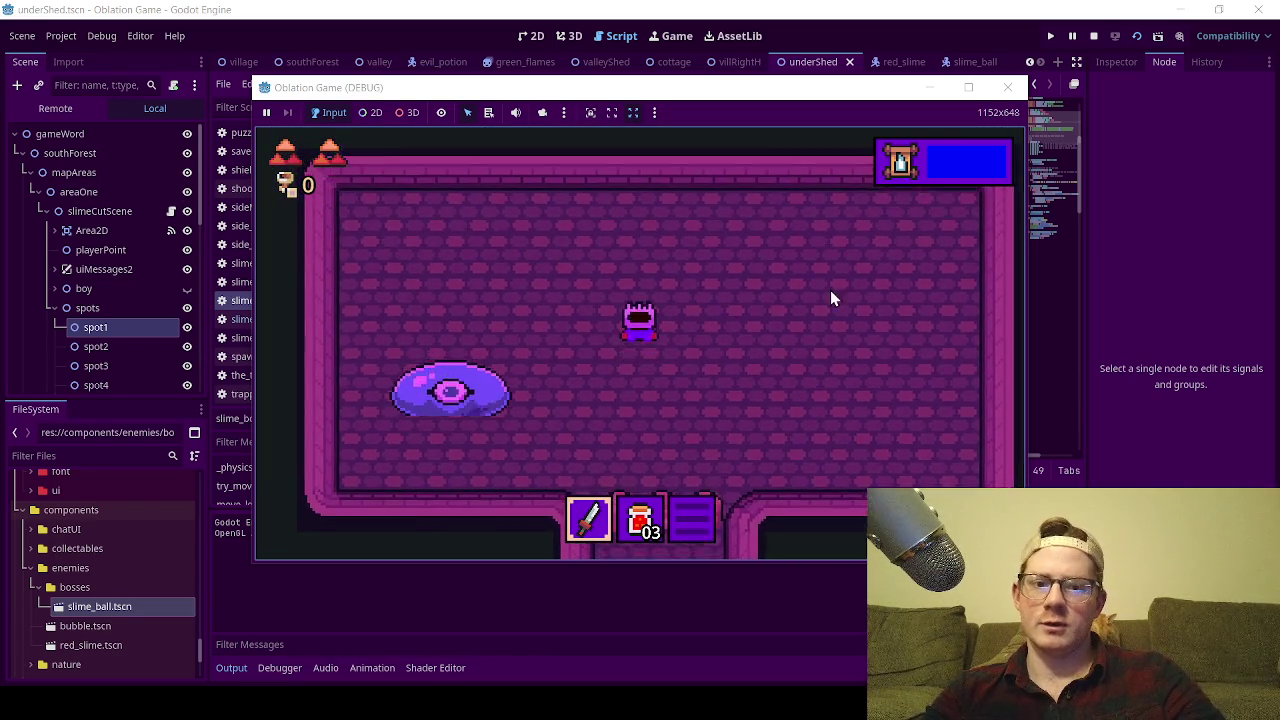
pyautogui.press('Right')
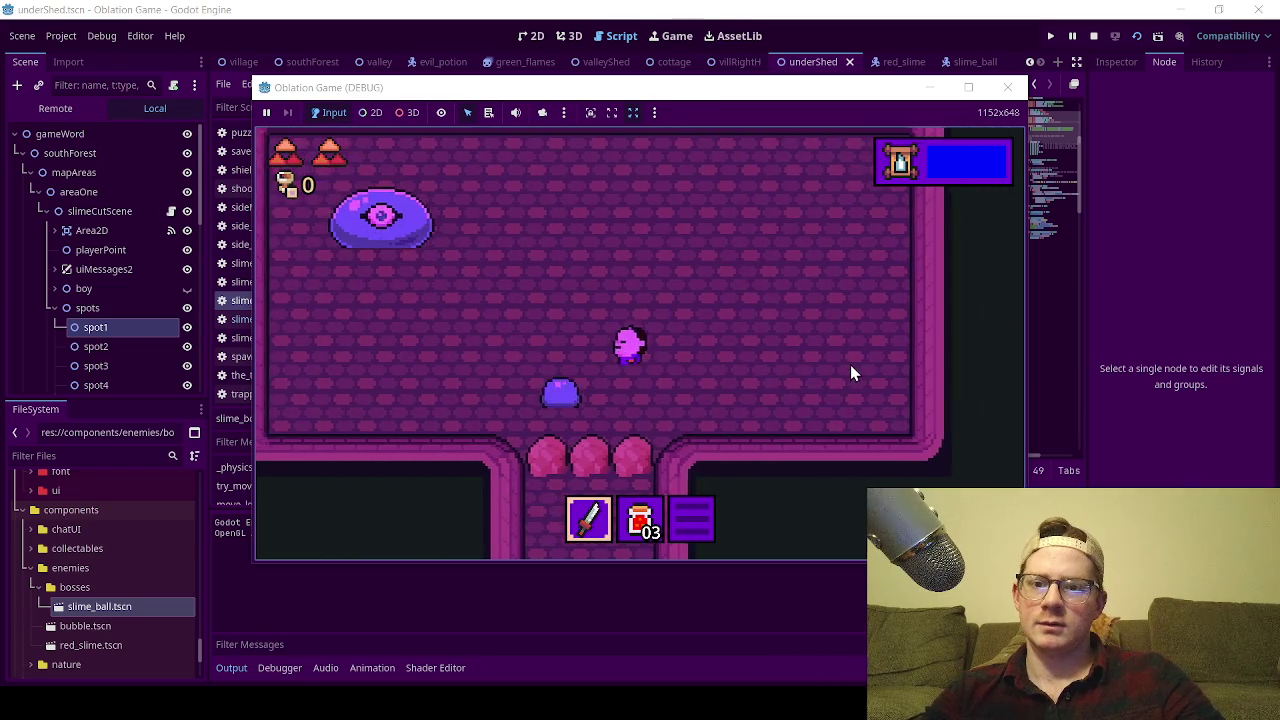
pyautogui.click(1007, 87)
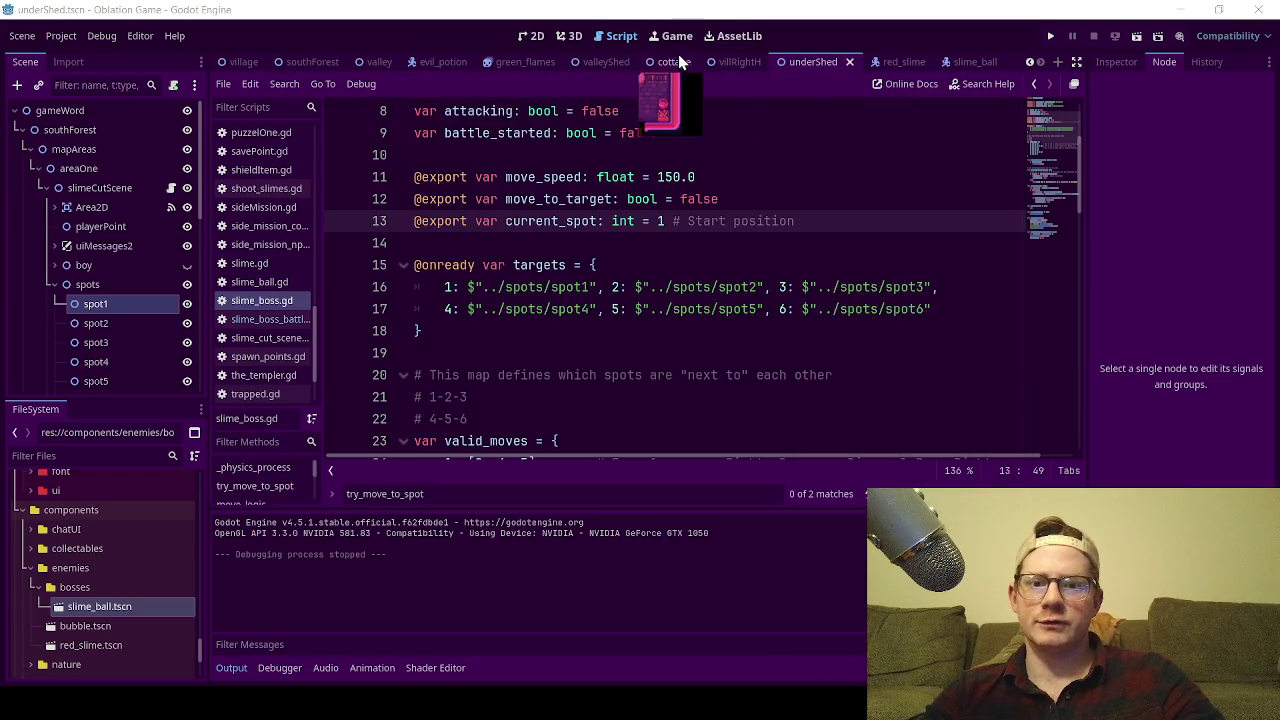
# Run the scene again with the boss's move_speed at 400.0.
pyautogui.scroll(1, 700, 270)
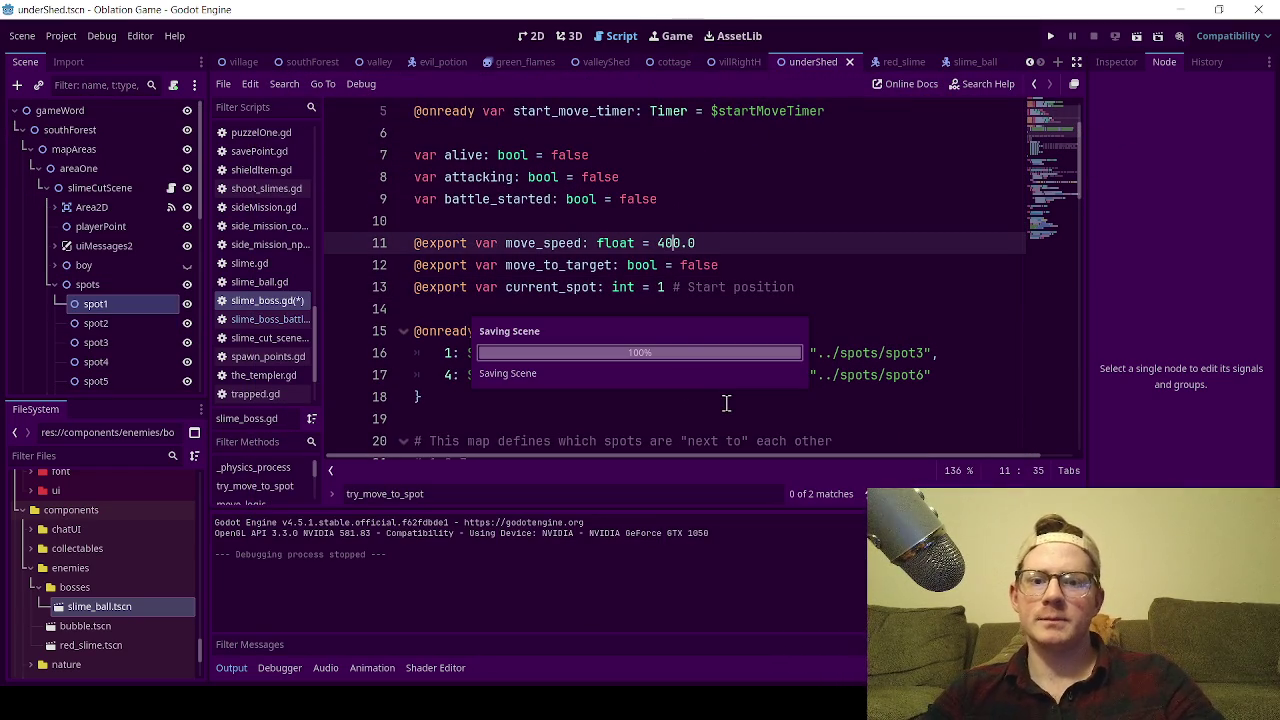
pyautogui.click(1140, 33)
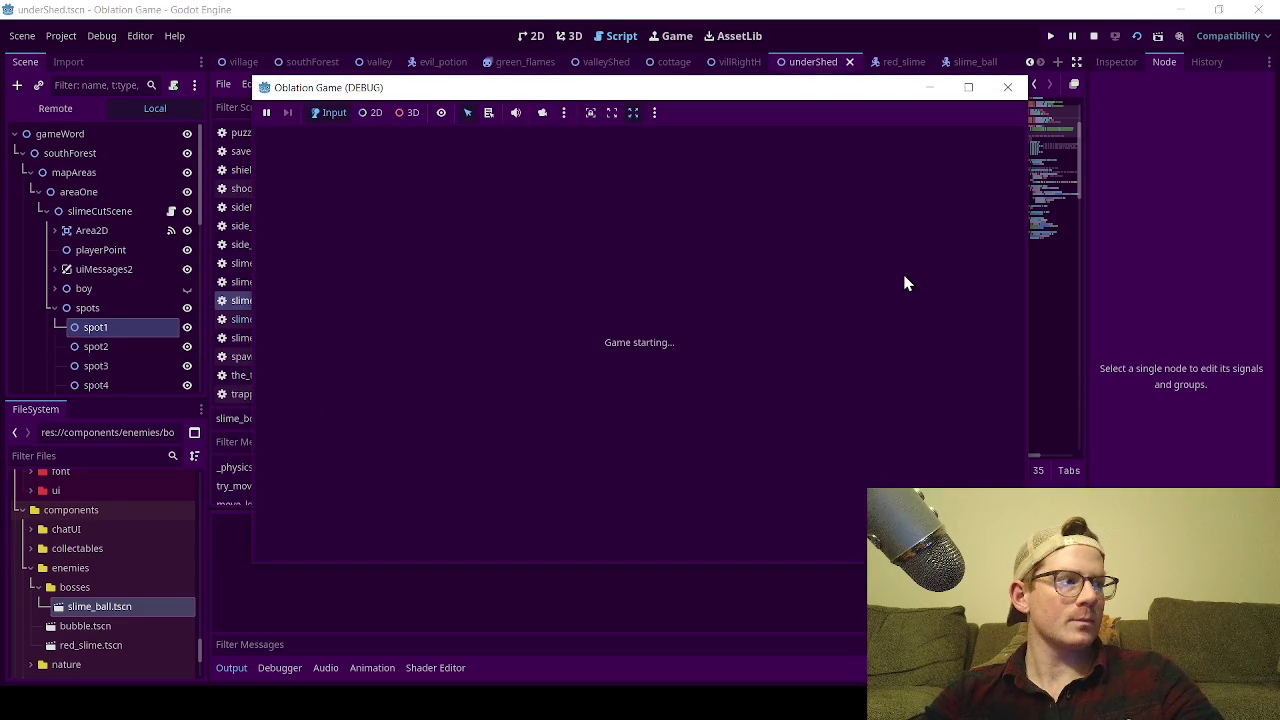